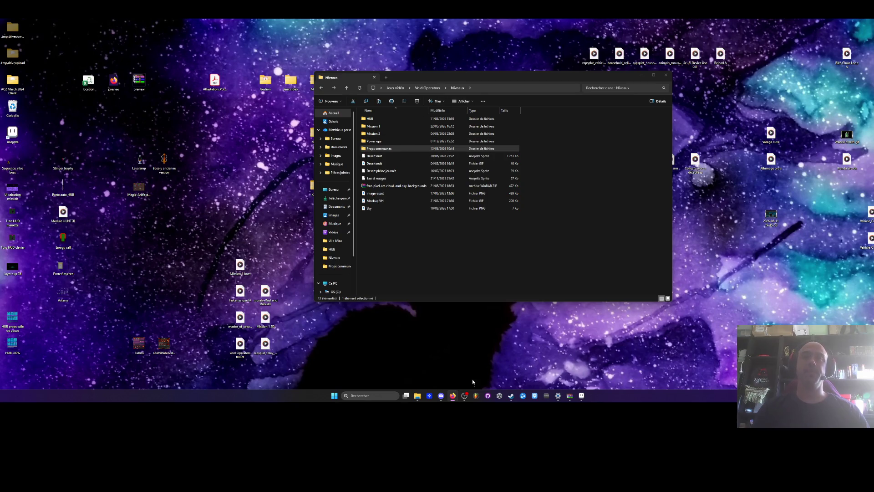
Quit Aseprite, open Mission 1 and its Props folder in Explorer, then return to Mission 1
click(581, 395)
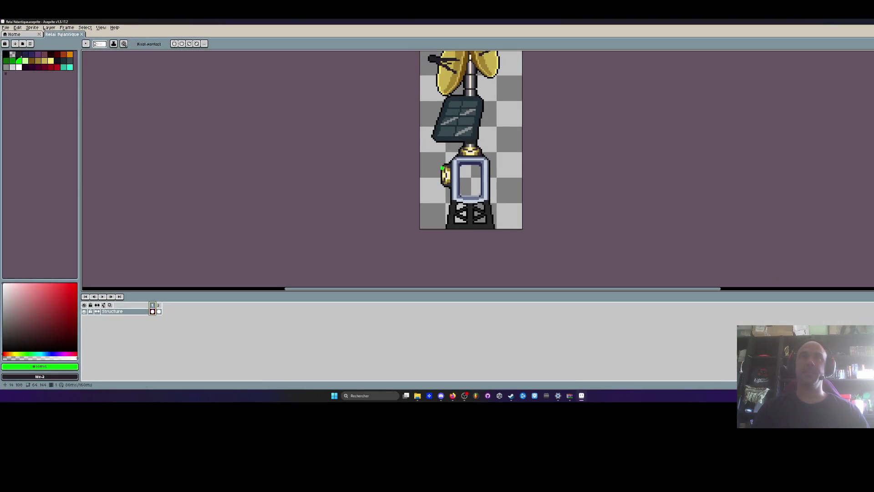
key(ctrl+q)
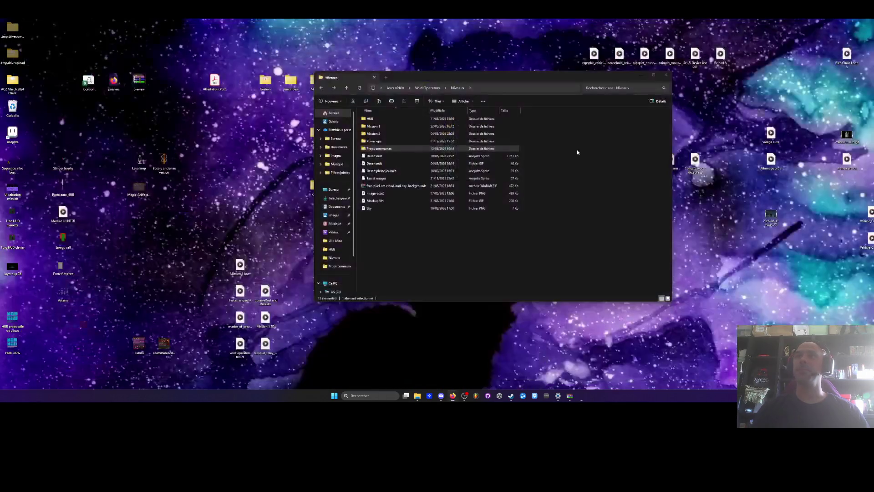
double_click(375, 126)
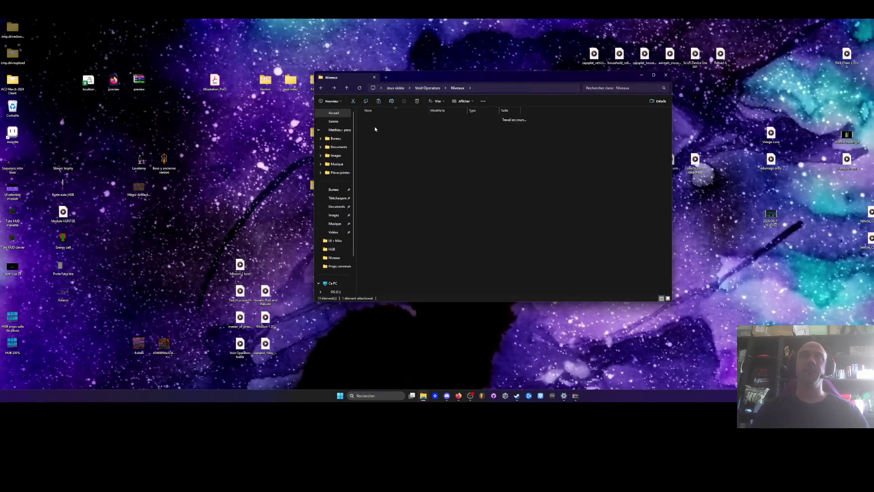
click(374, 128)
double_click(374, 126)
key(alt+Left)
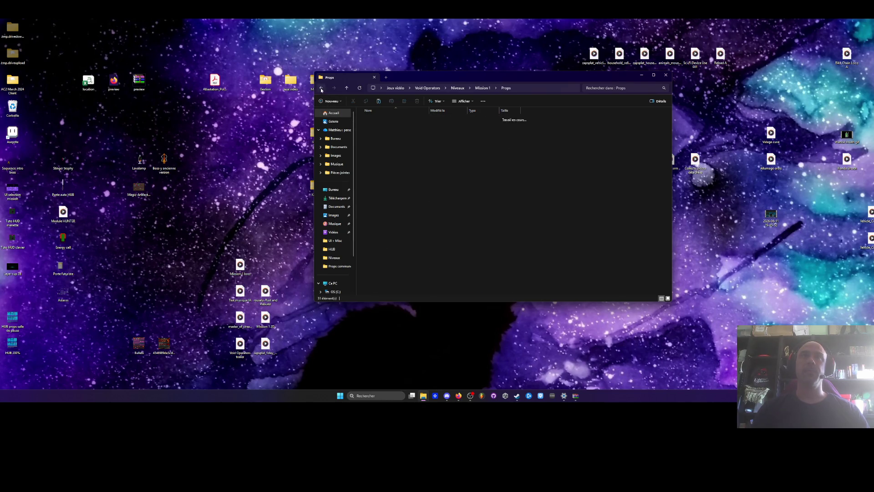
drag(204, 132, 128, 220)
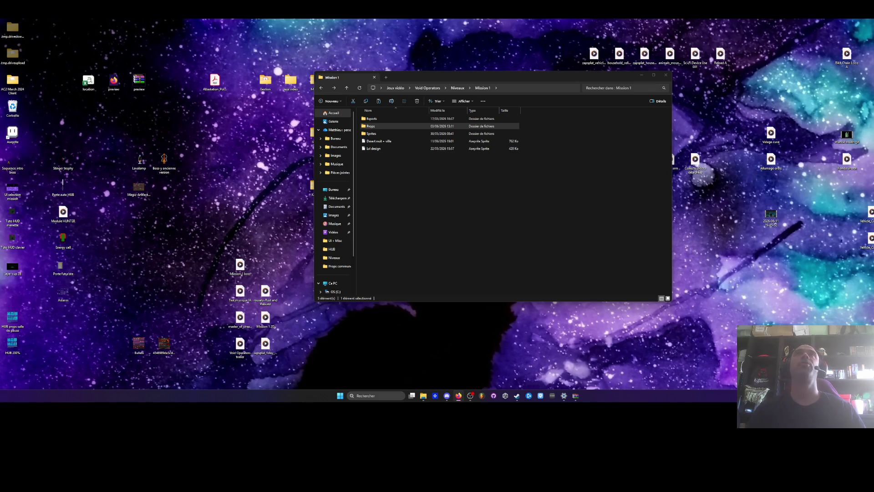
Go up from Mission 1 to Void Operators and open the UI + Misc folder's thumbnails
key(alt+Tab)
click(427, 209)
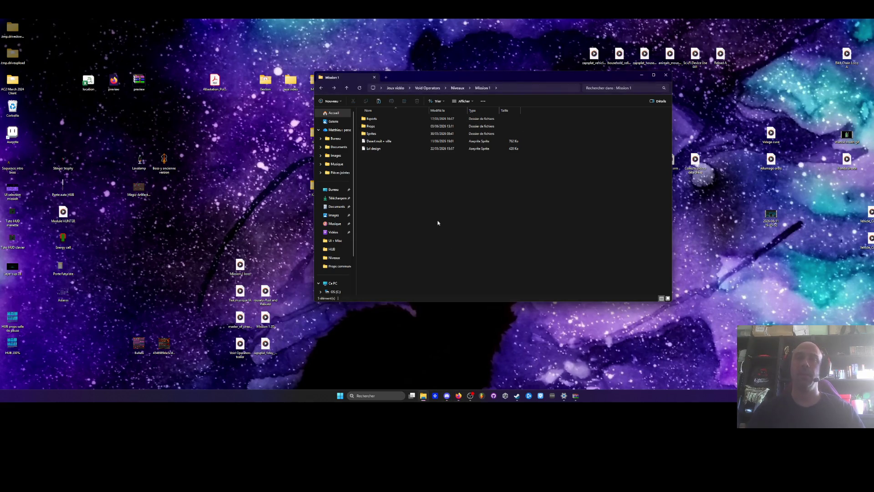
click(447, 396)
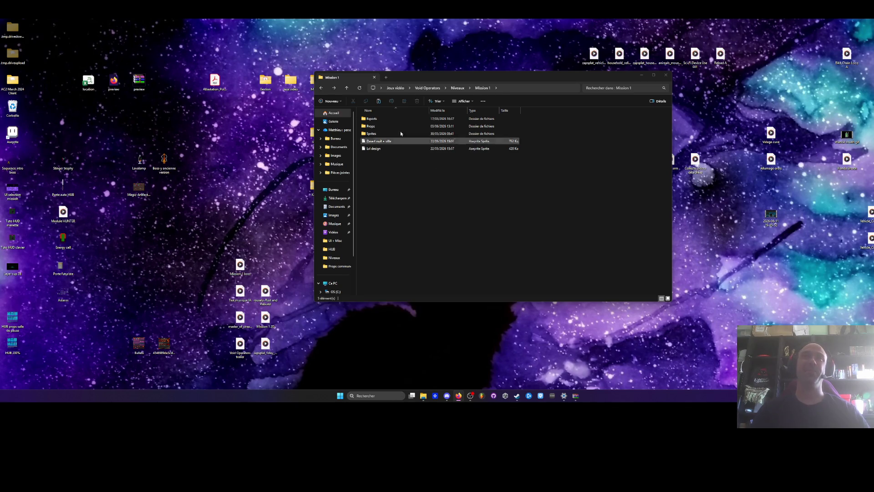
click(322, 88)
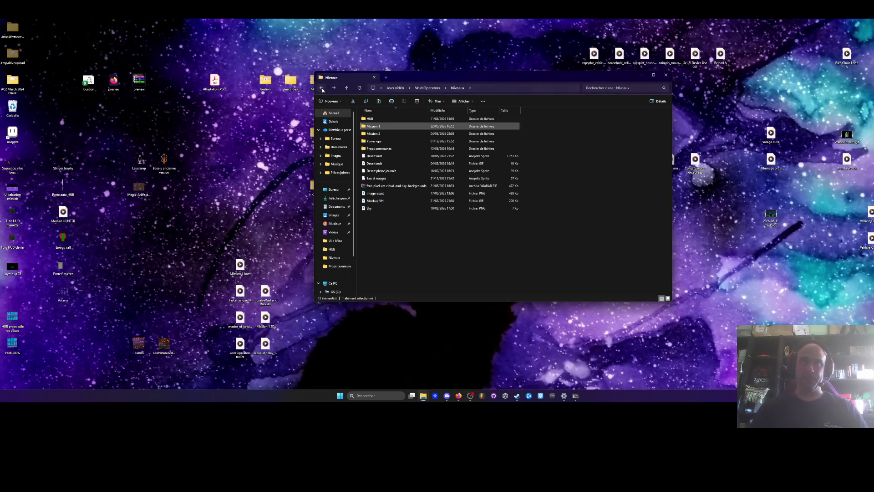
click(322, 88)
double_click(516, 126)
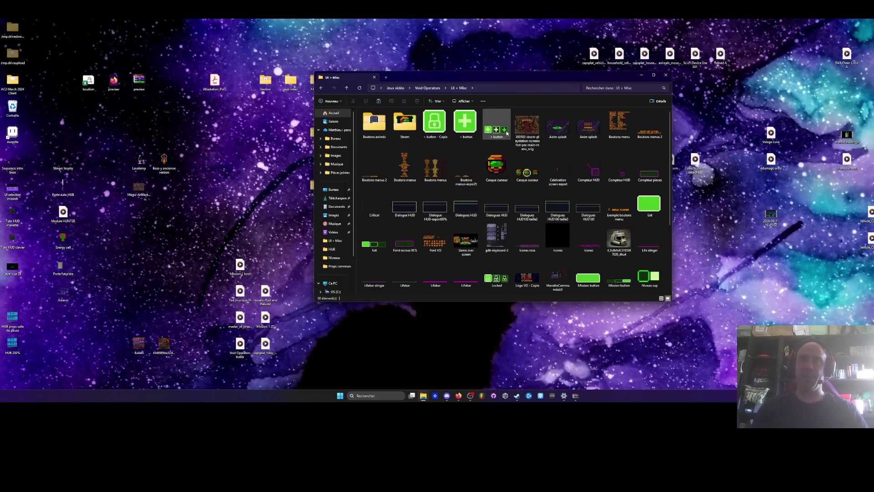
scroll(465, 180, down, 5)
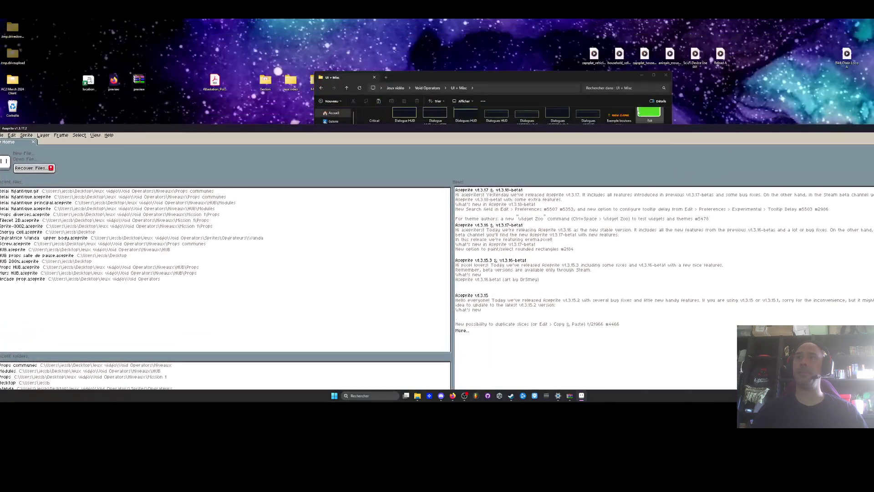
Drag UI selection mission.png into Aseprite, maximize the window and fit the sprite to view
click(646, 116)
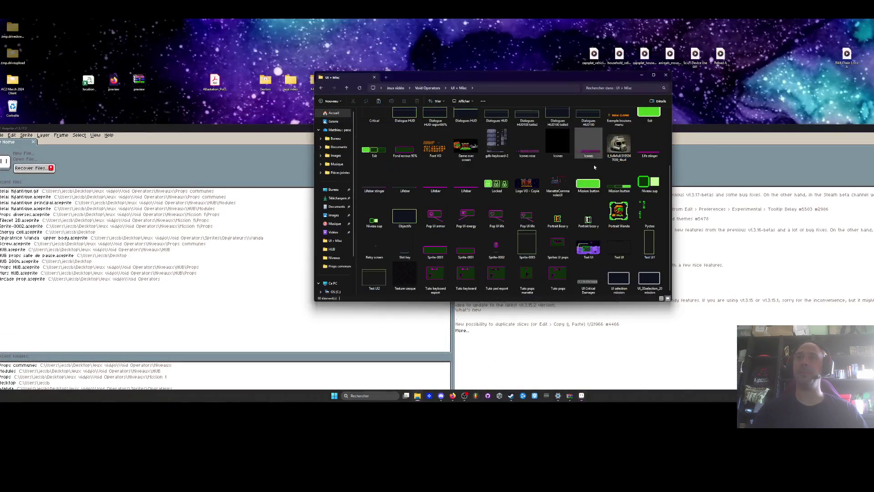
drag(626, 283, 452, 334)
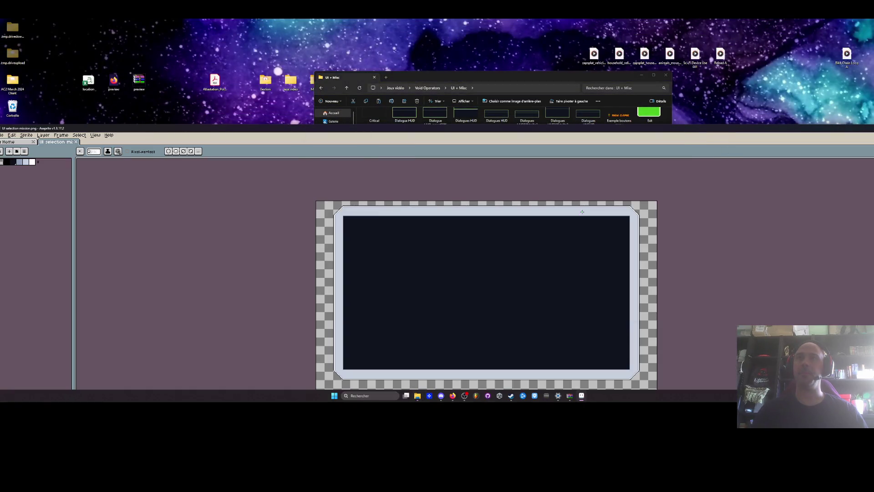
double_click(565, 138)
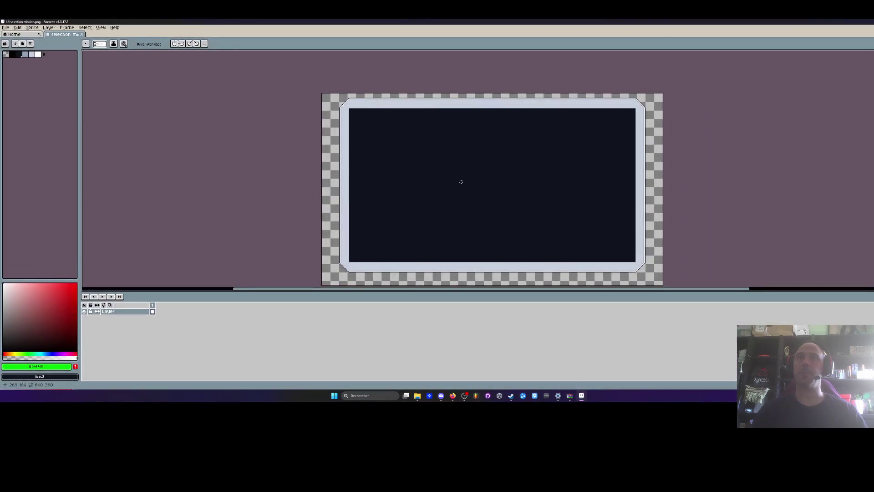
key(ctrl+0)
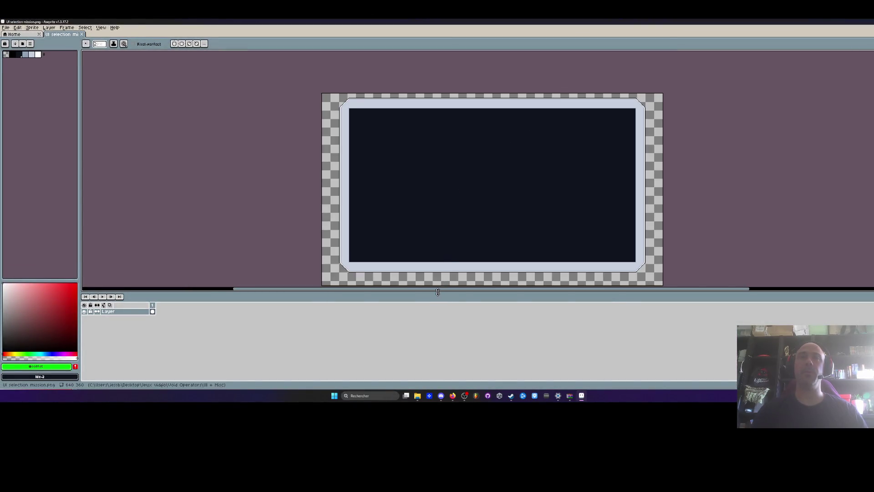
drag(441, 292, 431, 356)
Select the left half of the panel with the Rectangular Marquee
scroll(455, 212, up, 2)
scroll(447, 254, down, 2)
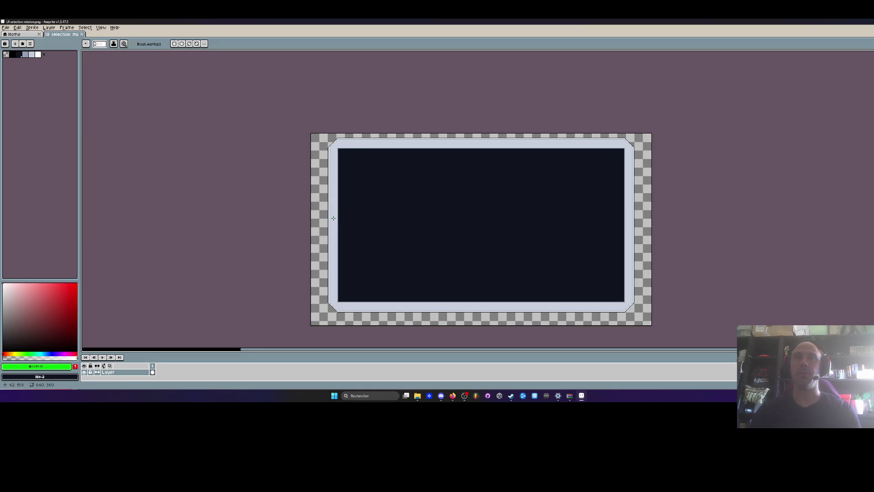
scroll(393, 209, up, 1)
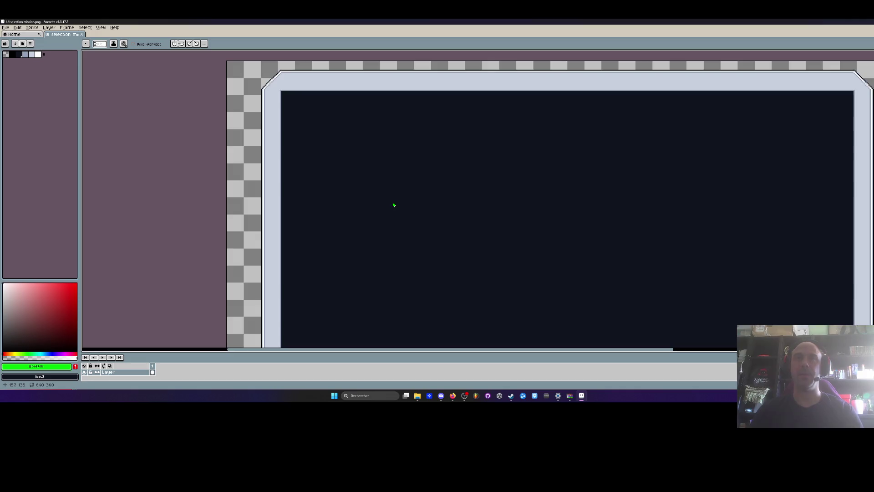
key(m)
scroll(394, 203, down, 3)
scroll(462, 261, up, 2)
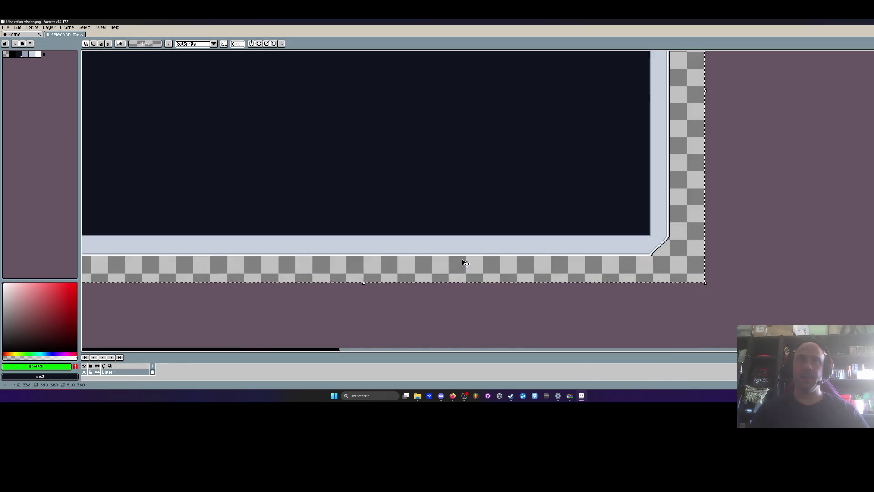
scroll(466, 280, down, 1)
mouse_move(271, 107)
mouse_down()
mouse_move(390, 334)
mouse_move(436, 331)
mouse_move(435, 309)
mouse_up()
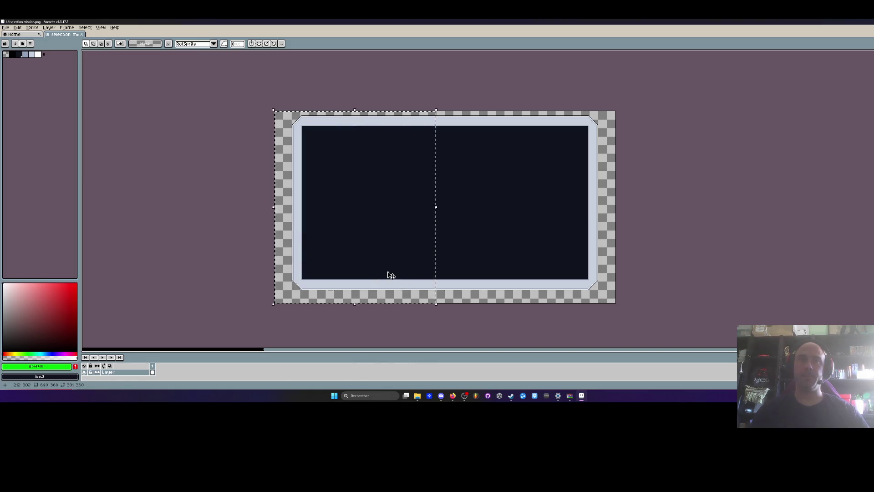
Move the selected left half about 256 px right, commit it, then undo the shift
drag(377, 278, 482, 278)
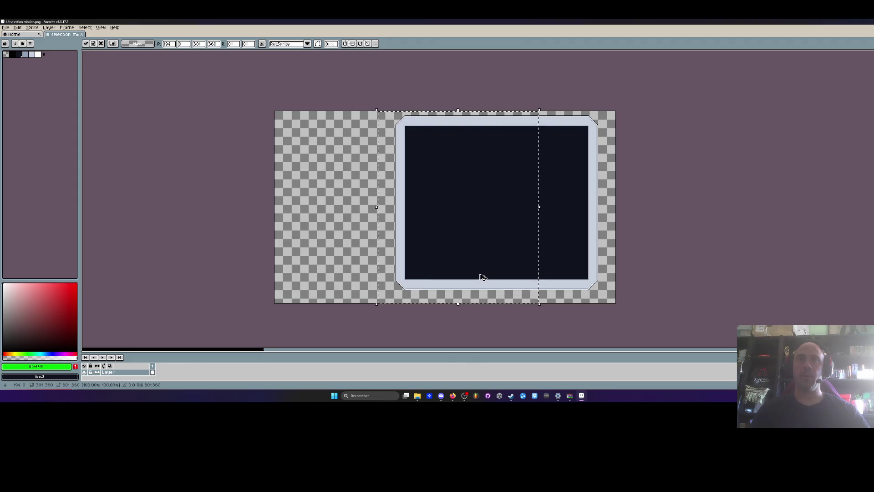
key(Escape)
mouse_move(359, 277)
mouse_down()
mouse_move(480, 279)
mouse_move(472, 282)
mouse_up()
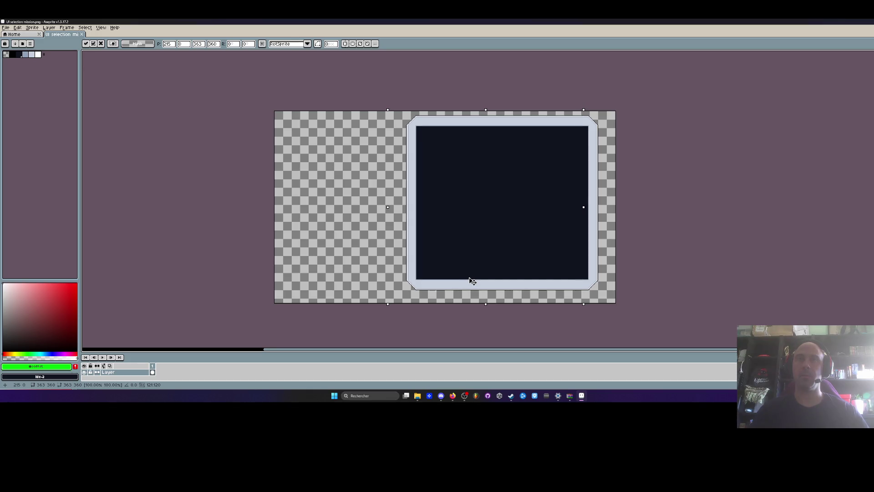
key(Return)
scroll(540, 152, down, 3)
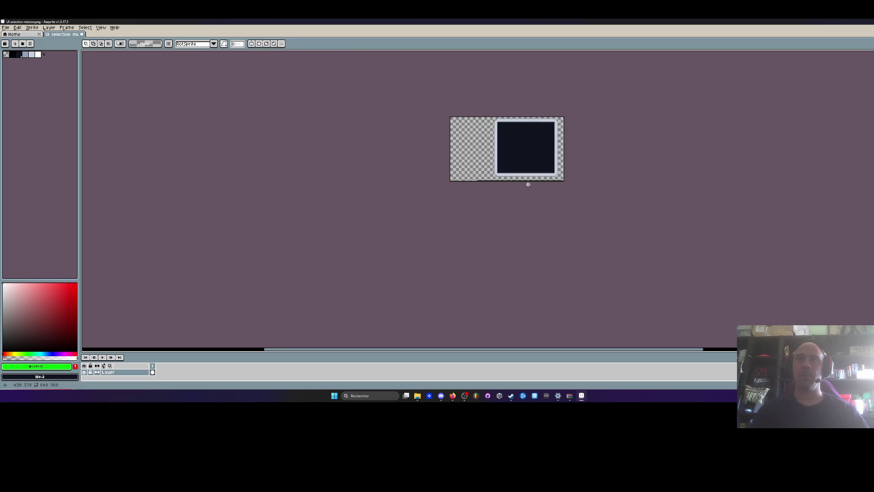
key(ctrl+z)
scroll(535, 148, up, 4)
scroll(535, 148, down, 3)
Select the right half of the dark panel, then clear the selection
scroll(531, 169, up, 2)
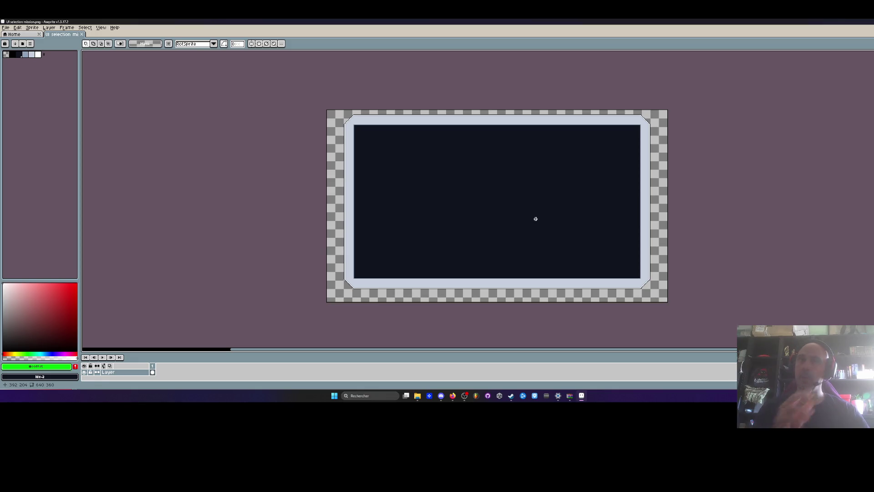
mouse_move(411, 163)
mouse_down()
mouse_move(377, 113)
mouse_move(446, 189)
mouse_move(476, 252)
mouse_up()
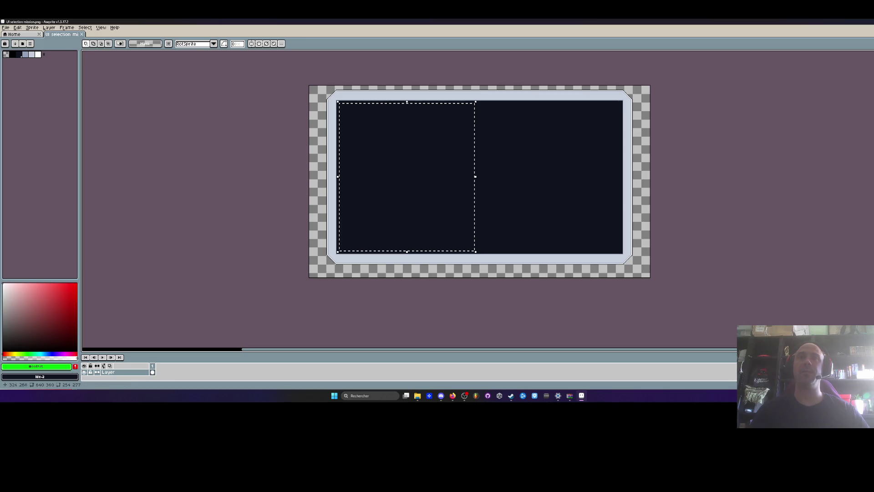
drag(477, 105, 619, 251)
click(395, 83)
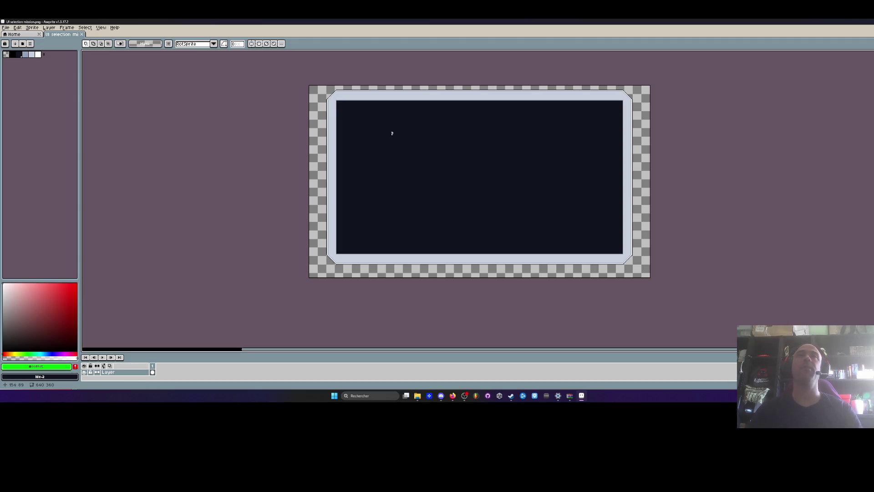
scroll(390, 132, up, 3)
scroll(367, 117, down, 3)
Try selections over a small square and the left and right portions of the panel, then deselect
drag(334, 97, 457, 250)
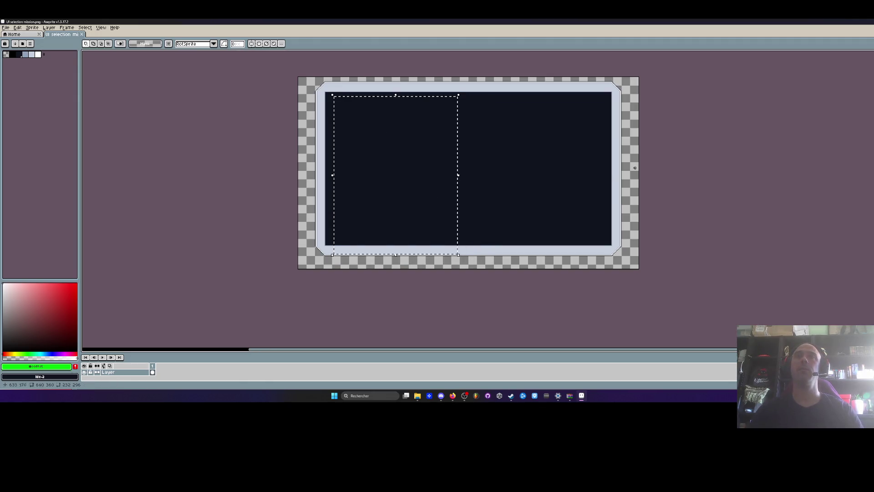
mouse_move(306, 71)
mouse_down()
mouse_move(452, 263)
mouse_move(470, 271)
mouse_up()
scroll(482, 127, up, 2)
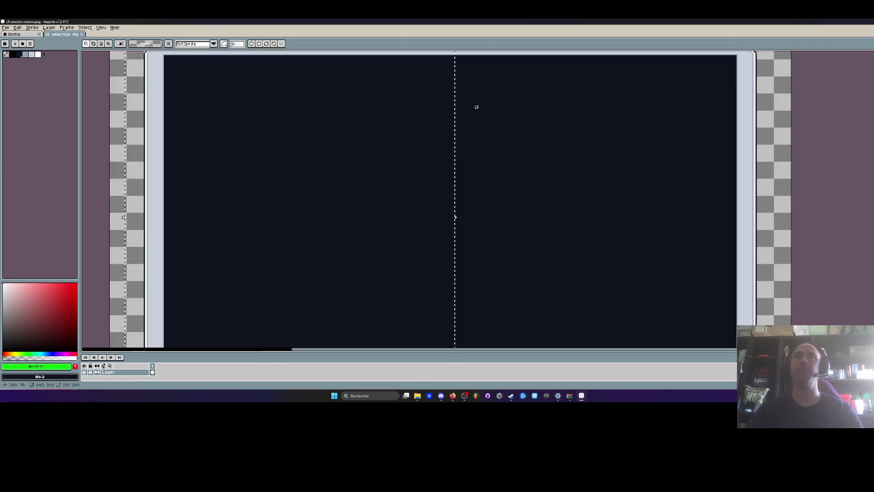
scroll(474, 91, down, 2)
mouse_move(466, 72)
mouse_down()
mouse_move(571, 170)
mouse_move(598, 214)
mouse_up()
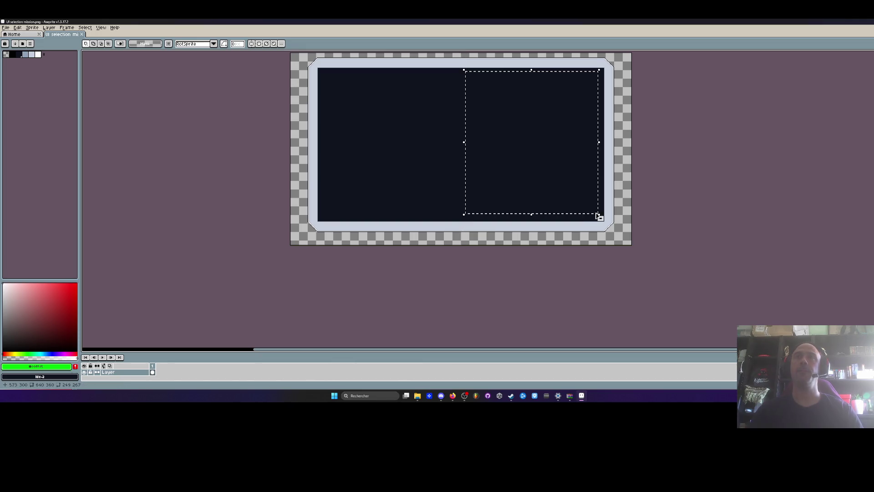
click(679, 157)
scroll(423, 128, up, 2)
scroll(423, 128, down, 2)
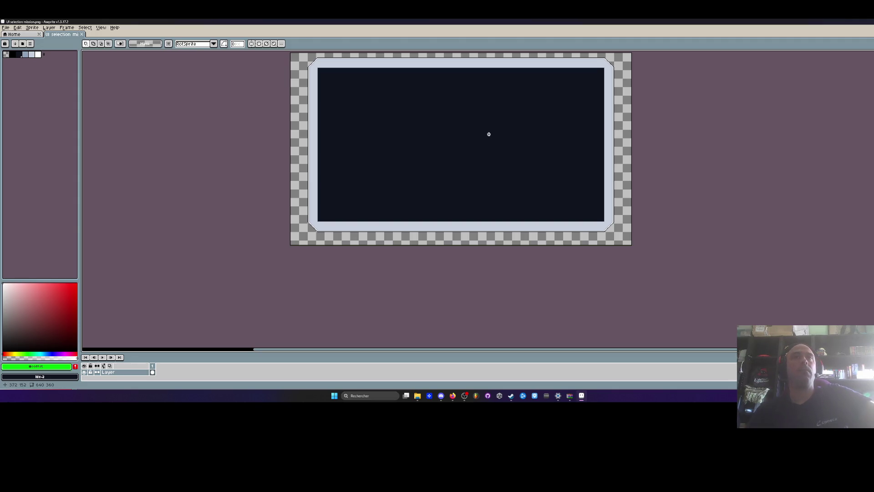
scroll(488, 133, down, 1)
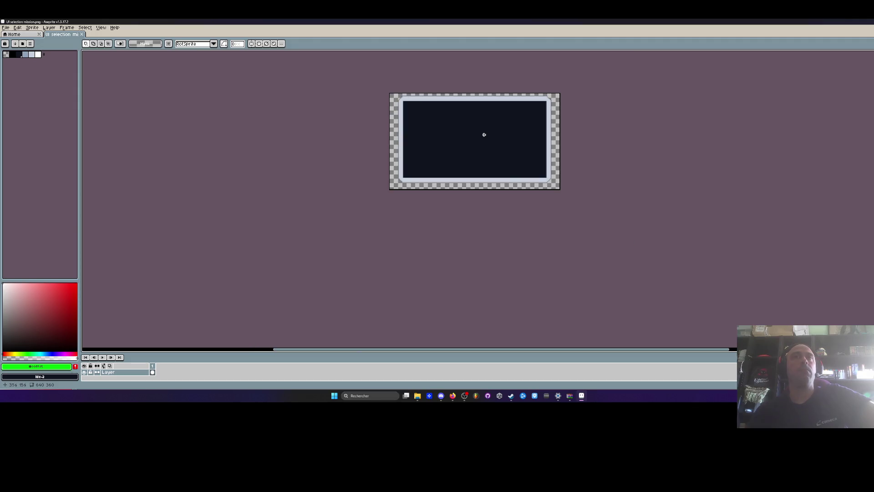
scroll(477, 94, up, 1)
scroll(464, 168, down, 1)
scroll(465, 175, up, 1)
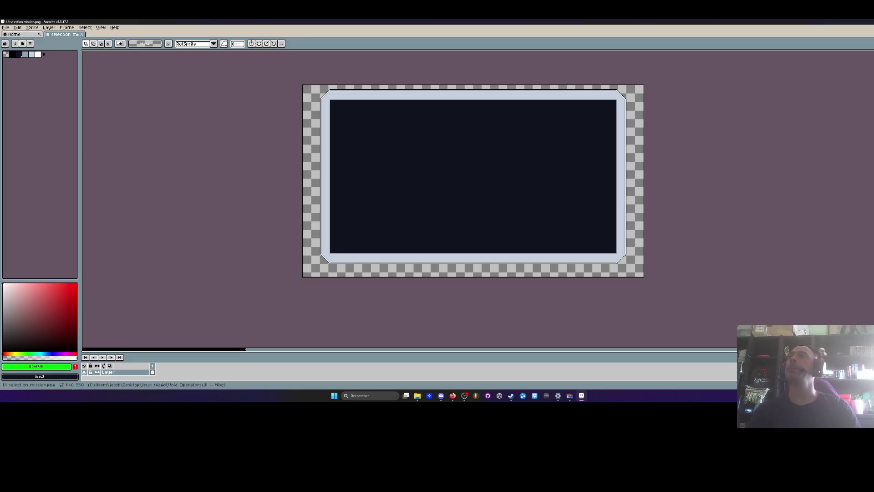
Close Aseprite and reopen UI selection mission.png in it from the UI + Misc folder
click(869, 22)
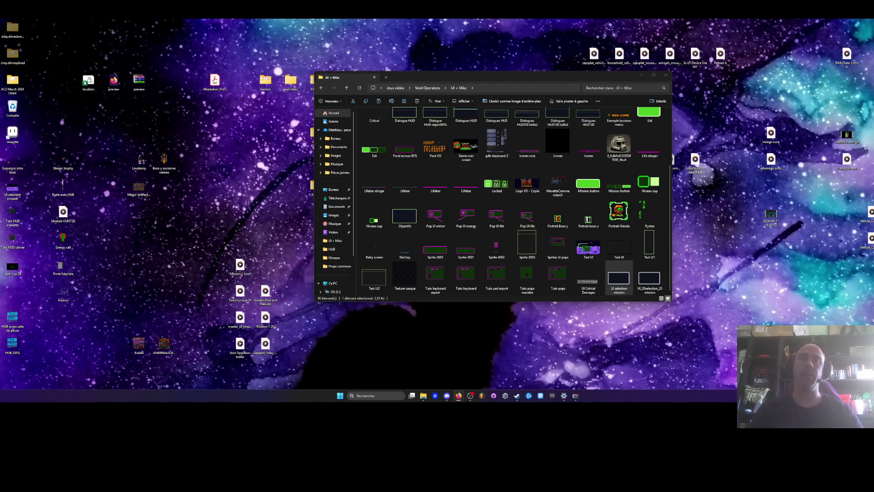
mouse_move(458, 399)
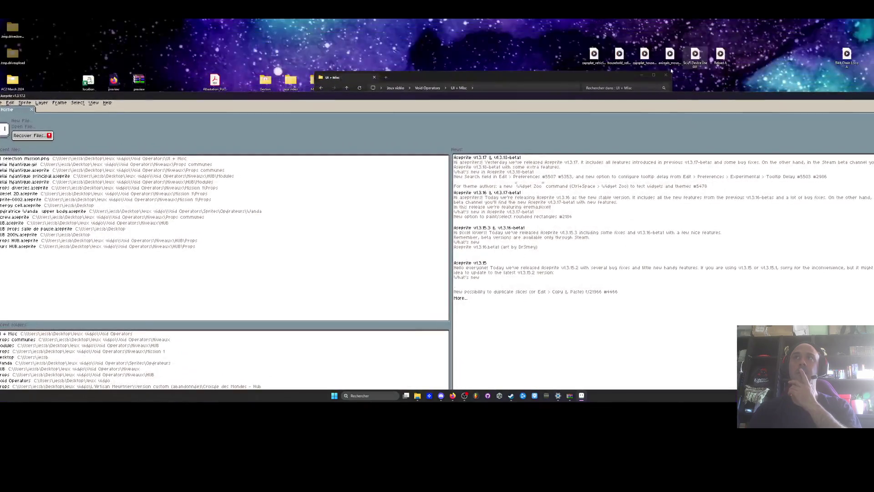
click(669, 75)
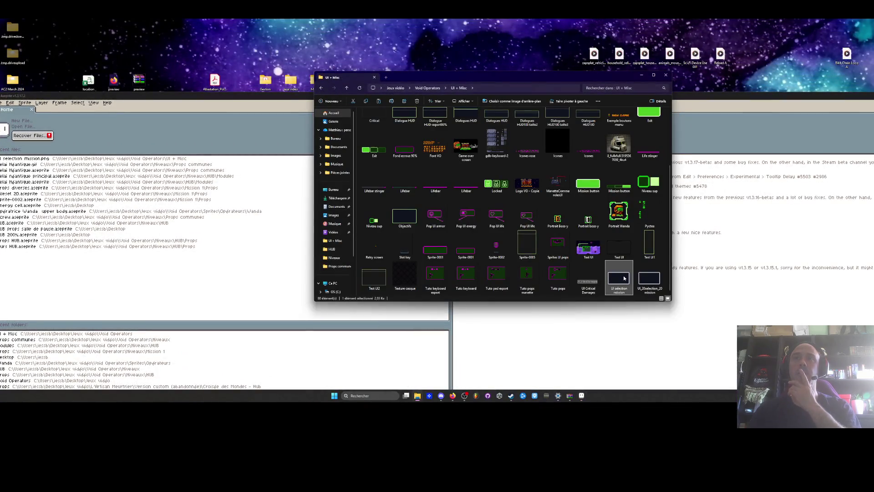
drag(711, 324, 710, 326)
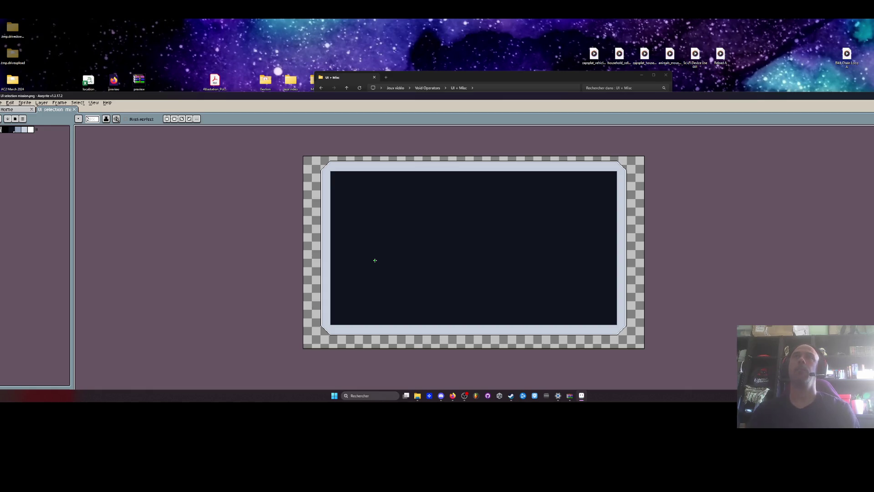
Mark out a text area across the panel's top strip with the Text tool
scroll(373, 259, up, 1)
scroll(375, 269, down, 1)
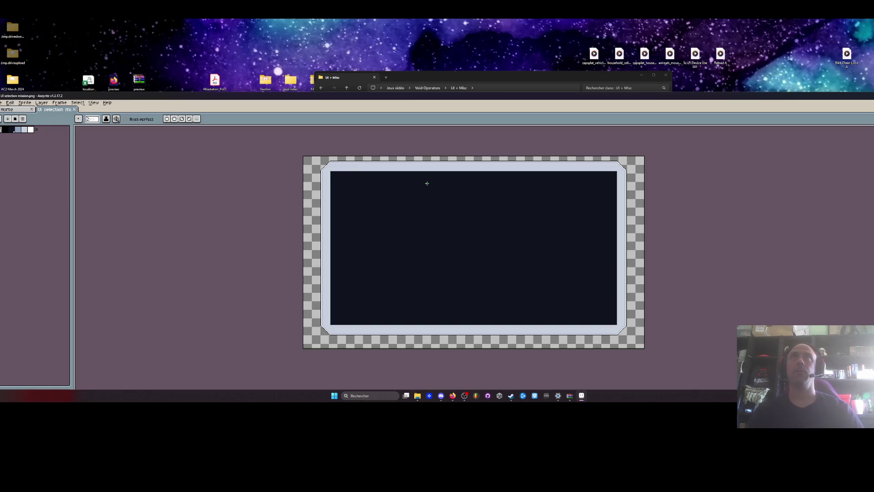
click(753, 422)
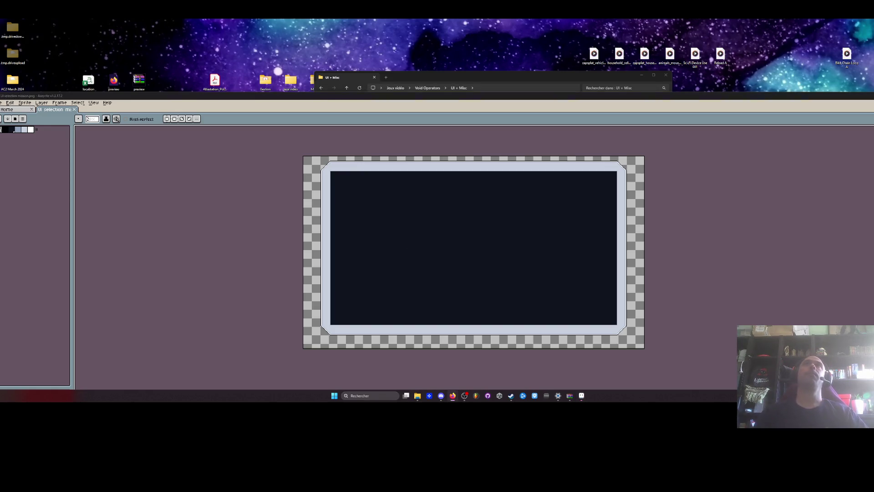
click(453, 117)
scroll(455, 171, up, 3)
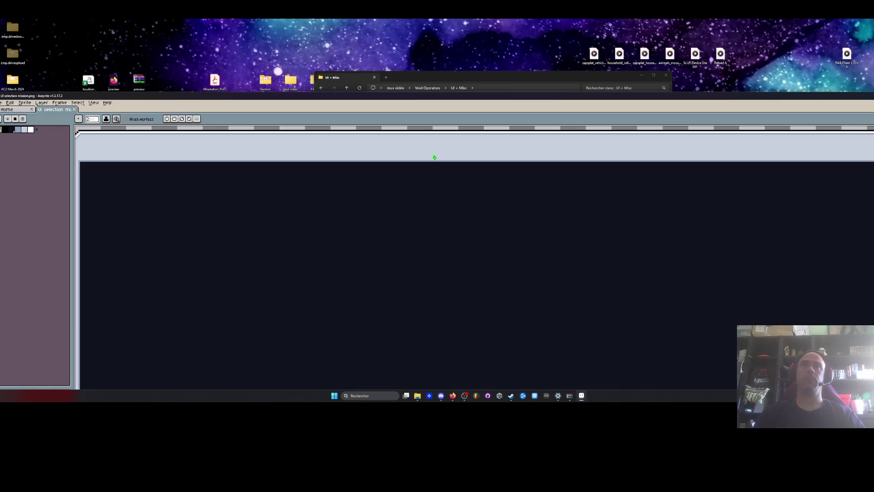
scroll(414, 186, down, 2)
scroll(415, 186, up, 2)
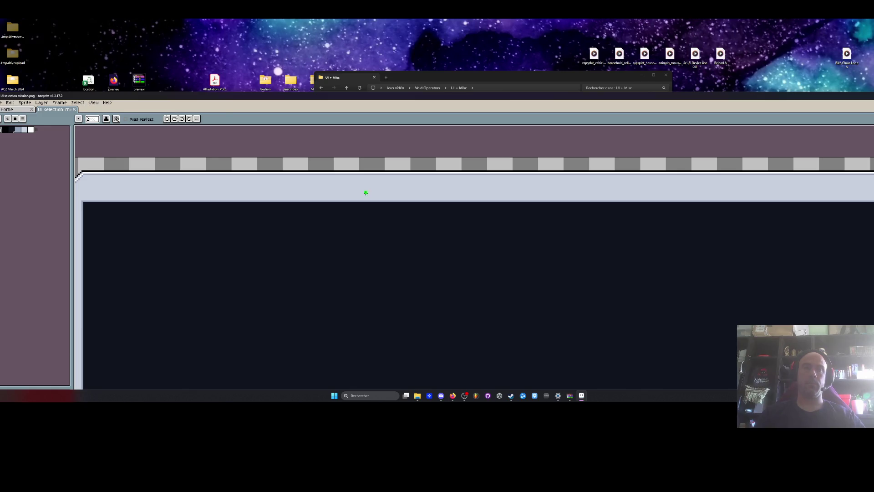
key(t)
mouse_move(315, 173)
mouse_down()
mouse_move(741, 197)
mouse_move(725, 199)
mouse_up()
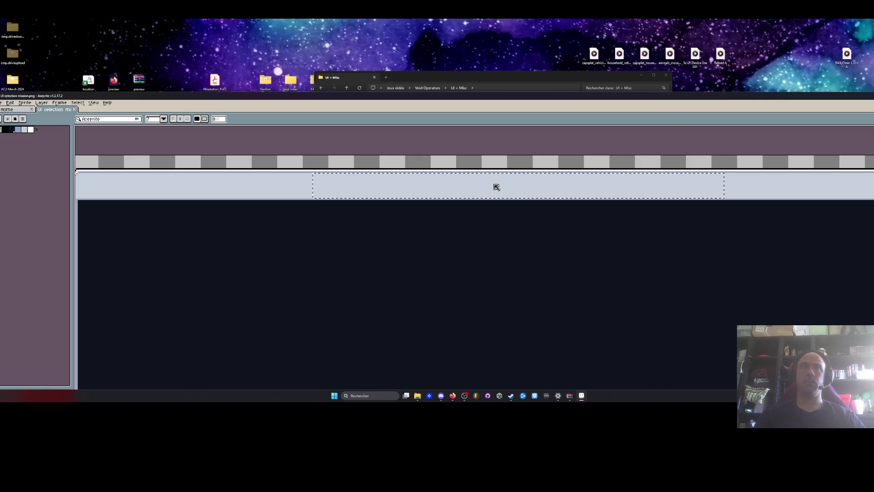
scroll(479, 165, down, 4)
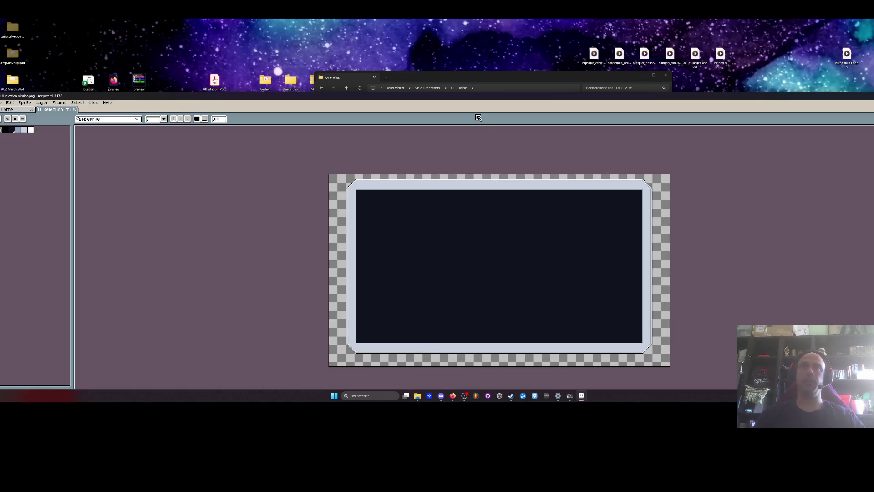
scroll(473, 204, up, 2)
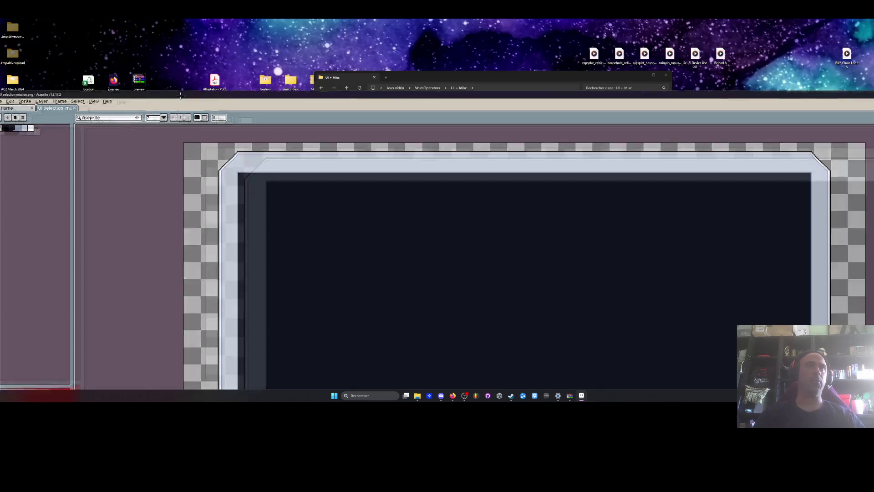
Maximize Aseprite, nudge the colour hue toward green, and load the default colour palette
double_click(170, 105)
scroll(338, 90, down, 2)
scroll(325, 82, up, 1)
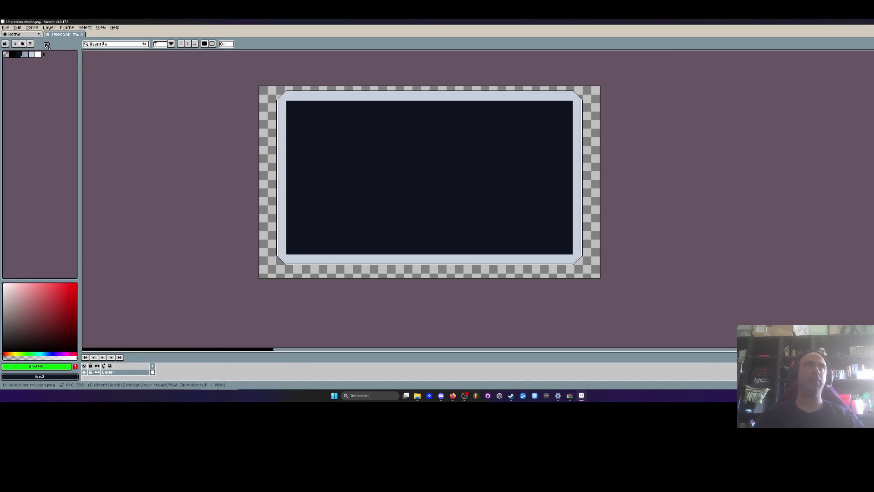
mouse_move(38, 352)
mouse_down()
mouse_move(16, 351)
mouse_move(31, 351)
mouse_up()
scroll(363, 131, down, 1)
scroll(367, 95, up, 2)
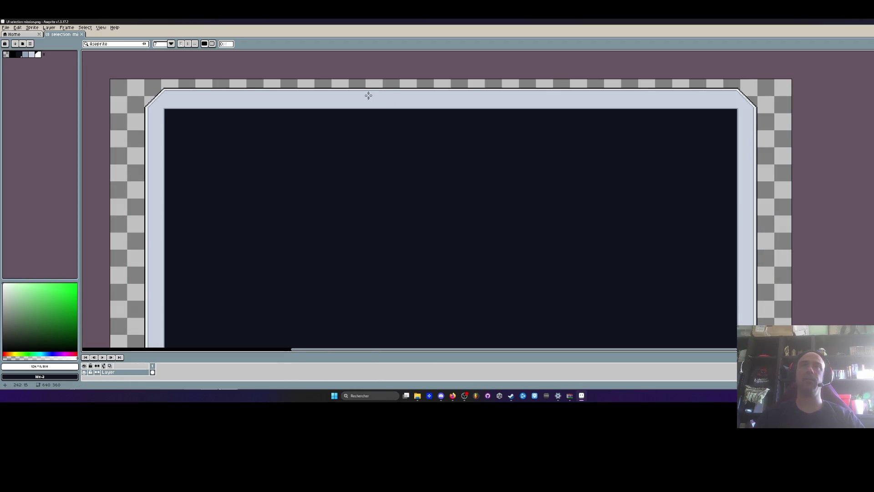
scroll(366, 92, down, 2)
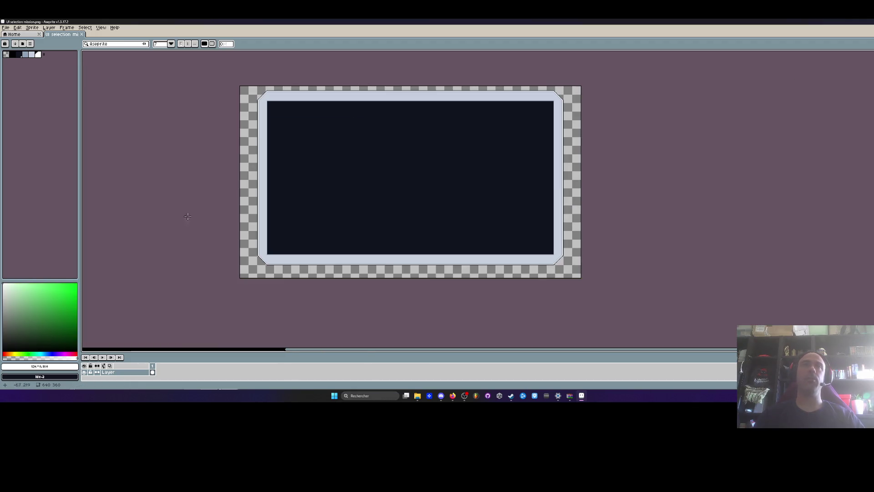
click(30, 55)
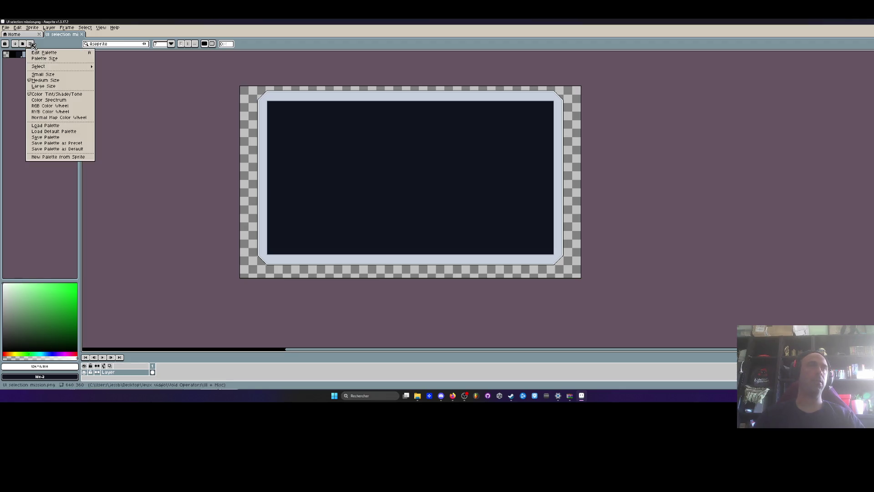
click(49, 135)
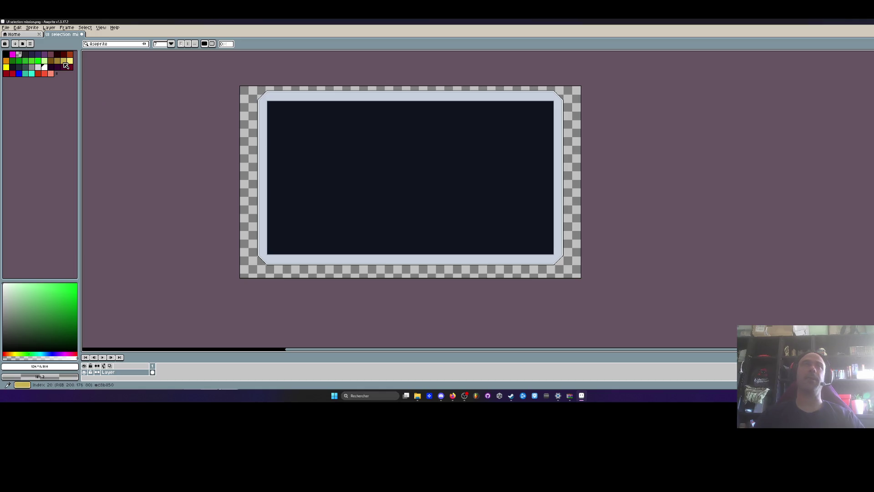
Pick gold yellow with the Pencil and sketch the banner shape along the top strip
click(12, 54)
click(20, 74)
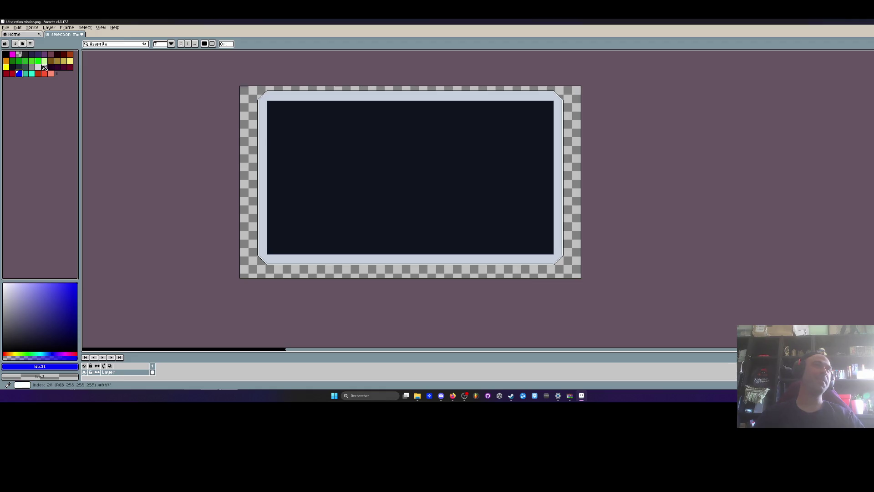
click(40, 70)
key(b)
scroll(357, 125, up, 4)
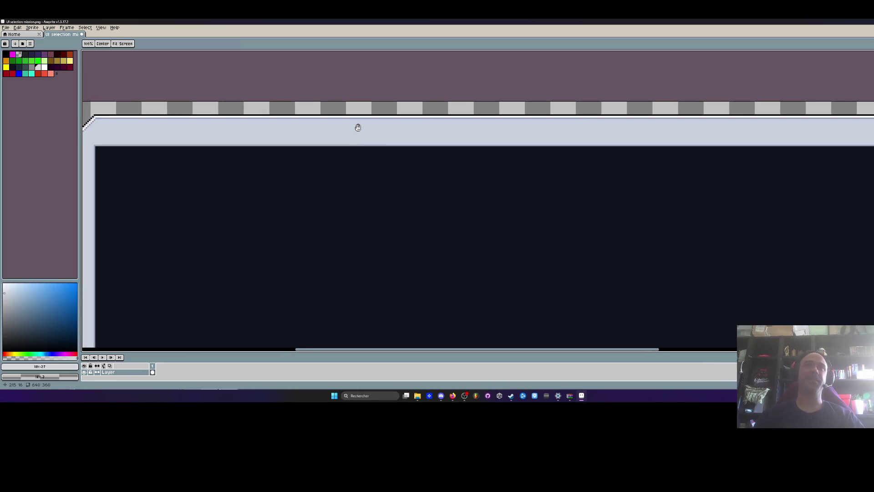
scroll(357, 124, up, 1)
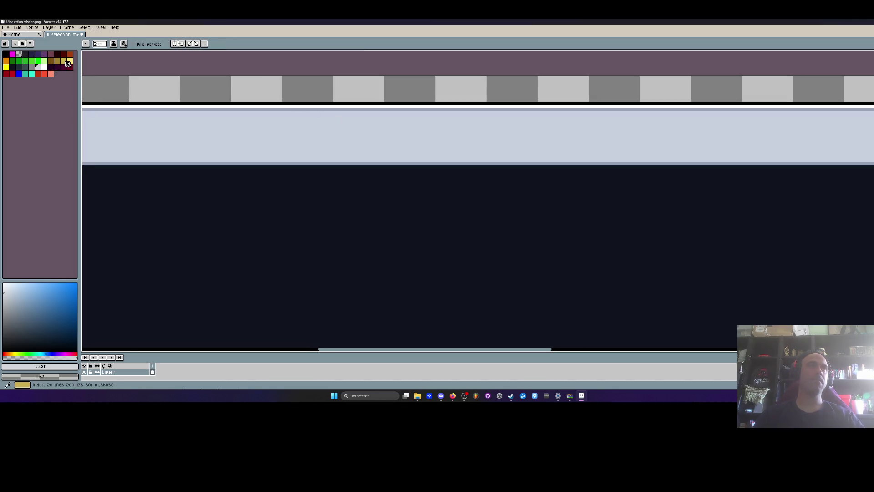
click(65, 61)
scroll(291, 128, up, 1)
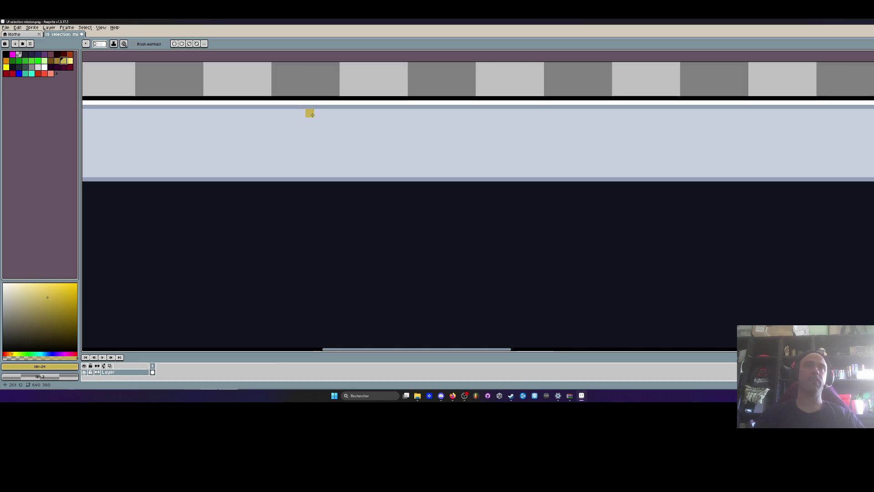
mouse_move(294, 119)
mouse_down()
mouse_move(328, 120)
mouse_move(259, 166)
mouse_move(337, 169)
mouse_up()
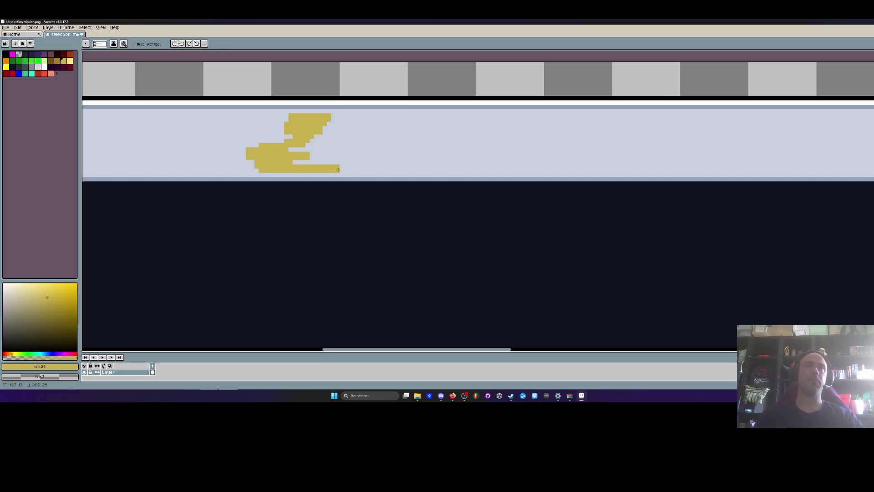
drag(288, 137, 410, 120)
scroll(384, 124, down, 2)
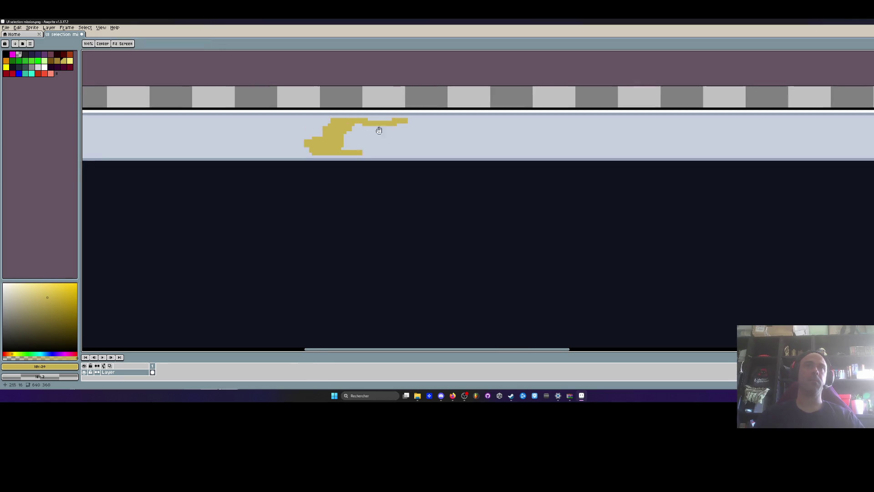
key(shift+l)
scroll(296, 128, up, 1)
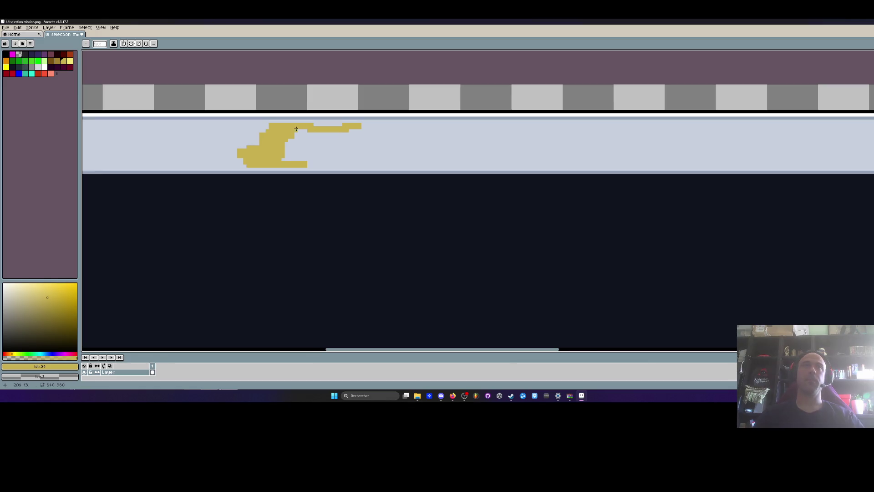
Draw a straight gold line across the strip, fill its gap and stair-step the right edge
mouse_move(271, 131)
mouse_down()
mouse_move(620, 127)
mouse_move(643, 154)
mouse_move(637, 163)
mouse_move(328, 165)
mouse_move(296, 159)
mouse_move(620, 133)
mouse_move(286, 139)
mouse_move(572, 141)
mouse_up()
mouse_move(631, 154)
mouse_down()
mouse_move(285, 158)
mouse_move(637, 147)
mouse_up()
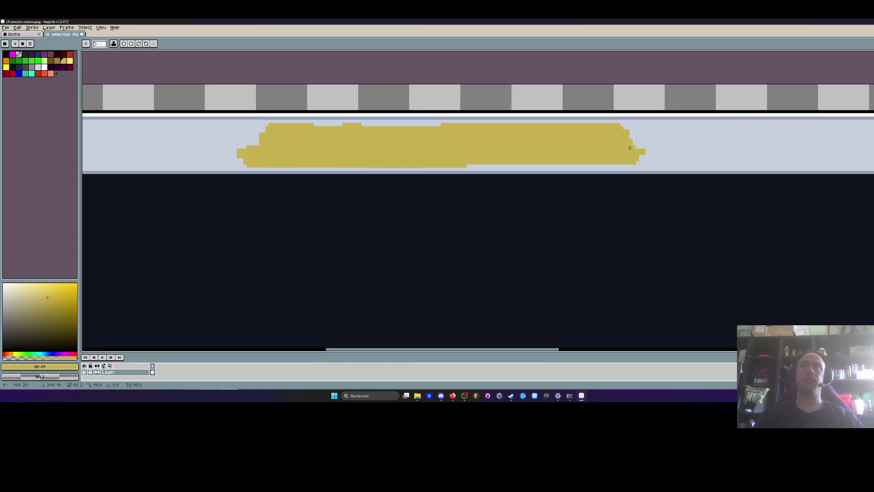
scroll(625, 143, up, 3)
mouse_move(645, 130)
mouse_down()
mouse_move(688, 165)
mouse_move(662, 173)
mouse_move(681, 132)
mouse_move(668, 137)
mouse_up()
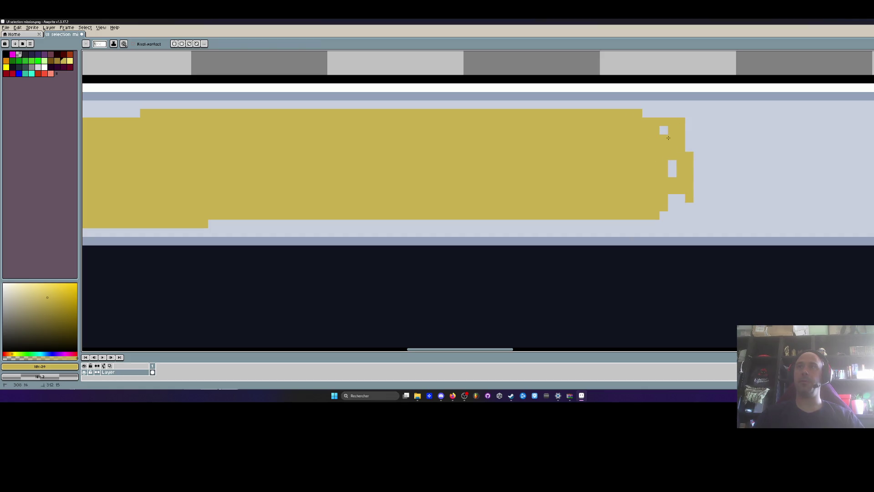
scroll(658, 213, down, 2)
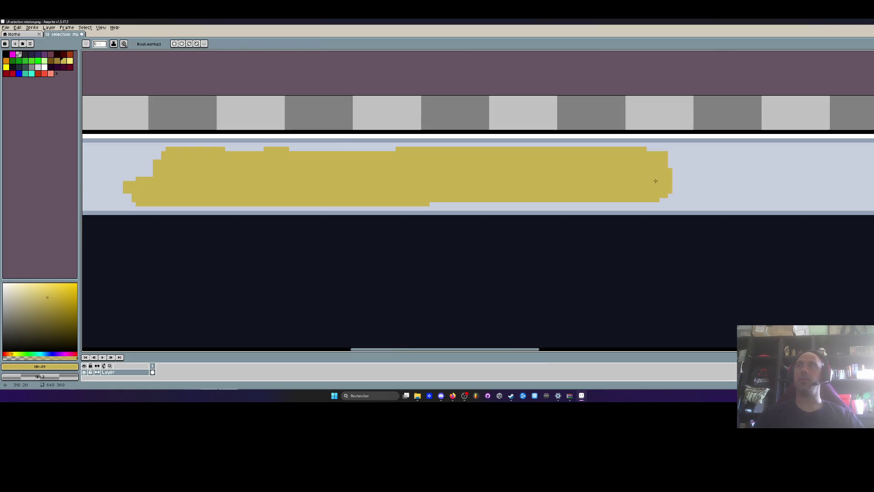
scroll(502, 164, down, 1)
scroll(424, 163, left, 3)
scroll(370, 145, up, 2)
Round the banner's left end and paint its ragged edge over with the frame's light grey
mouse_move(251, 180)
mouse_down()
mouse_move(276, 152)
mouse_move(243, 182)
mouse_up()
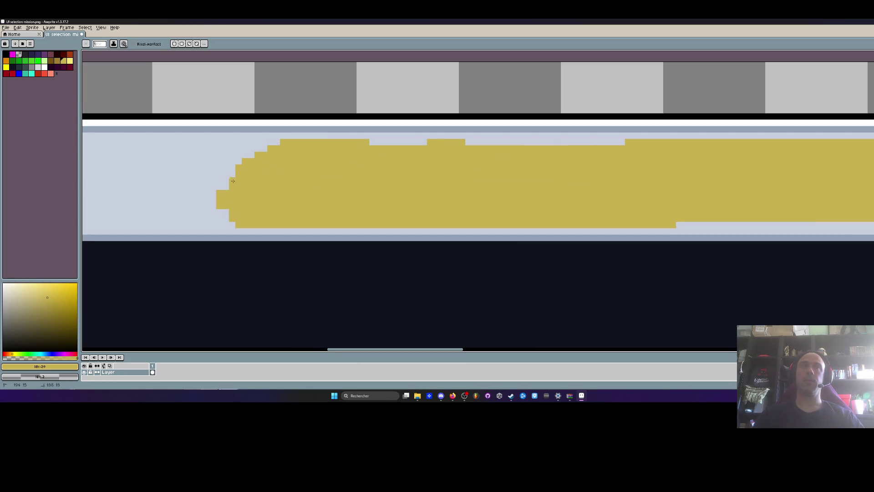
click(218, 199)
key(i)
click(209, 185)
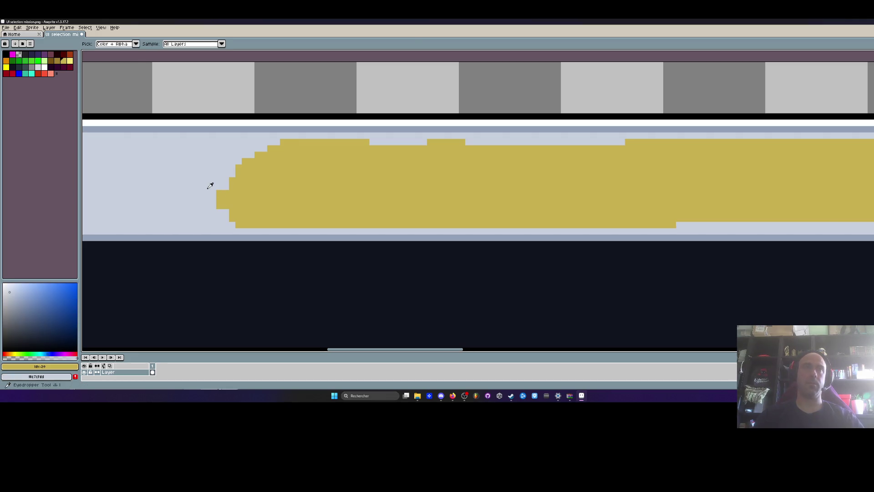
scroll(209, 186, up, 1)
key(b)
drag(227, 203, 241, 172)
scroll(245, 174, down, 4)
scroll(267, 196, up, 1)
scroll(155, 191, up, 2)
scroll(156, 187, down, 3)
scroll(162, 170, up, 2)
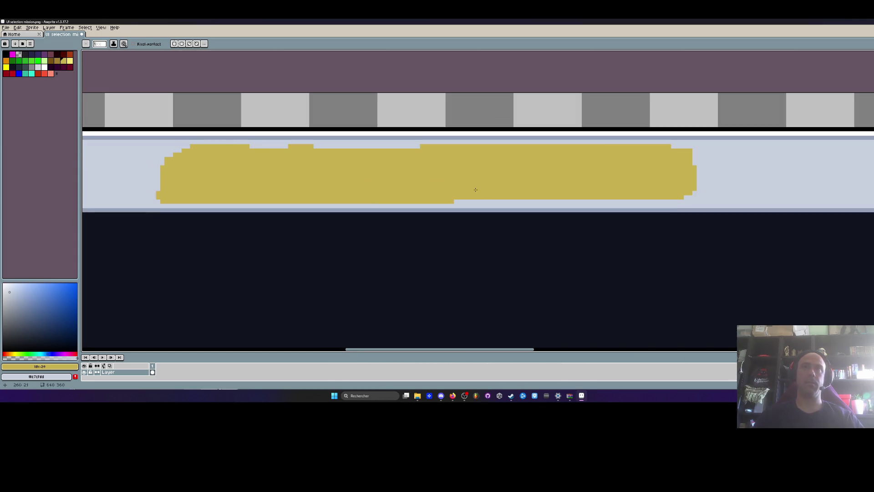
Extend the banner's bottom row further to the right
drag(478, 201, 642, 200)
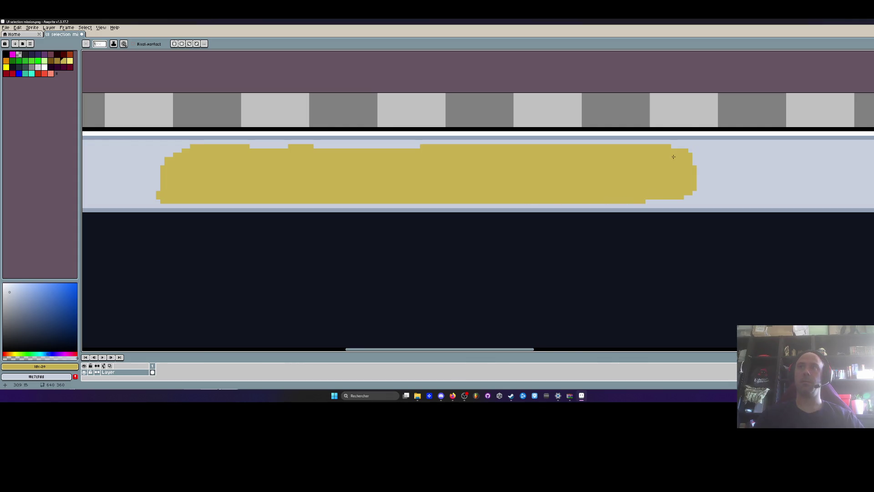
scroll(592, 159, down, 2)
scroll(492, 162, up, 1)
scroll(492, 165, down, 4)
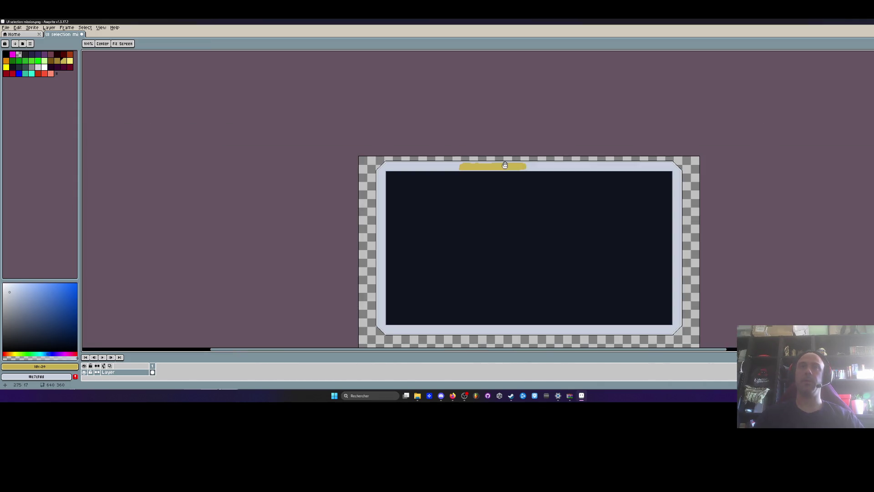
Select the gold banner, shift it to the right and commit its new position
scroll(515, 165, up, 6)
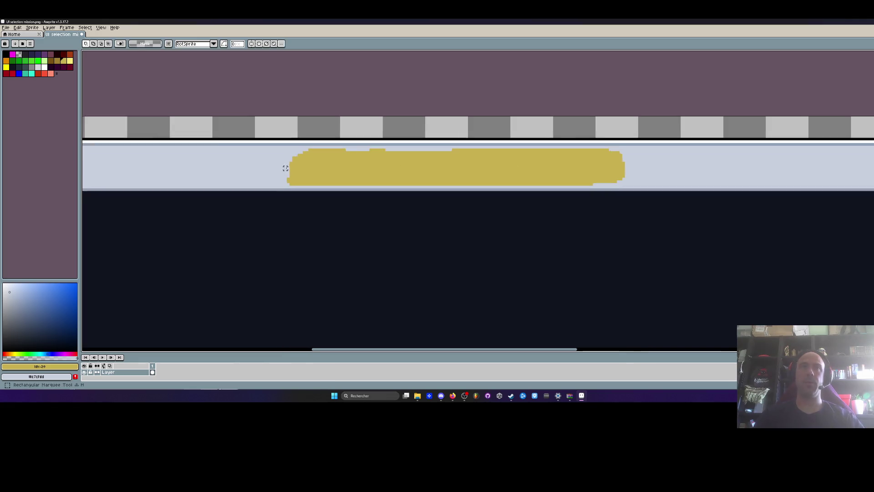
mouse_move(272, 148)
mouse_down()
mouse_move(684, 176)
mouse_move(728, 195)
mouse_up()
scroll(720, 174, down, 3)
scroll(468, 176, down, 3)
drag(408, 191, 442, 190)
scroll(442, 191, up, 2)
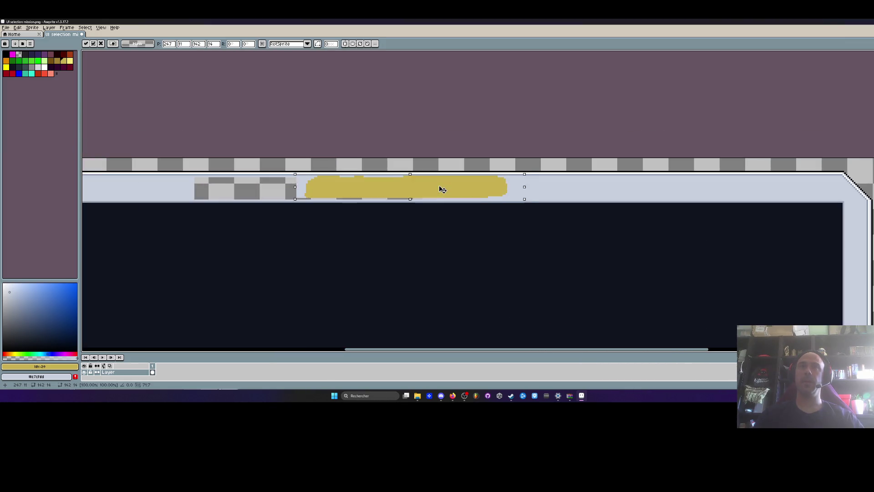
click(271, 200)
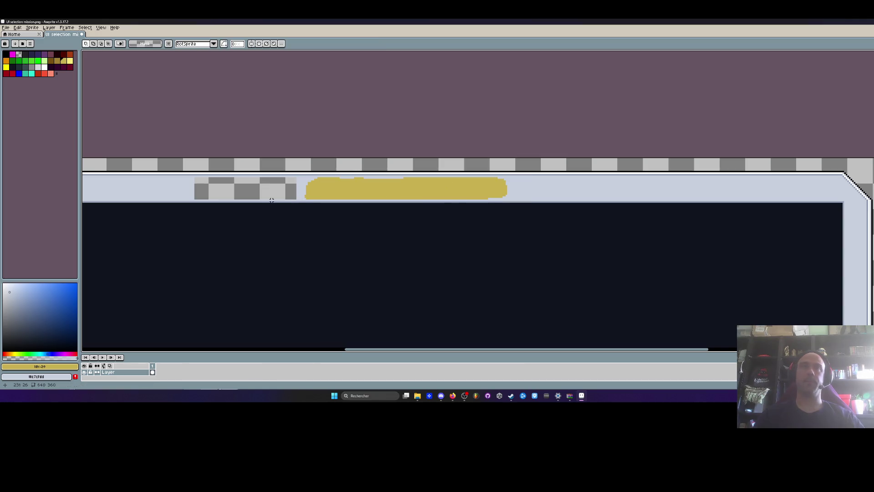
Flood-fill the vacated gap with the frame's light grey, then choose dark purple with the Pencil
key(g)
alt+click(176, 188)
click(244, 189)
scroll(255, 195, down, 3)
scroll(255, 195, up, 3)
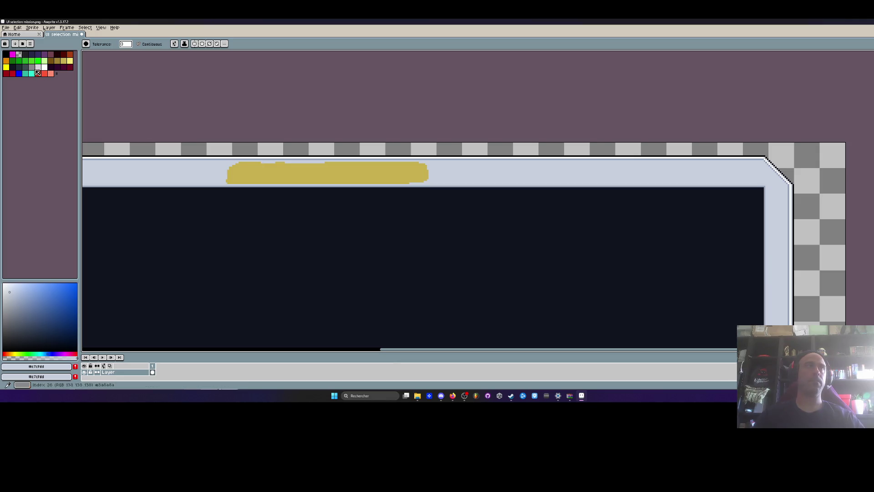
click(38, 54)
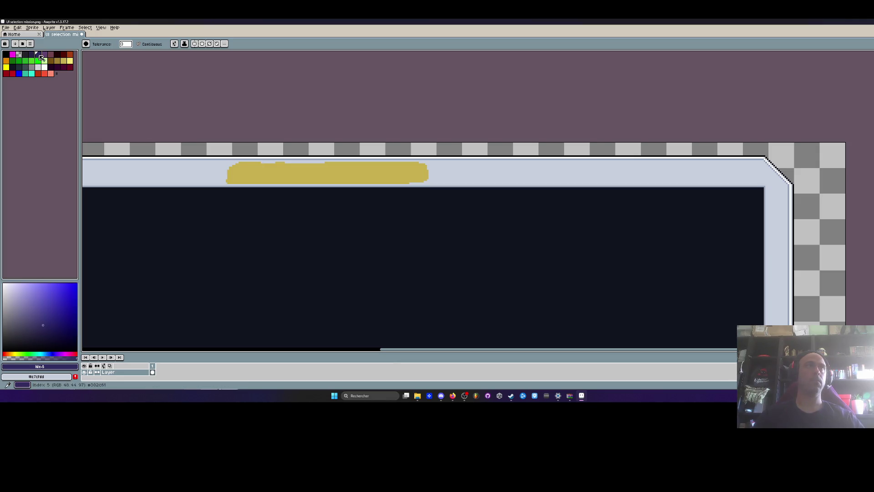
scroll(276, 169, up, 2)
scroll(257, 176, up, 1)
key(b)
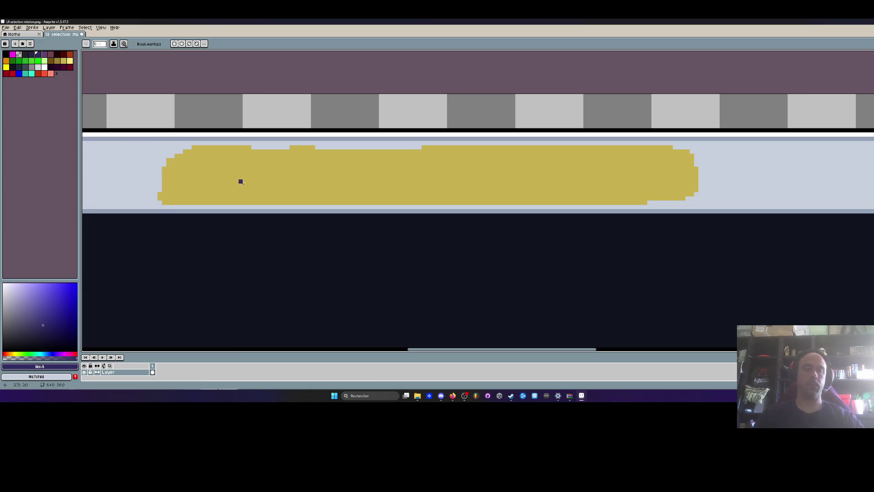
scroll(244, 173, up, 1)
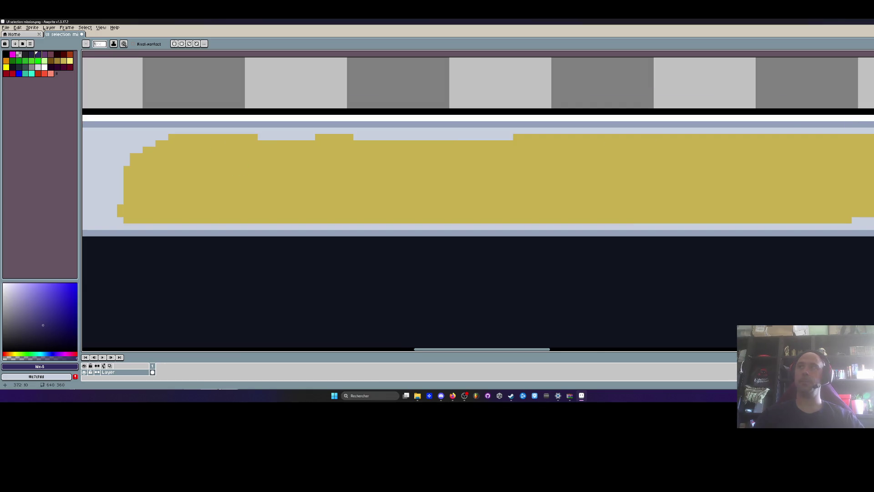
Draw the letters W and A in dark purple lines across the gold banner
key(l)
mouse_move(235, 157)
mouse_down()
mouse_move(268, 207)
mouse_move(280, 174)
mouse_up()
mouse_move(280, 174)
mouse_down()
mouse_move(287, 207)
mouse_move(361, 152)
mouse_move(286, 147)
mouse_move(319, 150)
mouse_move(312, 214)
mouse_up()
drag(349, 151, 381, 208)
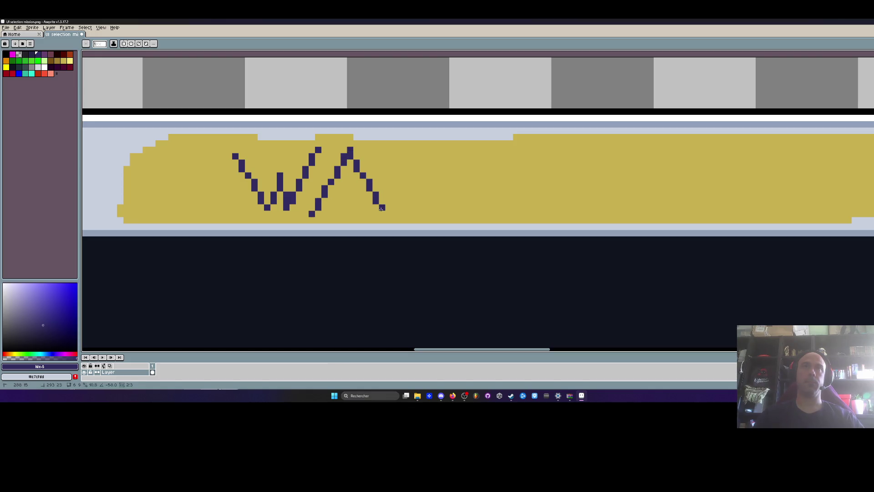
click(388, 181)
Add the N and the upright and curve of the D after WA
mouse_move(333, 188)
mouse_down()
mouse_move(369, 177)
mouse_move(401, 205)
mouse_up()
mouse_move(413, 157)
mouse_down()
mouse_move(434, 208)
mouse_move(476, 155)
mouse_up()
scroll(493, 165, down, 3)
scroll(492, 165, up, 3)
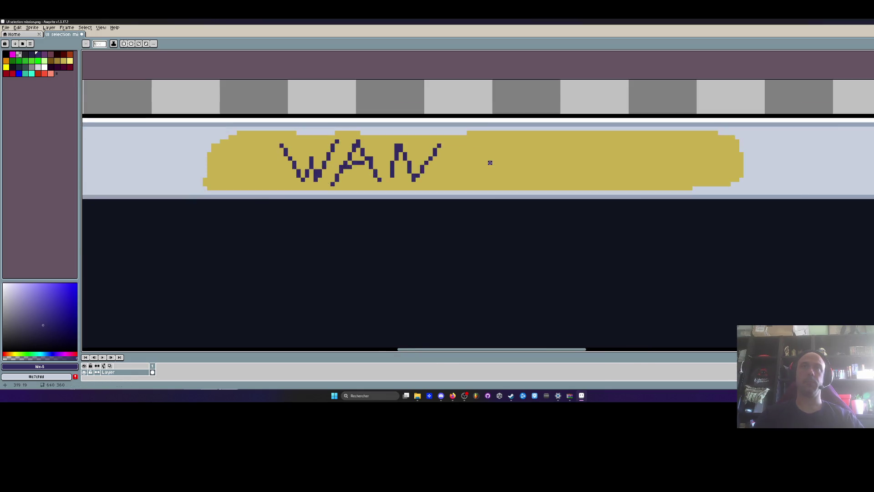
mouse_move(446, 129)
mouse_down()
mouse_move(437, 200)
mouse_move(490, 139)
mouse_move(497, 175)
mouse_move(454, 201)
mouse_up()
click(453, 130)
Draw the final A with its legs and crossbar to complete WANDA
click(565, 129)
shift+click(522, 198)
click(564, 130)
shift+click(595, 191)
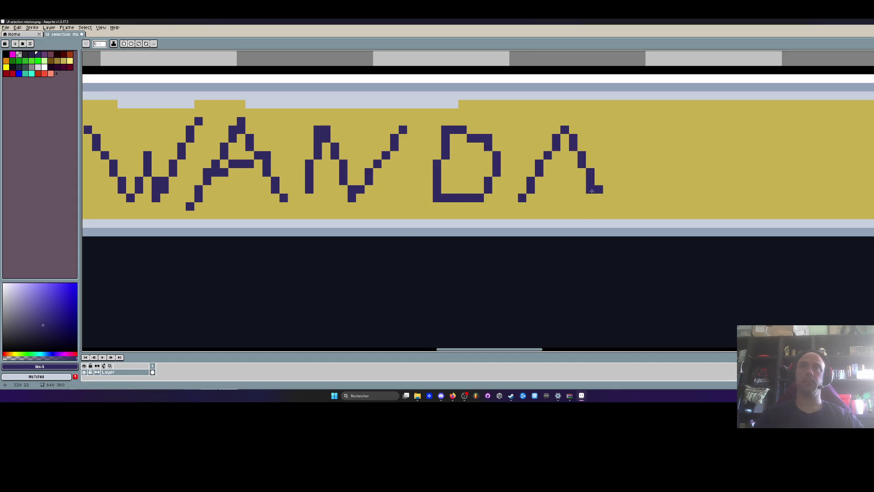
drag(544, 164, 576, 164)
scroll(530, 154, down, 5)
key(z)
scroll(531, 147, down, 1)
scroll(519, 141, up, 4)
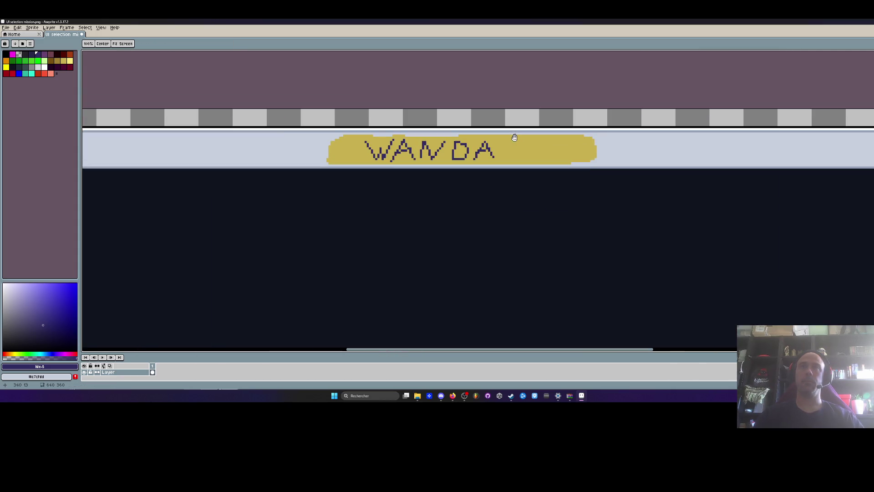
Pick a darker gold shade than the banner's gold for shading
key(m)
scroll(514, 137, up, 3)
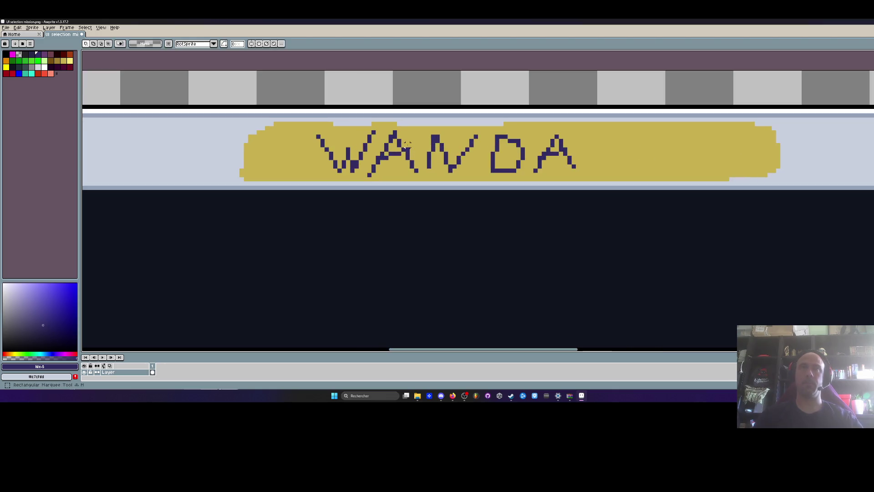
scroll(397, 142, down, 1)
scroll(398, 143, down, 2)
alt+click(455, 146)
scroll(464, 137, up, 3)
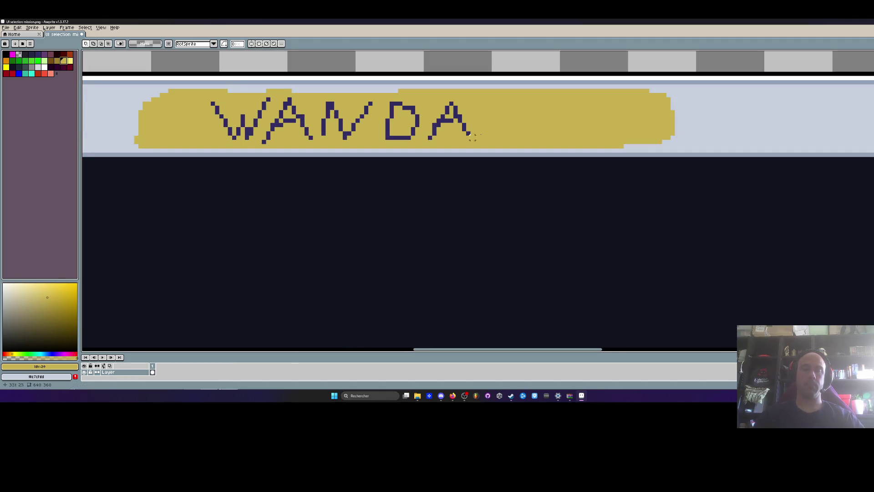
key(w)
click(57, 60)
Pencil a small dark gold T-shaped mark near the banner's top right
key(b)
scroll(511, 123, up, 1)
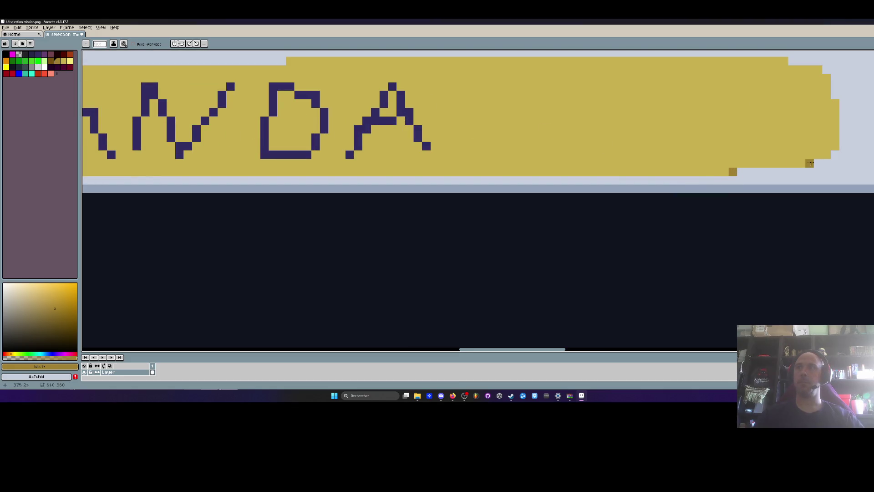
mouse_move(700, 62)
mouse_down()
mouse_move(707, 90)
mouse_move(708, 62)
mouse_move(690, 87)
mouse_move(707, 80)
mouse_up()
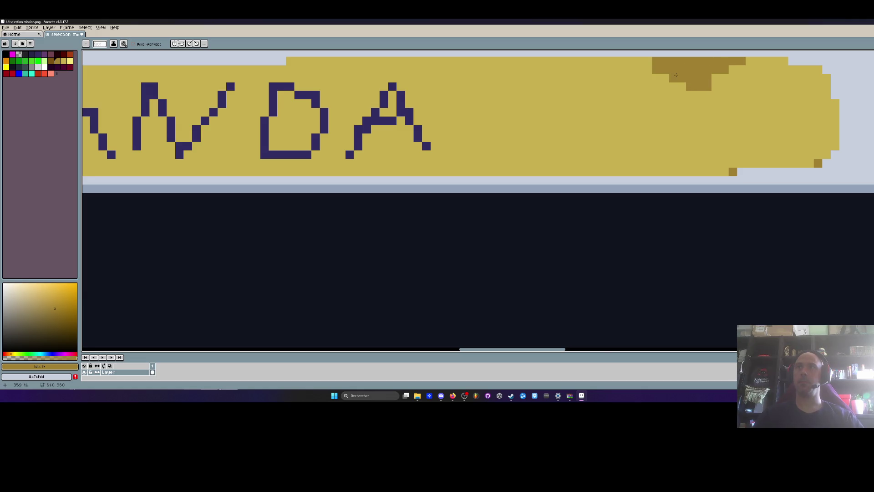
scroll(675, 75, down, 4)
scroll(440, 93, up, 4)
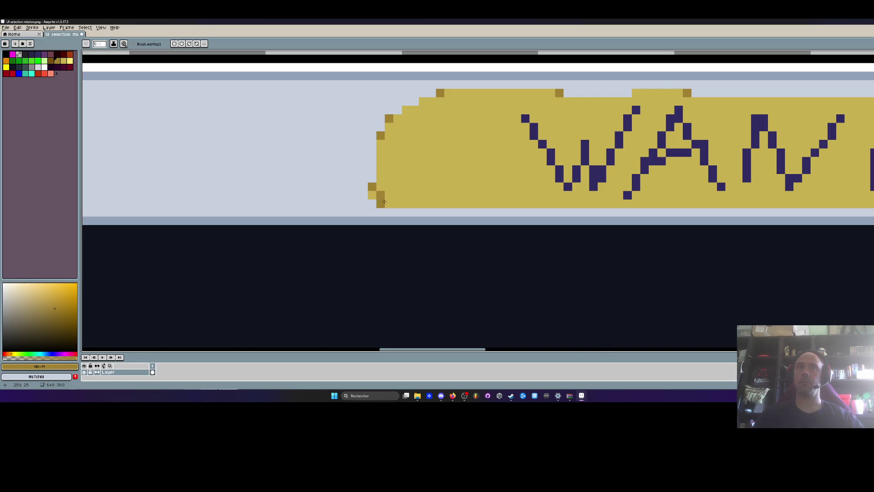
scroll(415, 175, down, 2)
scroll(415, 175, down, 2)
scroll(428, 175, up, 2)
scroll(442, 175, down, 1)
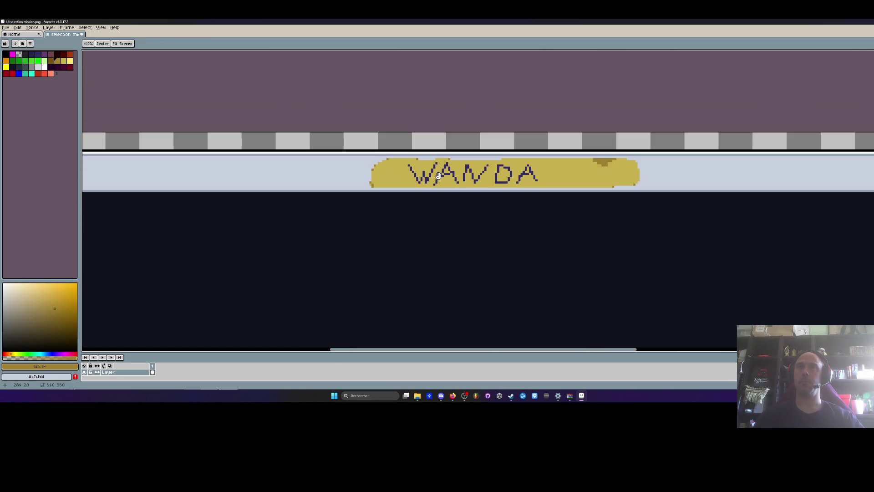
scroll(442, 176, down, 2)
scroll(507, 171, up, 3)
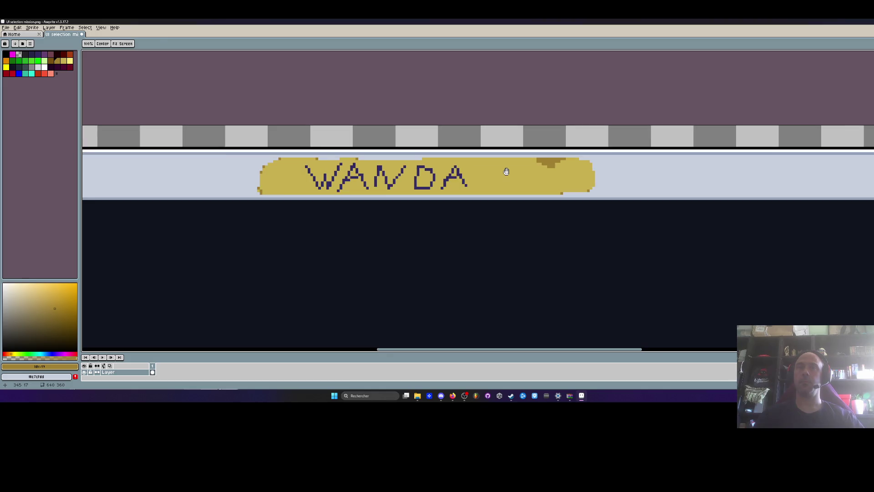
scroll(336, 176, up, 1)
Select the WANDA lettering and move it to the right within the banner
mouse_move(281, 155)
mouse_down()
mouse_move(452, 194)
mouse_move(551, 204)
mouse_up()
drag(489, 187, 613, 185)
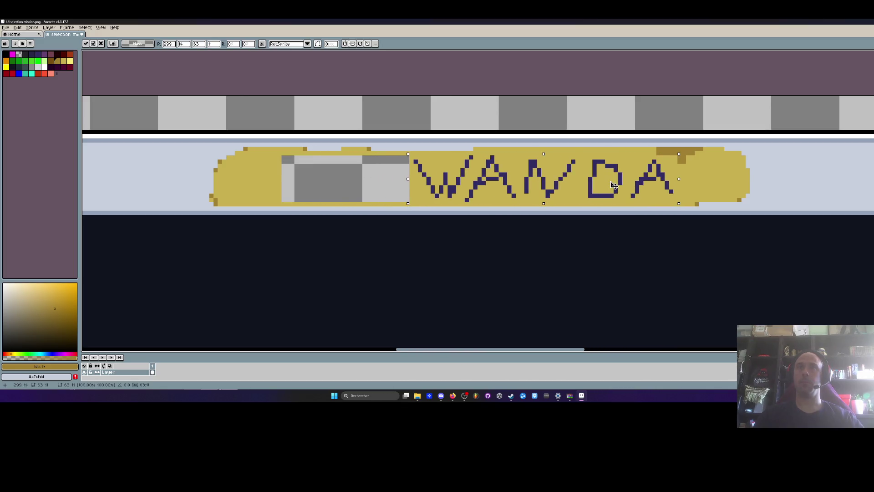
key(ctrl+d)
Fill the transparent hole left behind with the banner's gold
click(269, 163)
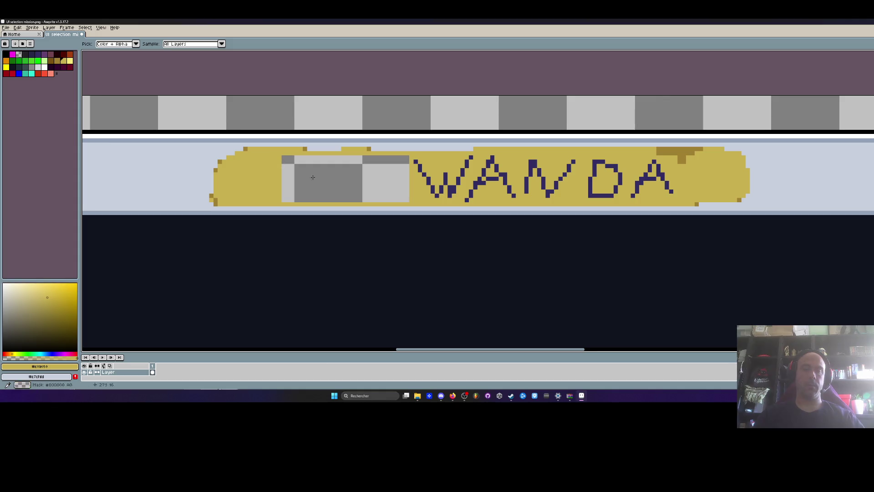
key(g)
click(343, 185)
scroll(343, 184, down, 1)
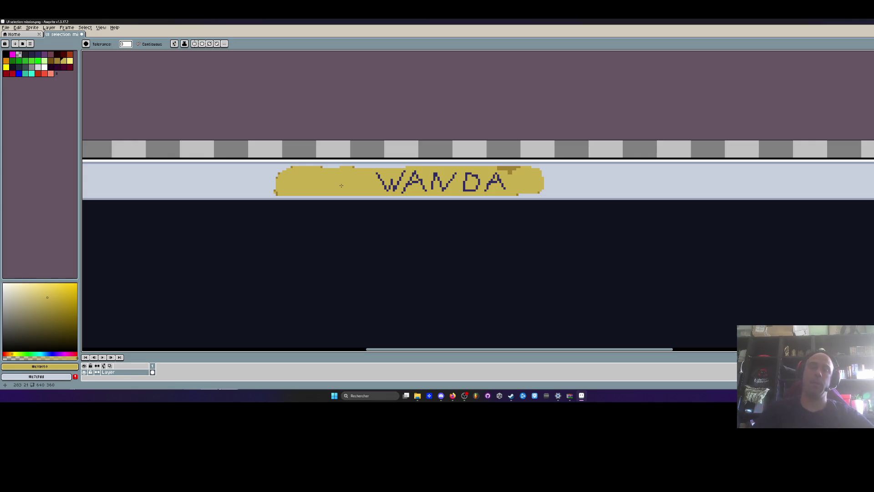
Shade the banner's bottom-left edge with the sampled dark gold
key(i)
scroll(495, 159, up, 3)
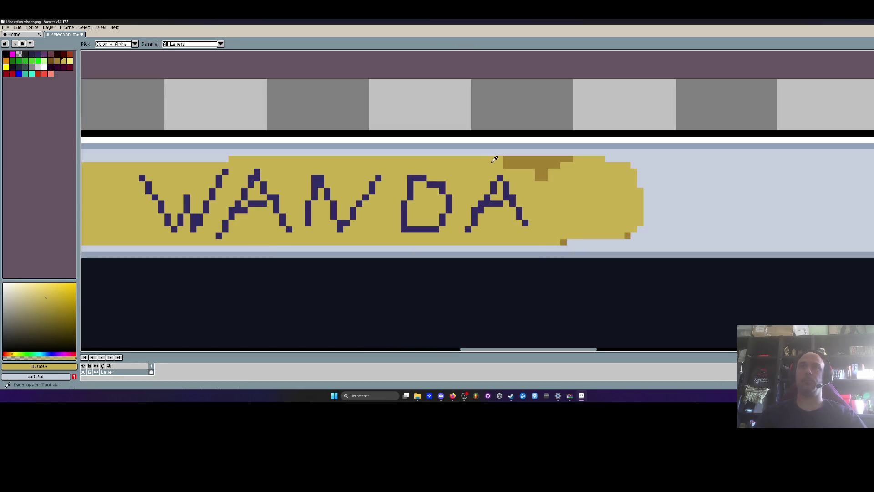
scroll(496, 149, up, 2)
key(b)
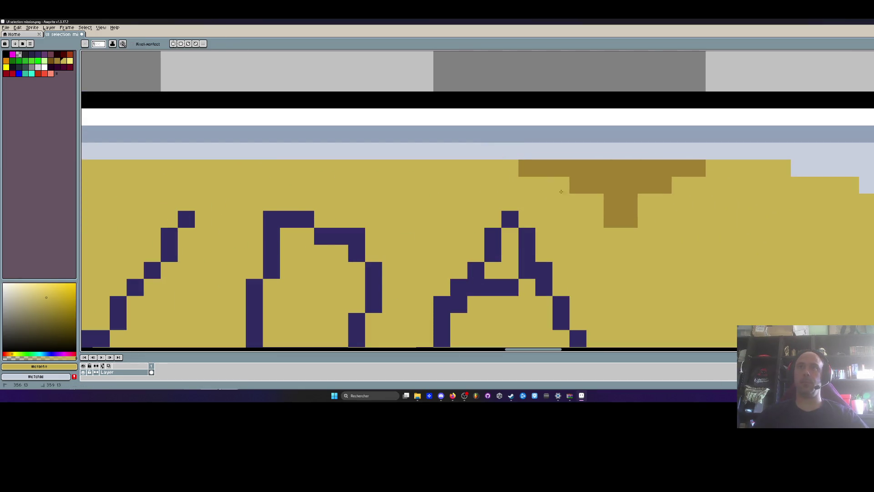
scroll(604, 227, down, 5)
scroll(604, 238, up, 3)
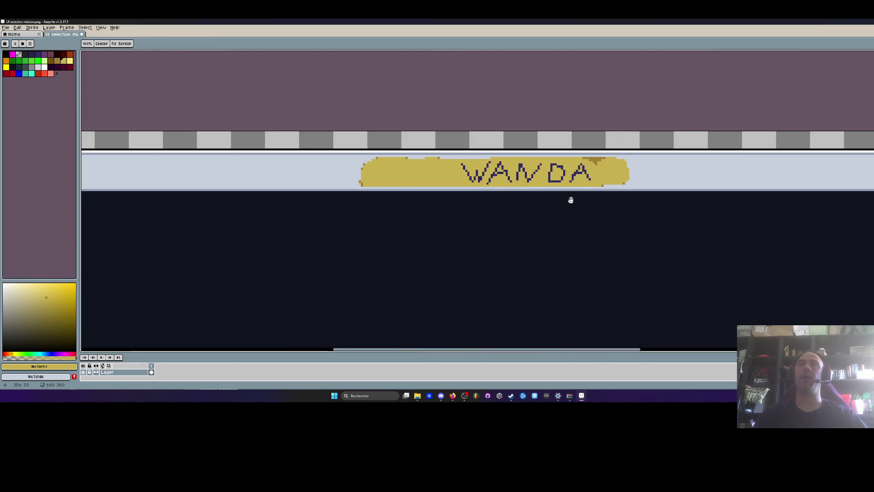
key(i)
scroll(444, 217, up, 2)
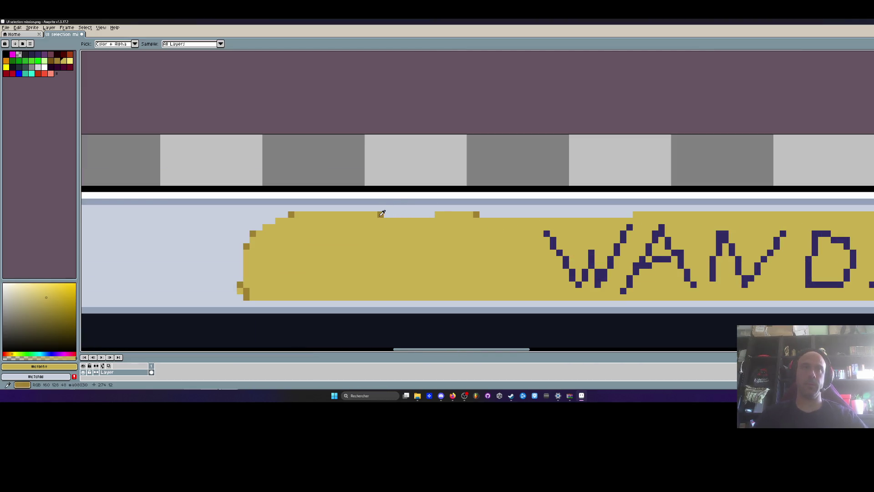
click(381, 216)
scroll(381, 216, up, 1)
key(b)
drag(192, 316, 256, 324)
Repaint two stray dark-gold edge pixels with the banner's light gold
scroll(203, 314, down, 3)
scroll(204, 314, up, 3)
alt+click(229, 287)
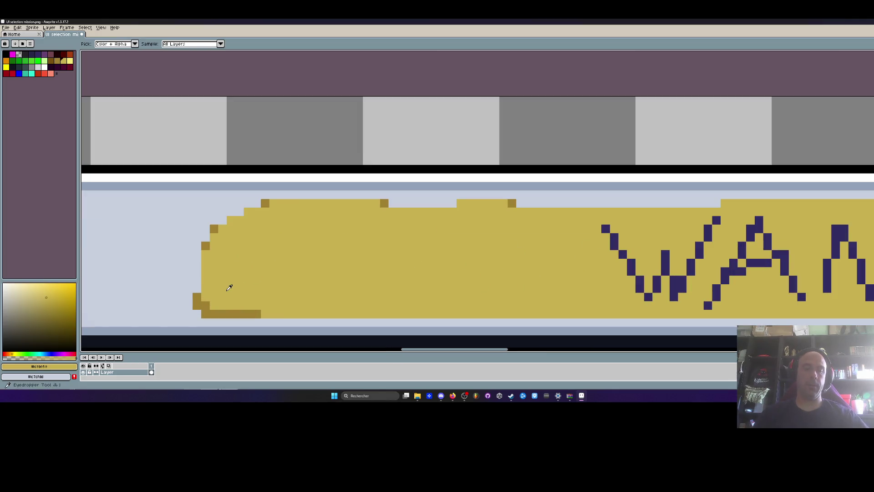
scroll(194, 315, up, 2)
click(184, 320)
click(287, 334)
Sample the dark blue of the WANDA letters as the drawing colour
key(h)
scroll(273, 291, down, 3)
scroll(259, 257, up, 2)
scroll(259, 257, up, 1)
key(b)
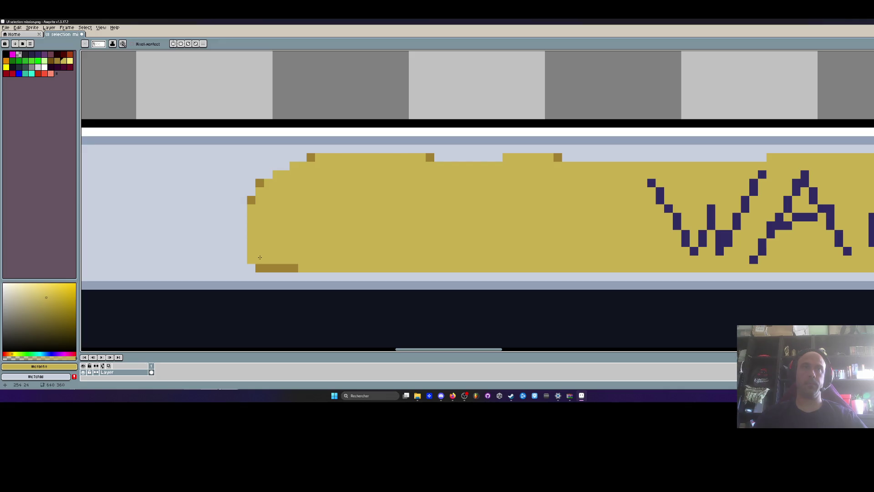
scroll(261, 252, down, 3)
scroll(327, 233, down, 2)
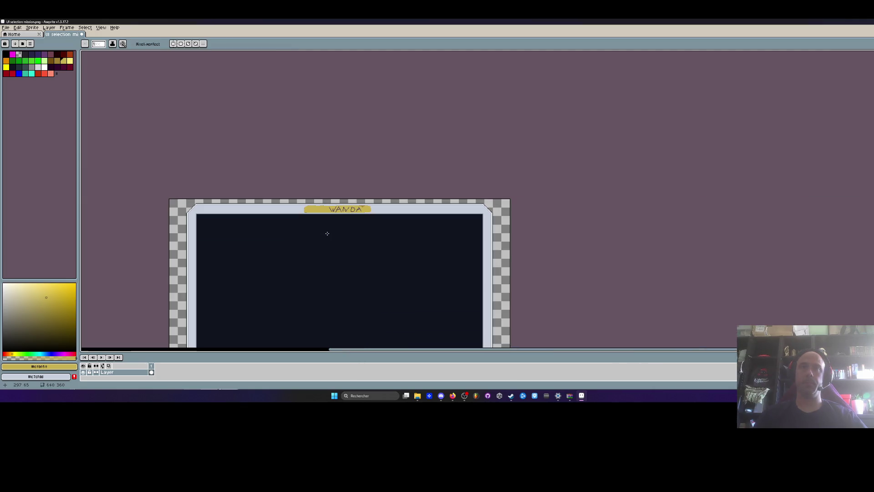
scroll(321, 210, up, 3)
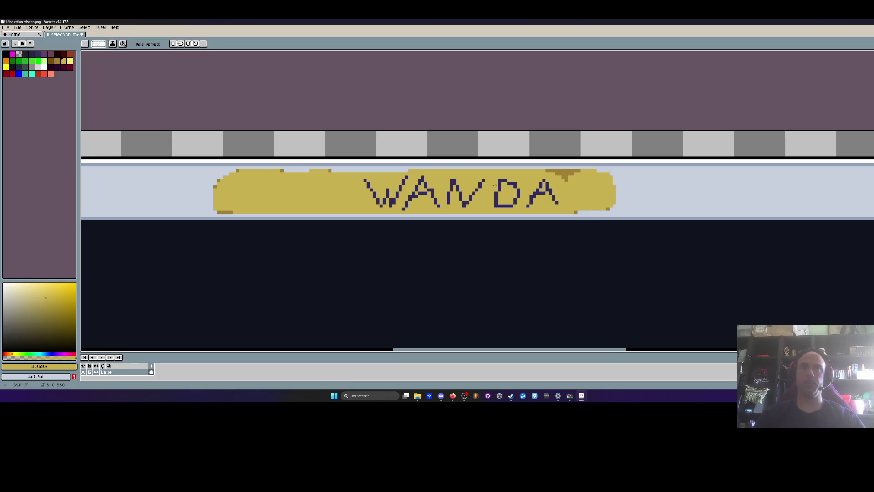
alt+click(496, 183)
key(g)
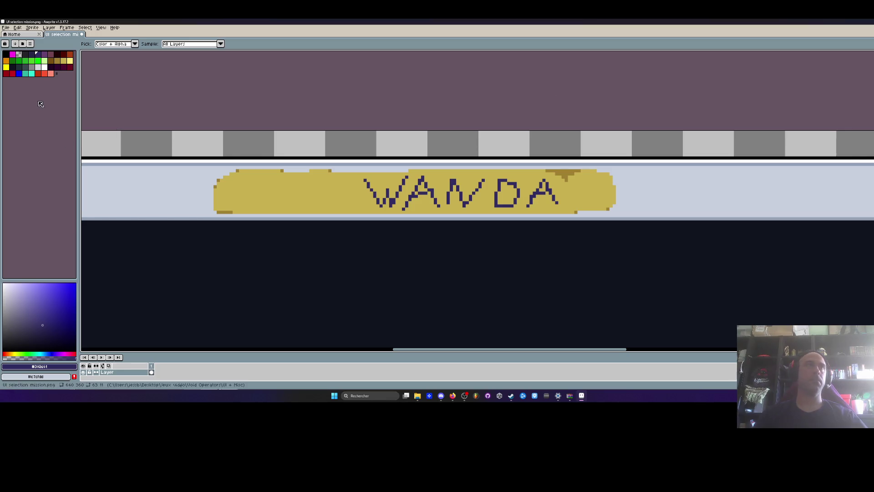
Draw a navy letter O left of WANDA and erase the stray pixel above it
key(l)
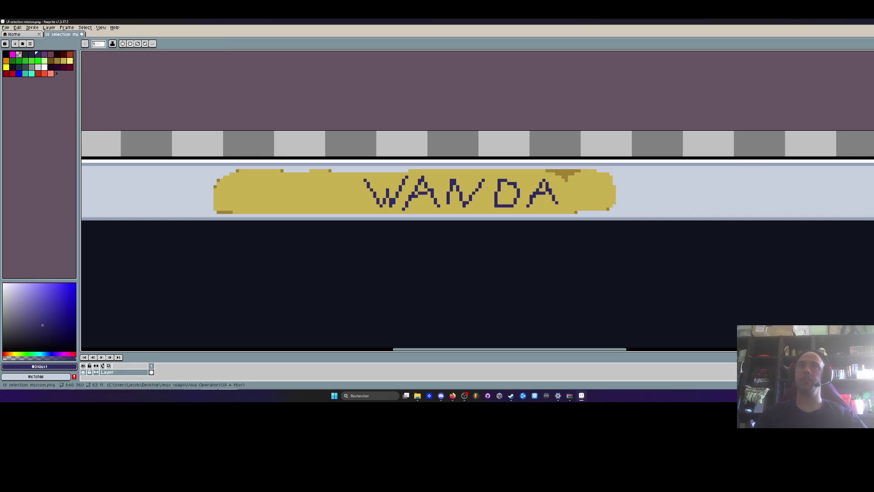
scroll(337, 183, up, 2)
mouse_move(357, 158)
mouse_down()
mouse_move(335, 166)
mouse_move(329, 186)
mouse_move(341, 210)
mouse_move(361, 218)
mouse_move(385, 200)
mouse_move(382, 175)
mouse_move(350, 151)
mouse_up()
drag(325, 189, 325, 190)
alt+right_click(394, 200)
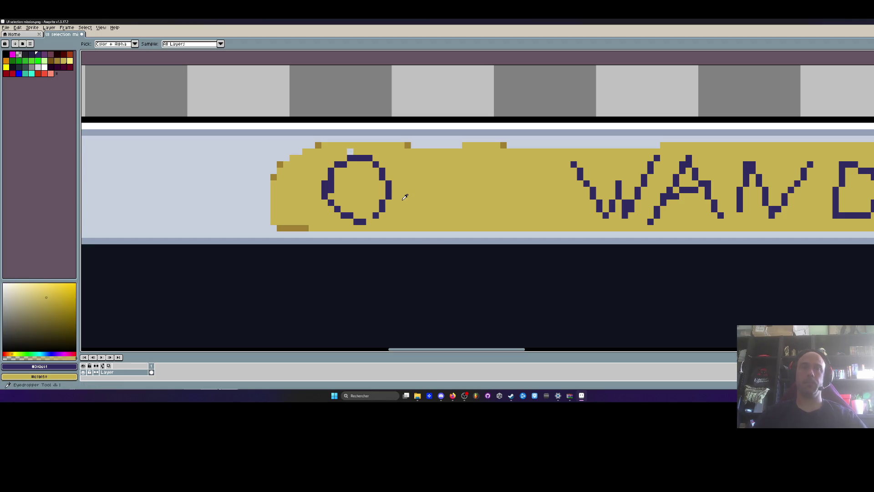
right_click(350, 151)
scroll(344, 182, down, 1)
scroll(366, 189, up, 2)
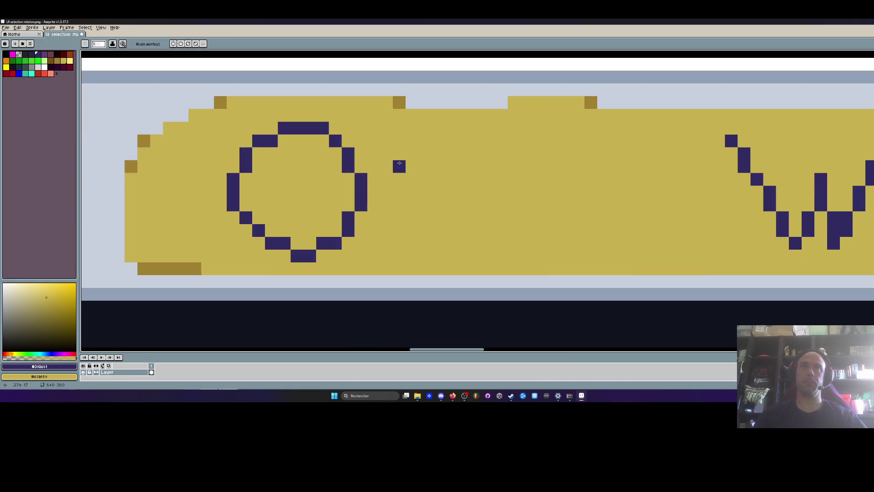
Add the letter P and a period to complete OP. before WANDA
mouse_move(425, 141)
mouse_down()
mouse_move(412, 246)
mouse_move(490, 137)
mouse_move(478, 194)
mouse_move(424, 205)
mouse_up()
scroll(456, 216, down, 3)
scroll(456, 215, up, 2)
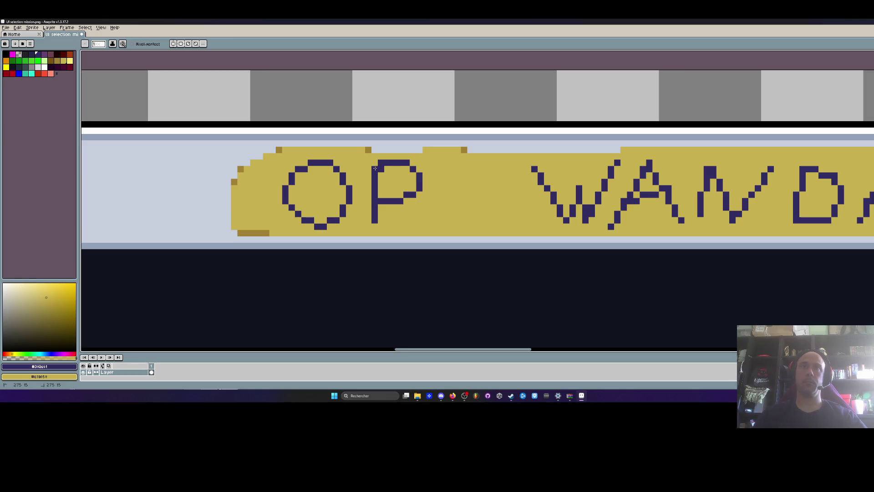
scroll(383, 169, down, 2)
scroll(435, 183, up, 2)
click(464, 164)
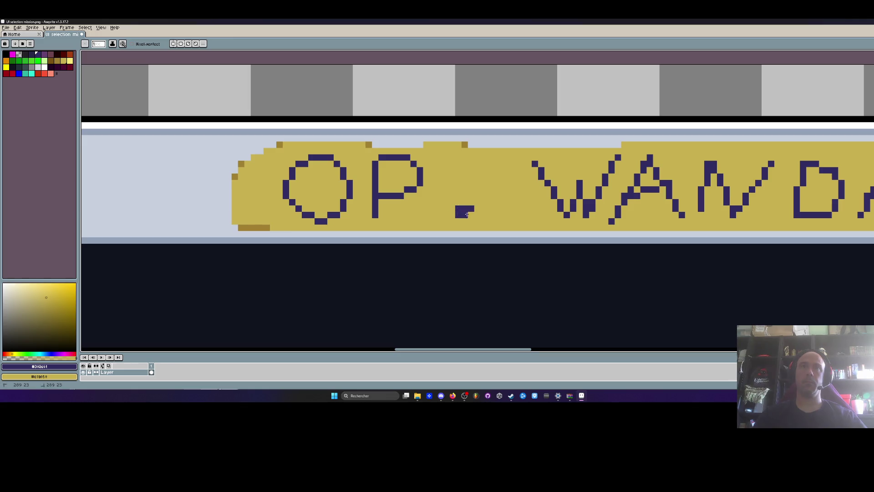
scroll(502, 209, down, 4)
scroll(506, 218, up, 1)
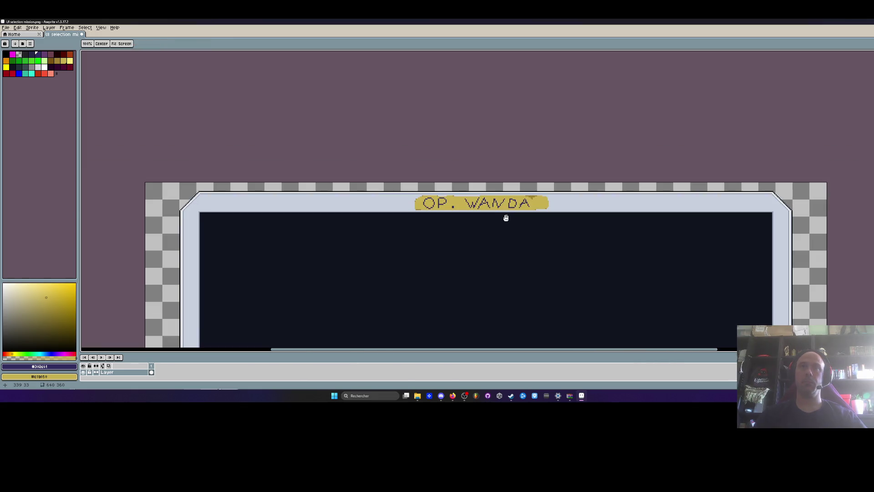
Select the OP. letters and nudge them right toward WANDA
scroll(481, 216, up, 4)
scroll(410, 205, down, 2)
scroll(409, 204, down, 2)
key(h)
scroll(477, 201, down, 2)
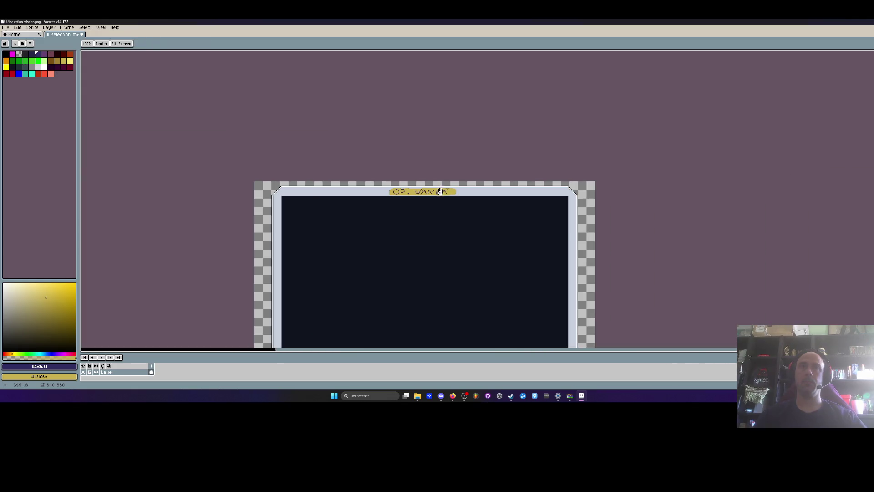
mouse_move(446, 199)
mouse_down()
mouse_move(445, 142)
mouse_move(434, 143)
mouse_up()
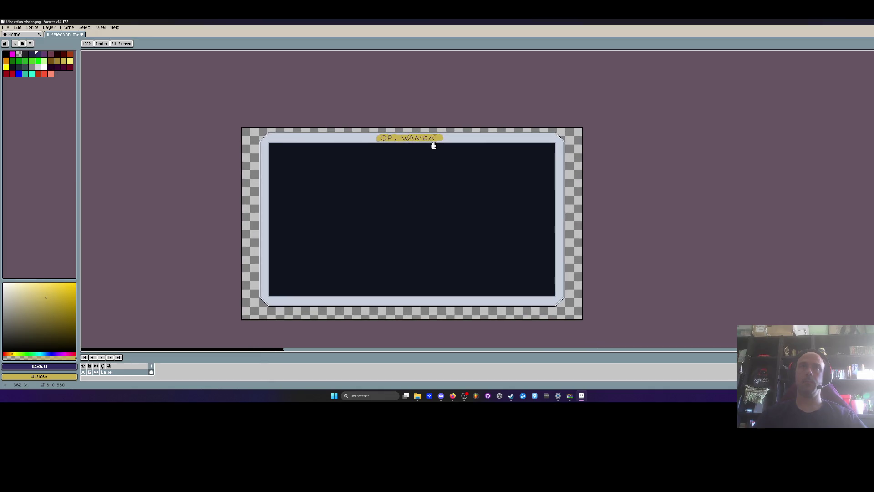
scroll(392, 157, up, 4)
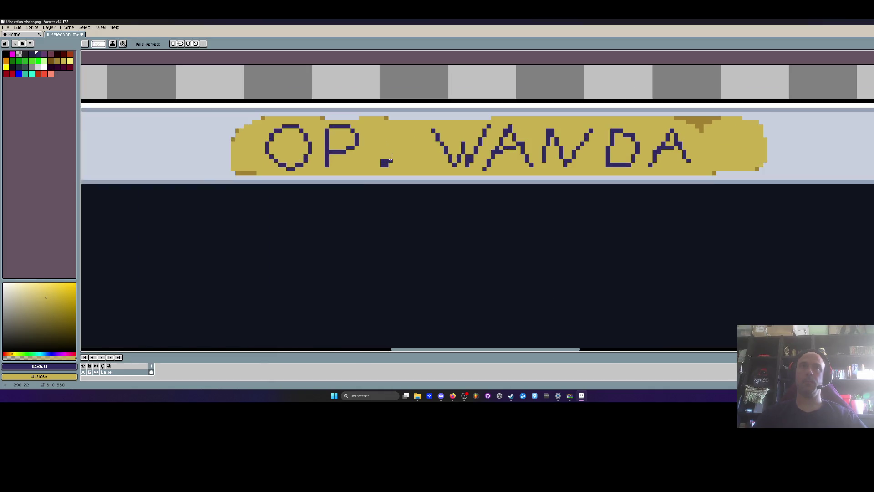
scroll(437, 162, down, 3)
scroll(431, 158, up, 2)
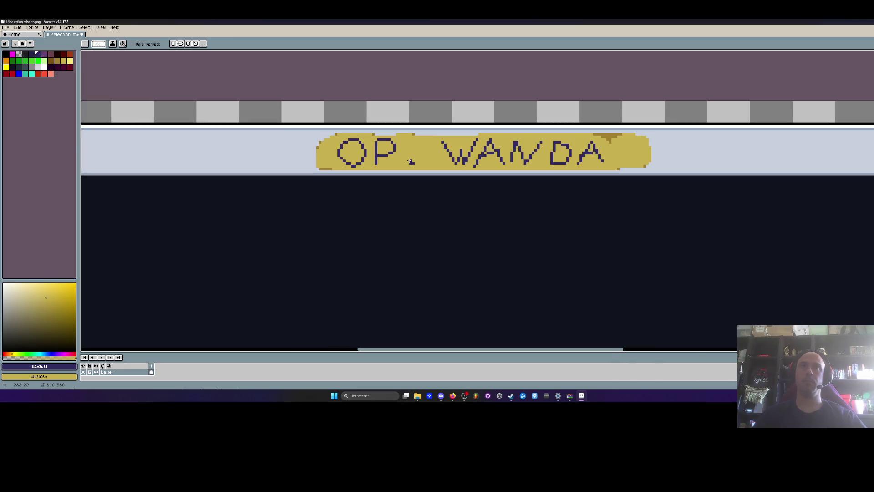
scroll(405, 161, down, 3)
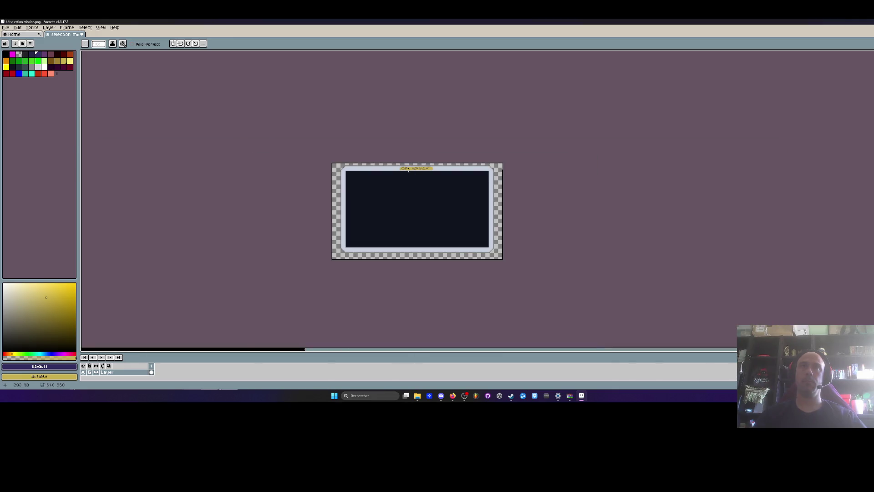
scroll(405, 161, up, 4)
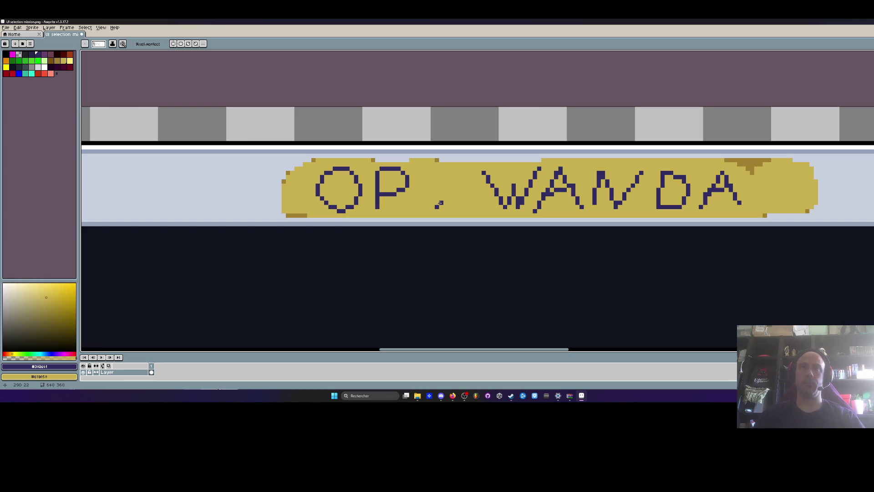
key(m)
drag(315, 166, 465, 208)
key(i)
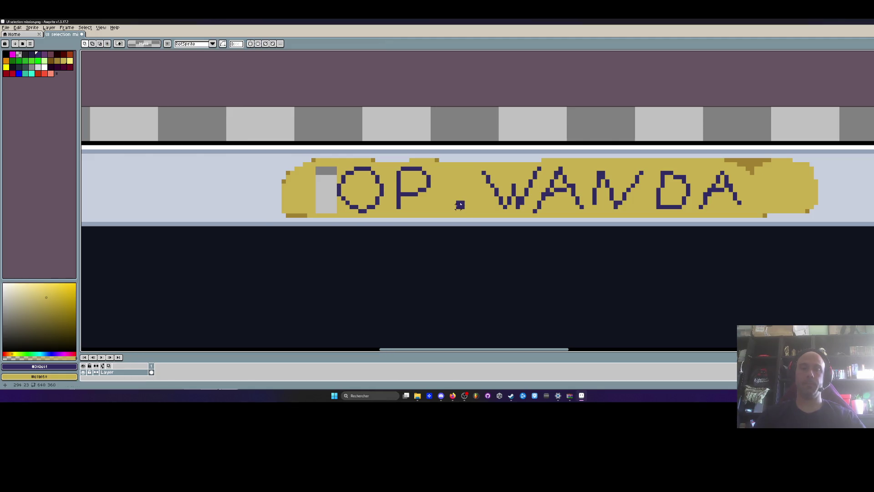
Paint out a stray dark pixel in the W with gold, then re-pick navy
click(454, 186)
scroll(338, 186, down, 5)
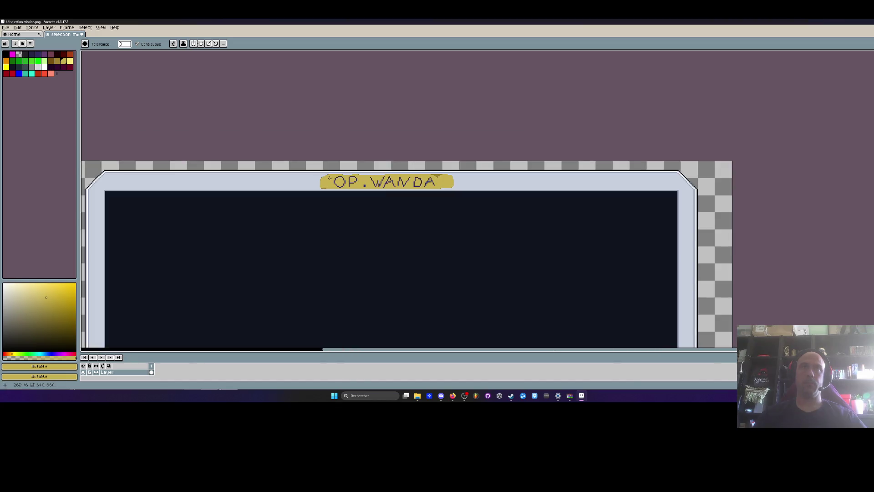
scroll(338, 186, up, 2)
mouse_move(384, 129)
mouse_down()
mouse_move(385, 119)
mouse_move(402, 167)
mouse_up()
scroll(402, 167, up, 3)
key(g)
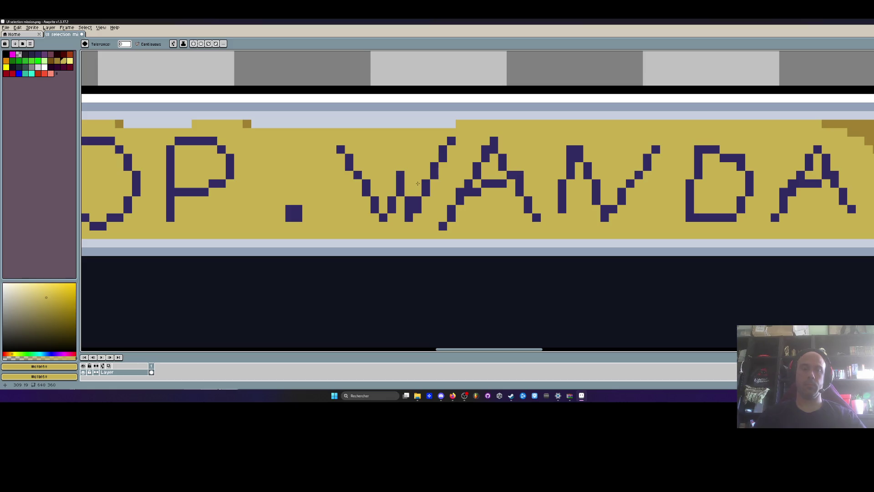
key(b)
click(416, 200)
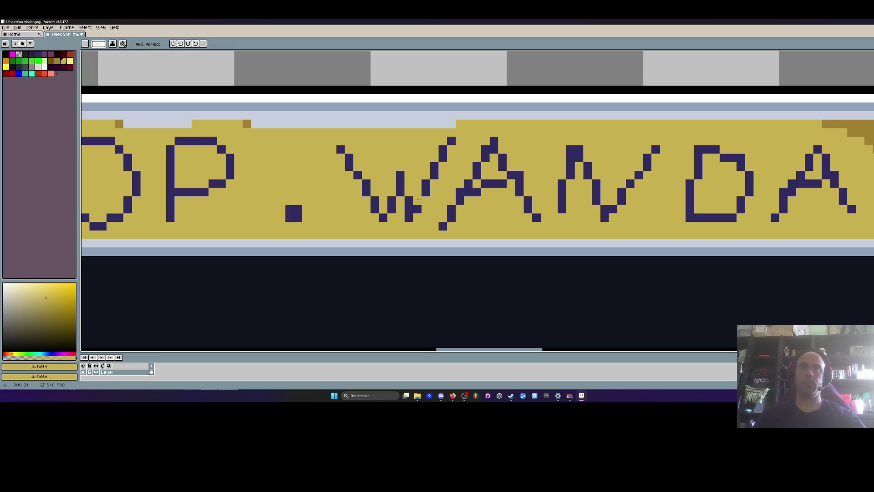
alt+click(417, 200)
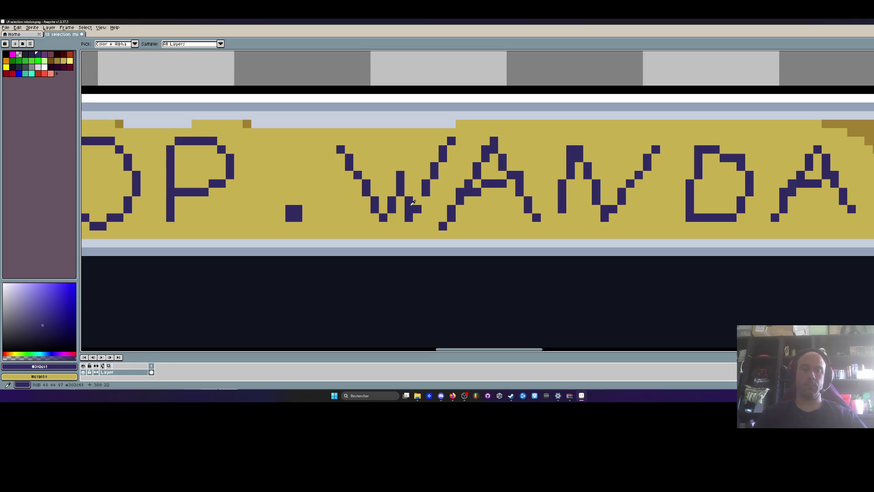
Paint dark pixels into the W's centre and extend its middle stroke upward
scroll(415, 194, down, 4)
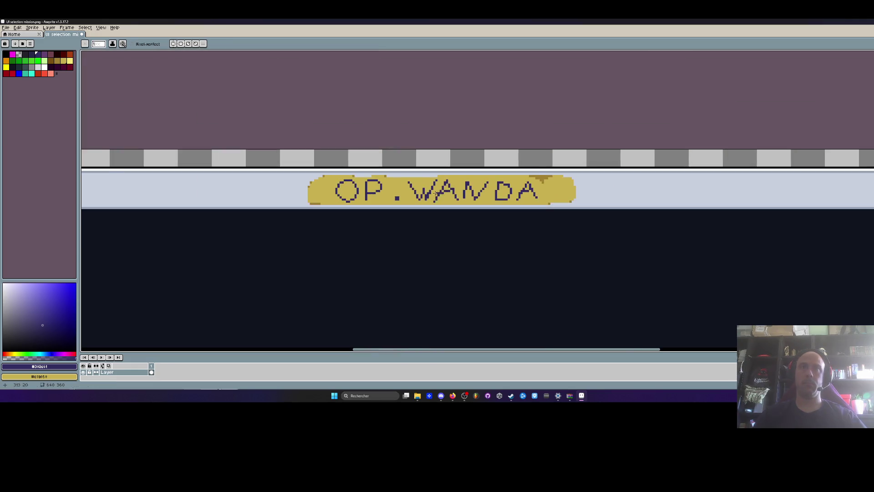
scroll(415, 193, up, 3)
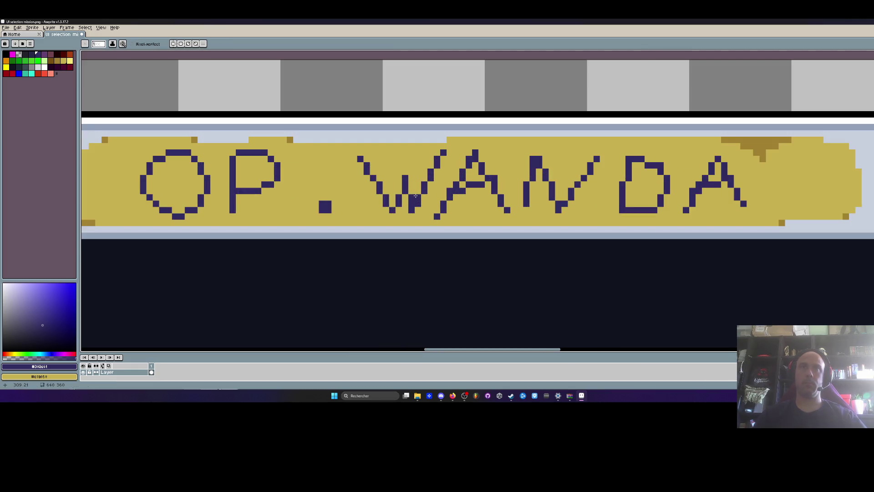
click(408, 196)
scroll(424, 199, down, 3)
scroll(425, 199, up, 4)
scroll(425, 197, down, 4)
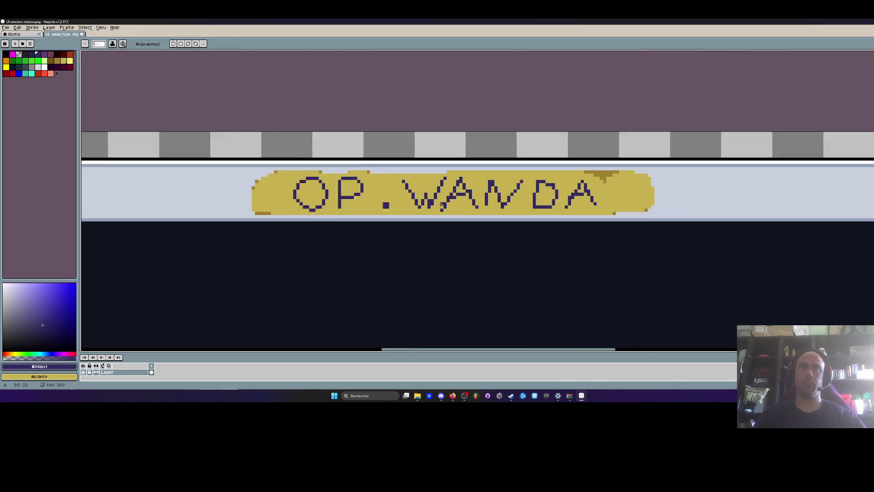
scroll(439, 179, up, 1)
scroll(439, 178, up, 6)
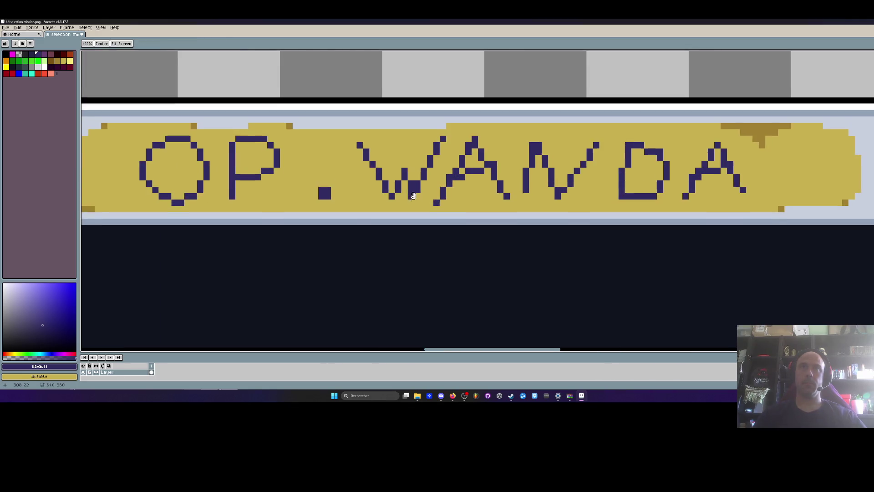
drag(396, 179, 396, 166)
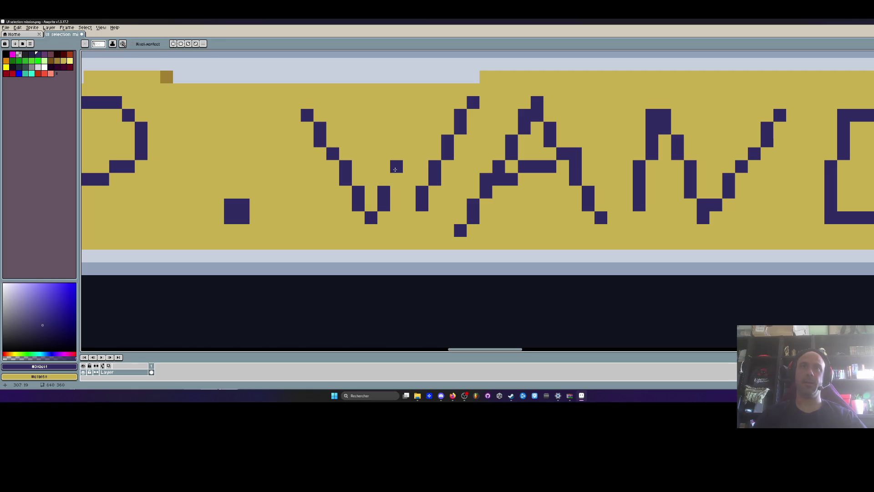
click(409, 179)
click(409, 218)
click(409, 192)
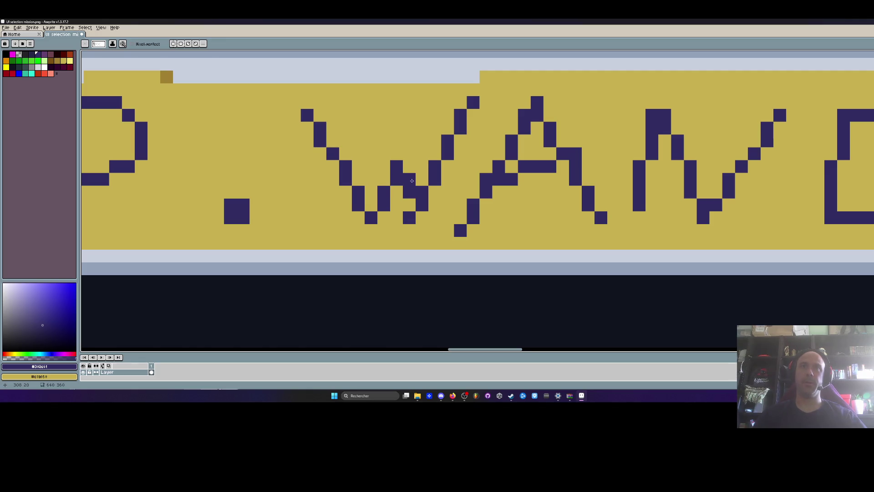
click(410, 204)
click(422, 218)
Rework the W's middle block, erasing stray dark pixels back to gold and adjusting the right stroke
right_click(409, 179)
right_click(410, 192)
right_click(422, 205)
right_click(422, 192)
mouse_move(485, 102)
mouse_down()
mouse_move(421, 210)
mouse_move(485, 102)
mouse_up()
drag(460, 129, 450, 144)
click(422, 193)
right_click(422, 192)
click(409, 192)
right_click(422, 205)
click(422, 204)
right_click(409, 218)
scroll(410, 218, down, 5)
scroll(439, 187, up, 6)
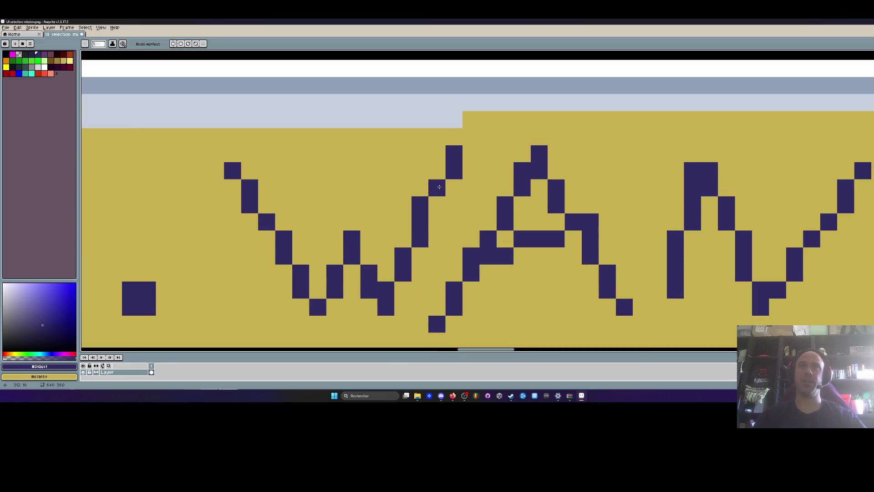
Reshape the top of the W's right stroke, then zoom out to the whole framed sprite
click(420, 188)
click(437, 171)
right_click(453, 153)
right_click(454, 171)
right_click(437, 187)
click(437, 153)
click(420, 171)
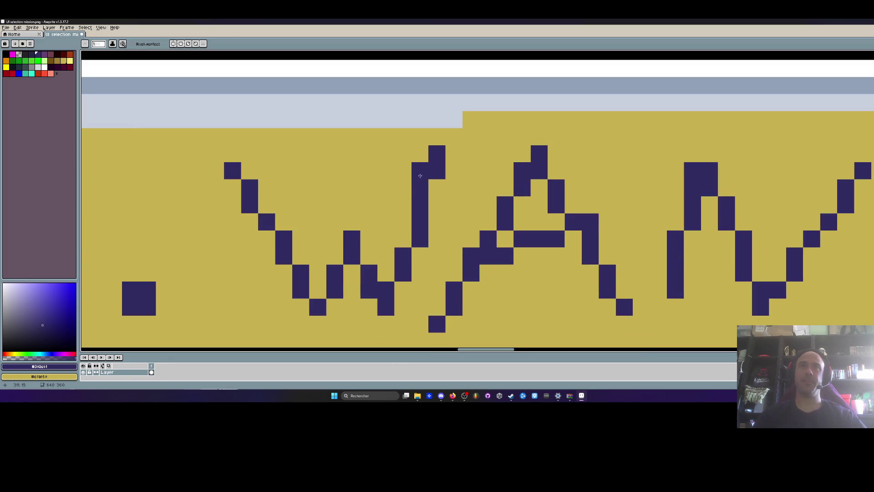
right_click(420, 174)
click(454, 172)
scroll(451, 192, down, 3)
scroll(501, 200, down, 5)
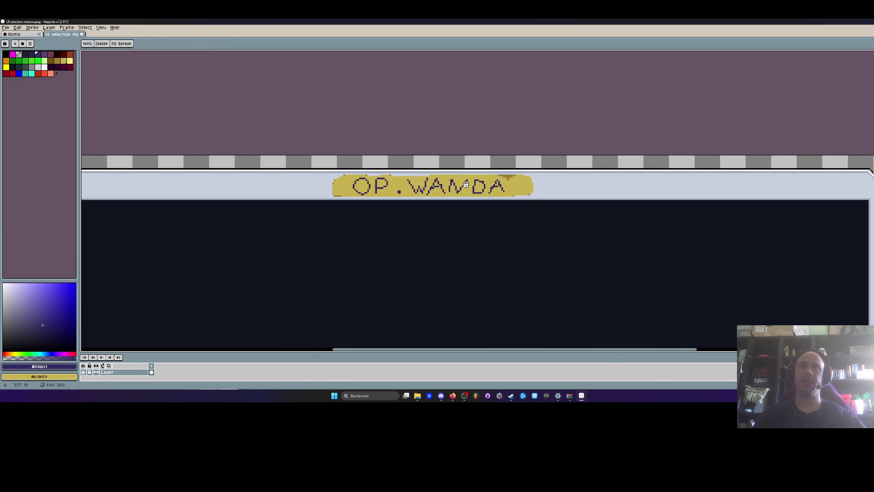
drag(446, 150, 441, 167)
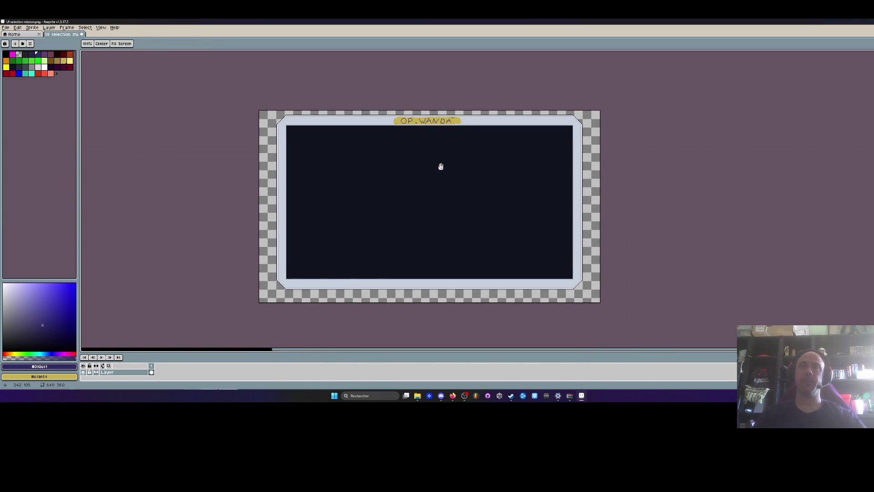
Pick the banner's dark gold shade and add a pixel along its bottom edge
key(space)
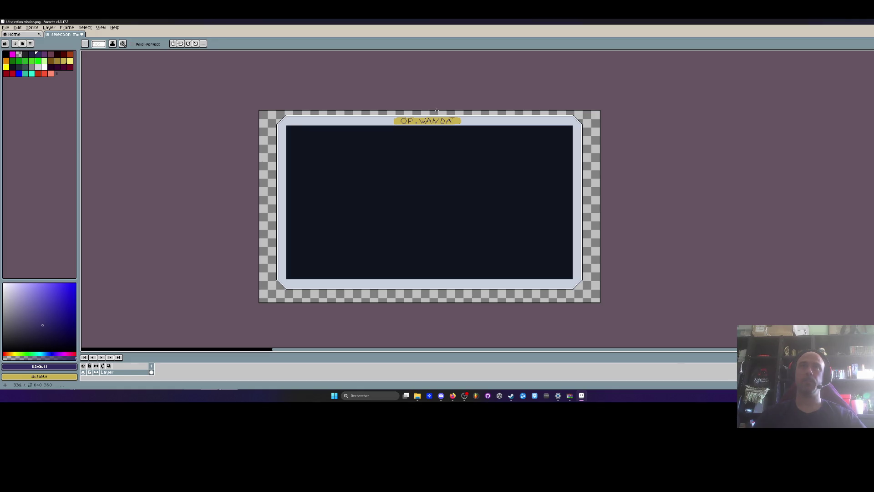
scroll(437, 113, up, 5)
alt+click(625, 154)
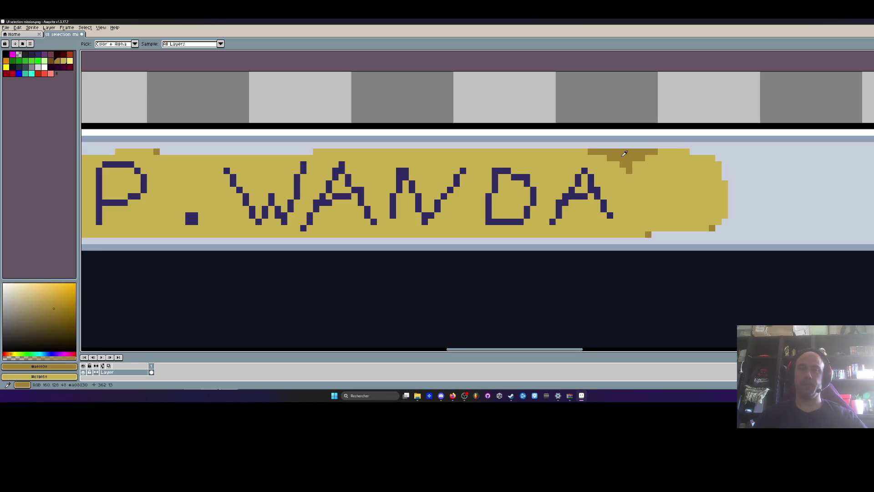
drag(315, 152, 447, 123)
click(294, 205)
scroll(335, 194, down, 3)
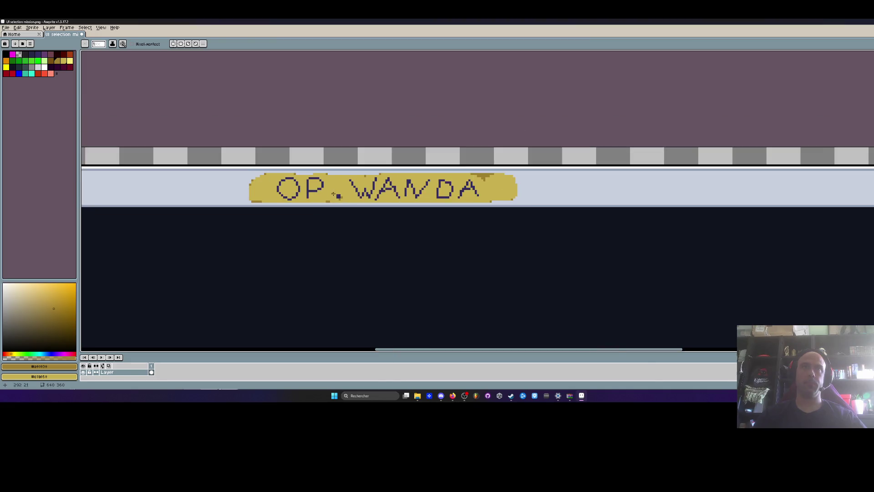
scroll(300, 177, up, 2)
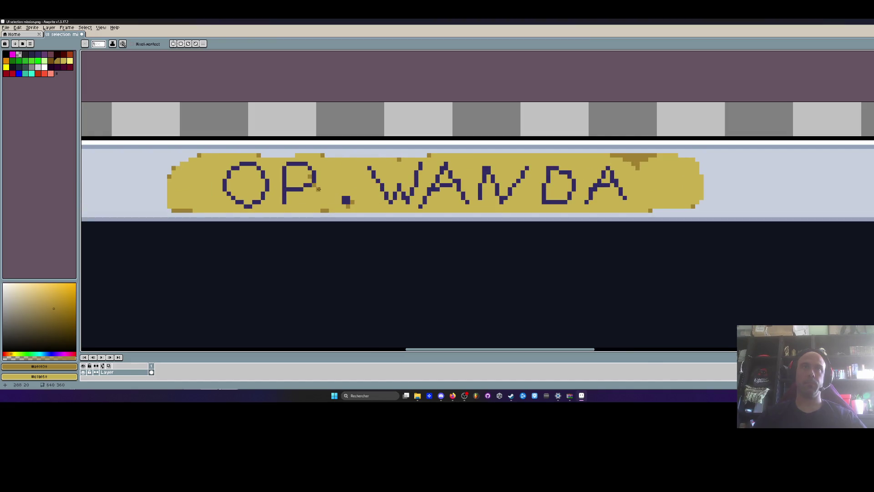
scroll(319, 189, down, 3)
scroll(440, 182, up, 2)
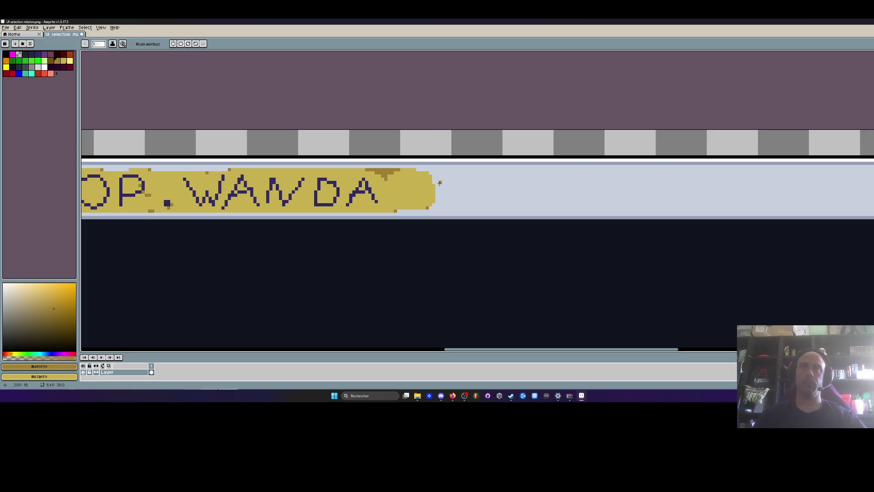
Pick a brown shade from the banner and paint a pixel on its upper-left edge
alt+click(373, 170)
scroll(387, 178, down, 2)
scroll(396, 196, up, 3)
key(space)
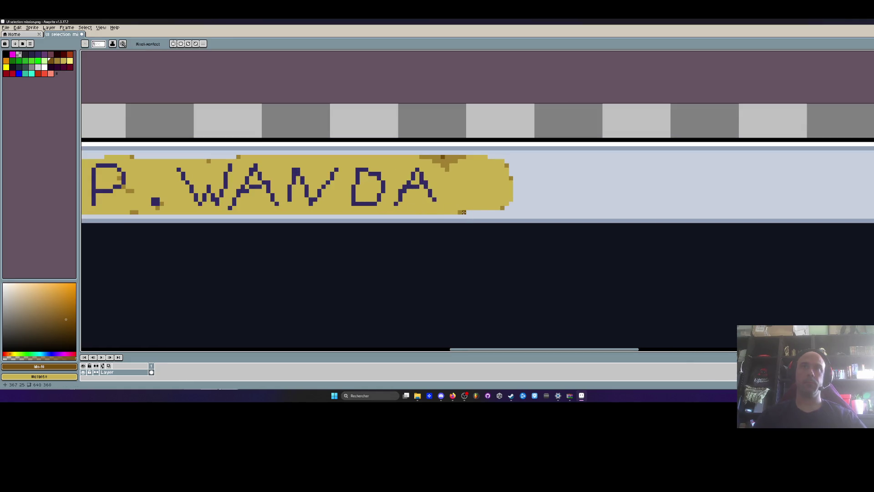
scroll(506, 207, down, 2)
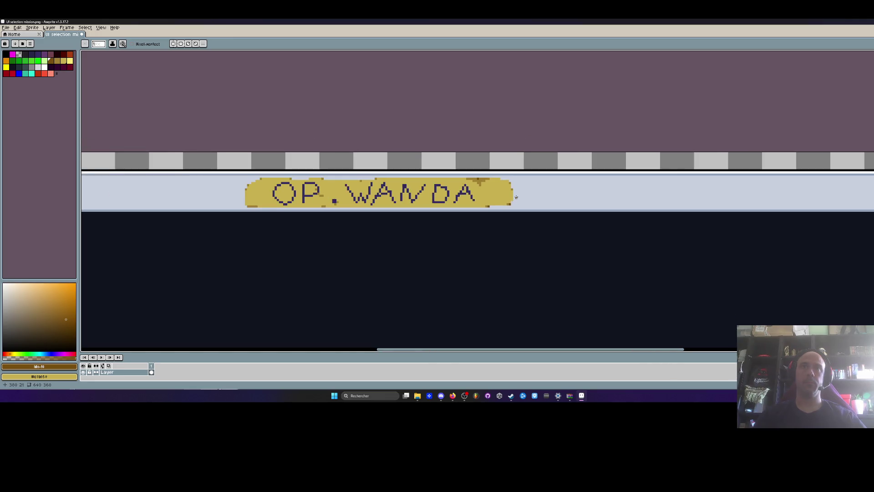
scroll(247, 223, up, 3)
click(218, 146)
scroll(394, 111, down, 4)
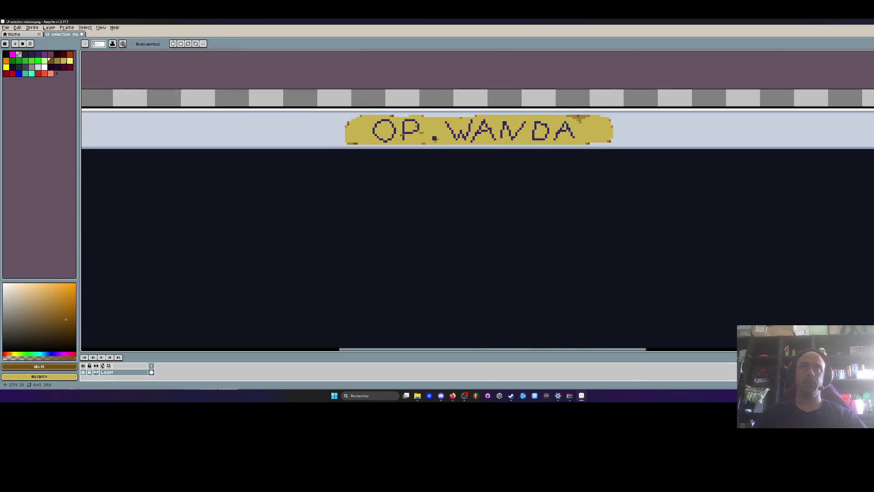
scroll(382, 137, up, 4)
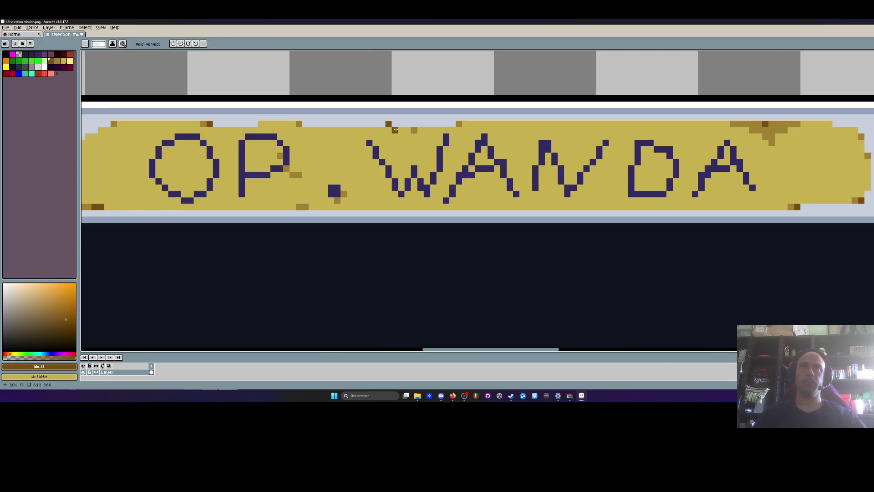
scroll(412, 144, down, 3)
scroll(412, 145, down, 3)
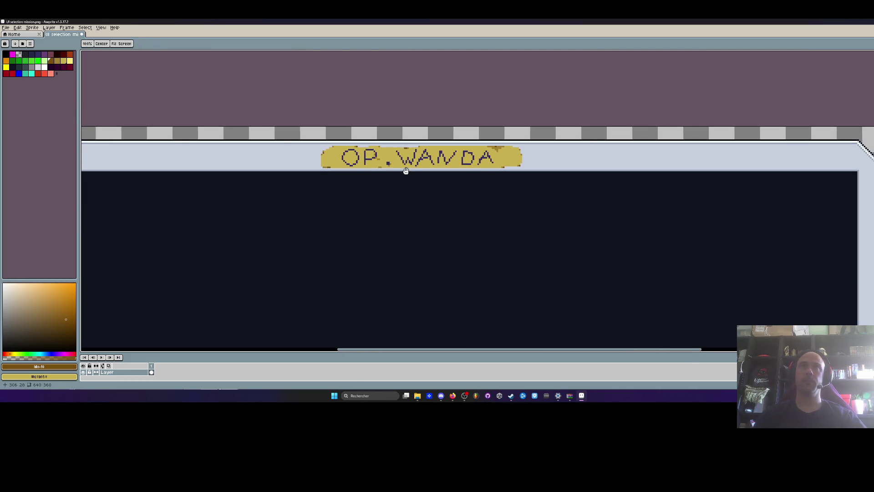
Save the mission panel sprite via File > Save
scroll(407, 159, up, 3)
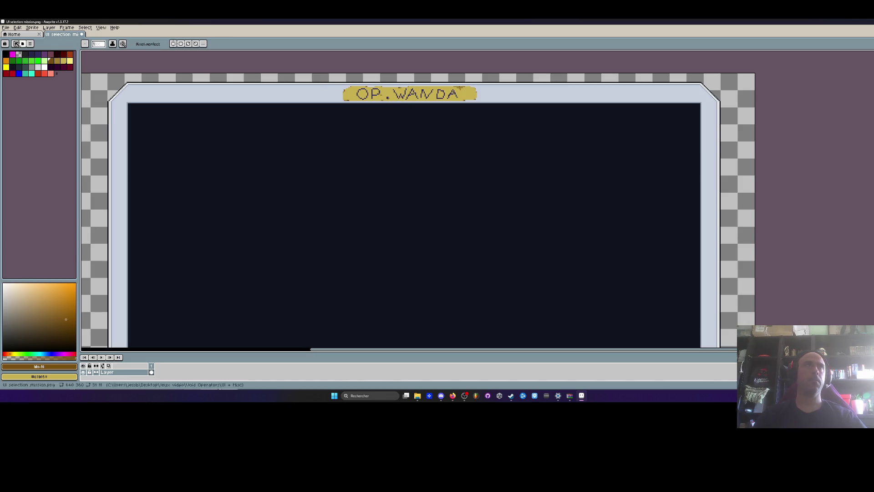
click(5, 28)
click(13, 53)
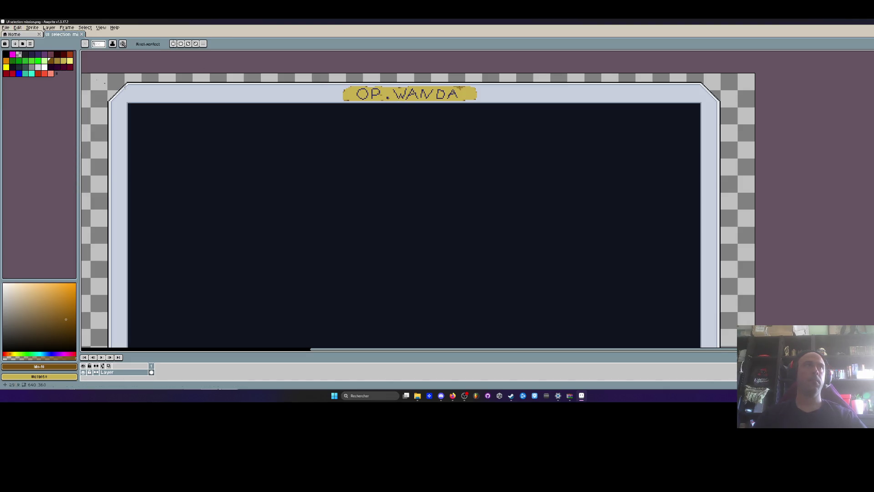
scroll(313, 107, down, 3)
scroll(313, 106, up, 2)
drag(336, 218, 330, 238)
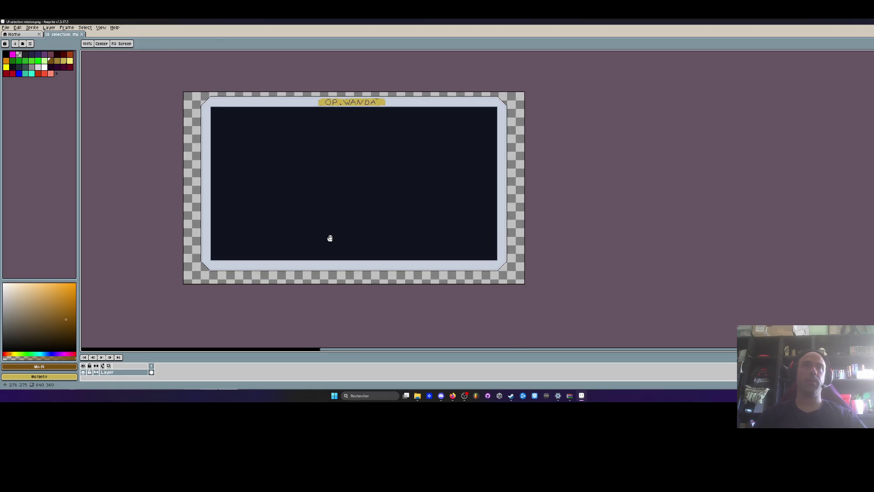
key(space)
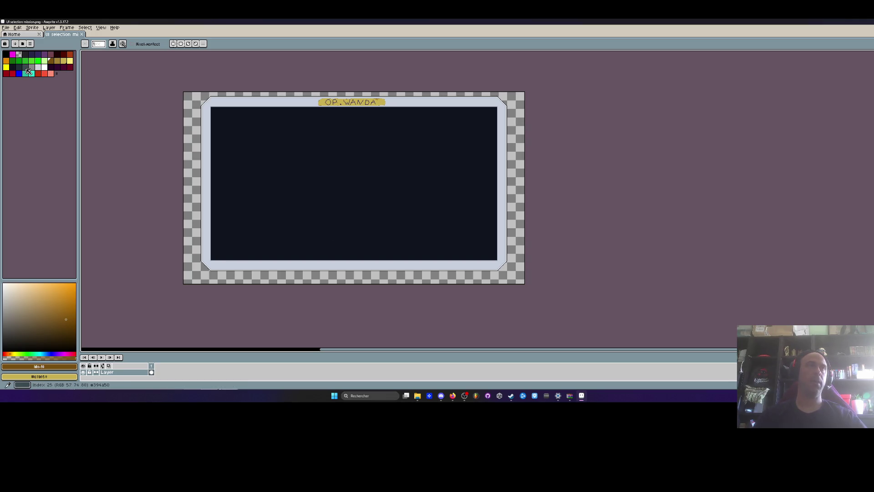
Choose bright green from the palette as the drawing colour
click(41, 63)
drag(313, 256, 310, 245)
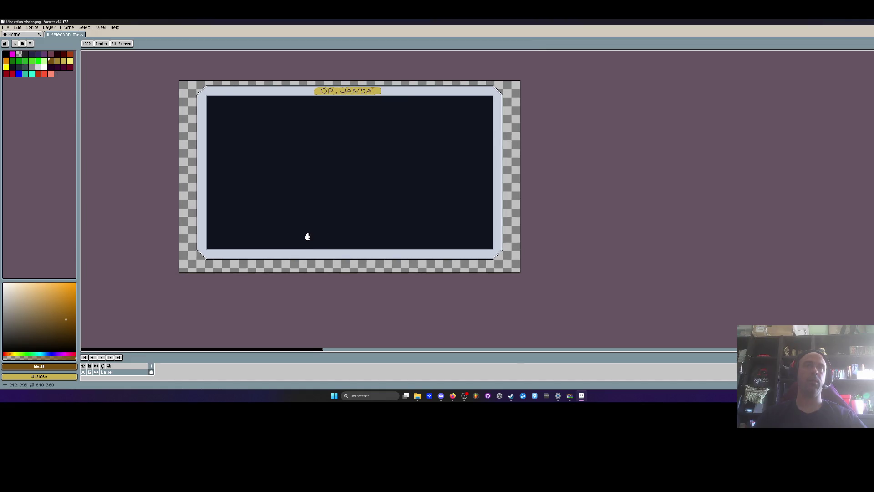
scroll(308, 236, down, 1)
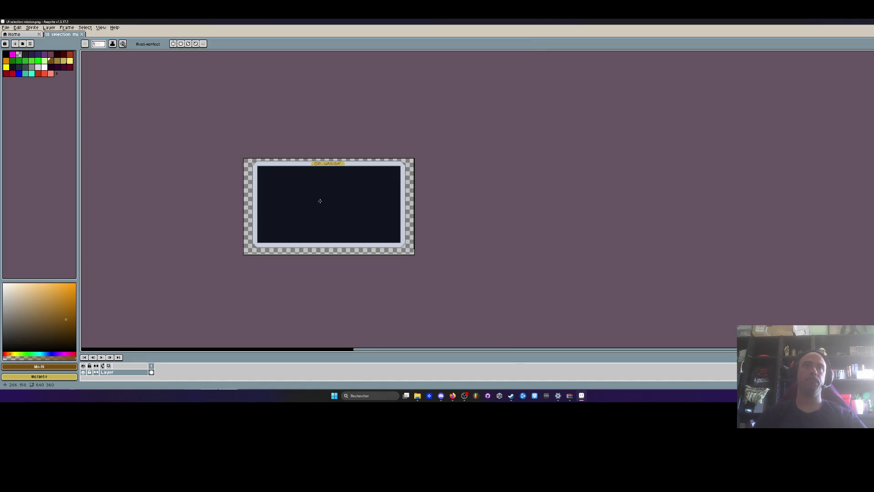
scroll(320, 201, up, 1)
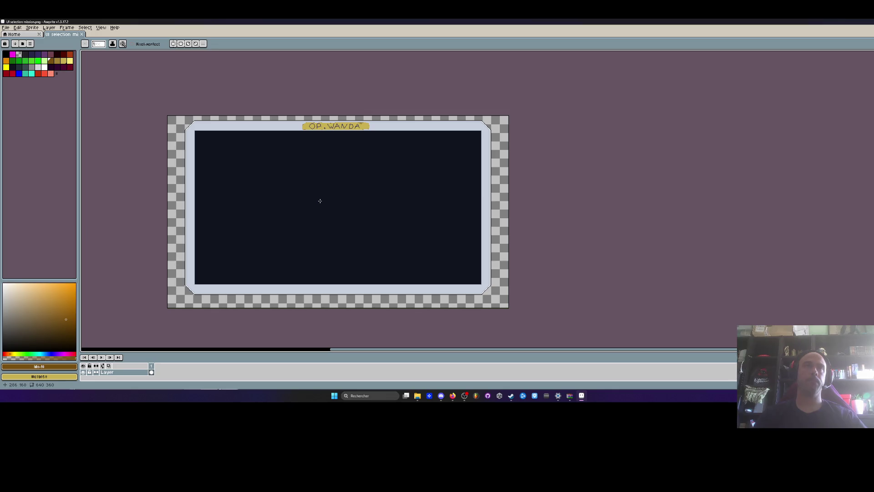
scroll(320, 240, up, 2)
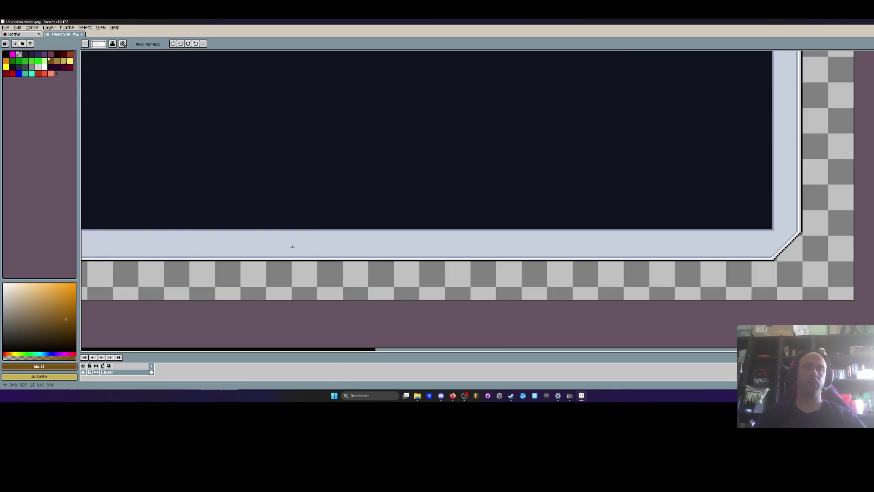
Mark a text area across the panel's bottom light bar, then switch to File Explorer
key(t)
drag(217, 232, 504, 254)
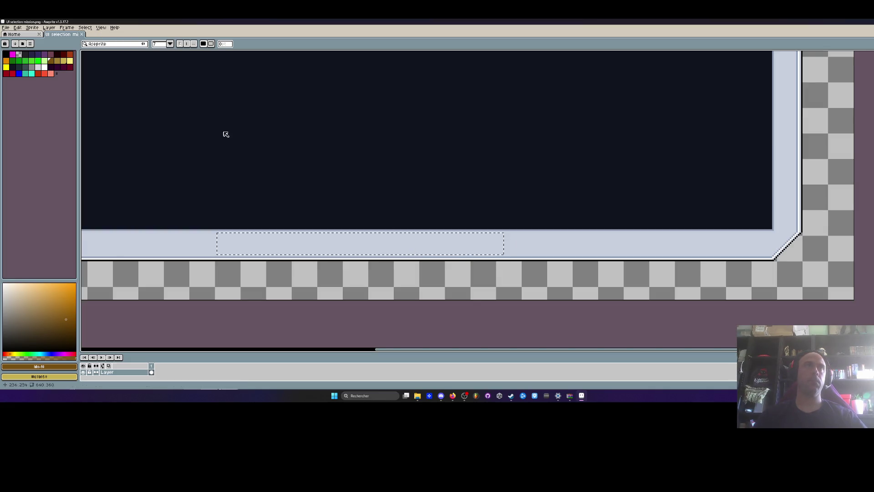
scroll(301, 251, down, 2)
key(t)
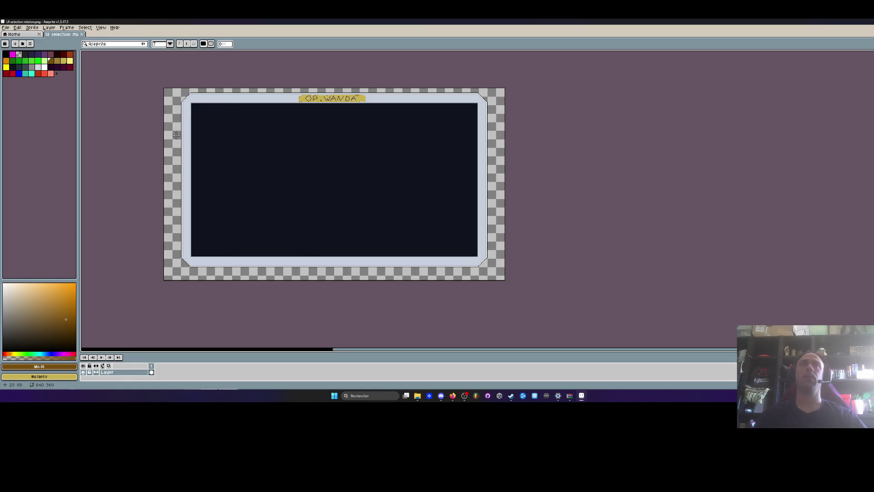
key(super+Down)
key(alt+Tab)
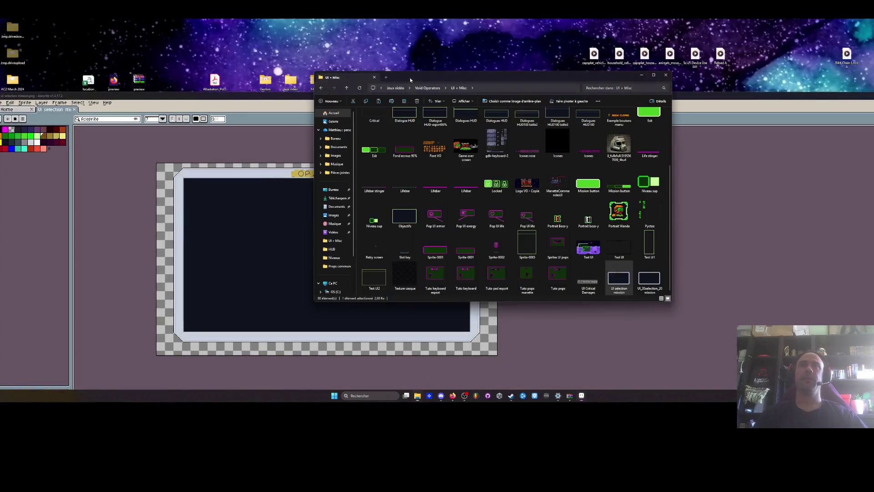
Go up to the Void Operators folder and open Niveaux, briefly returning to Aseprite
scroll(510, 211, up, 2)
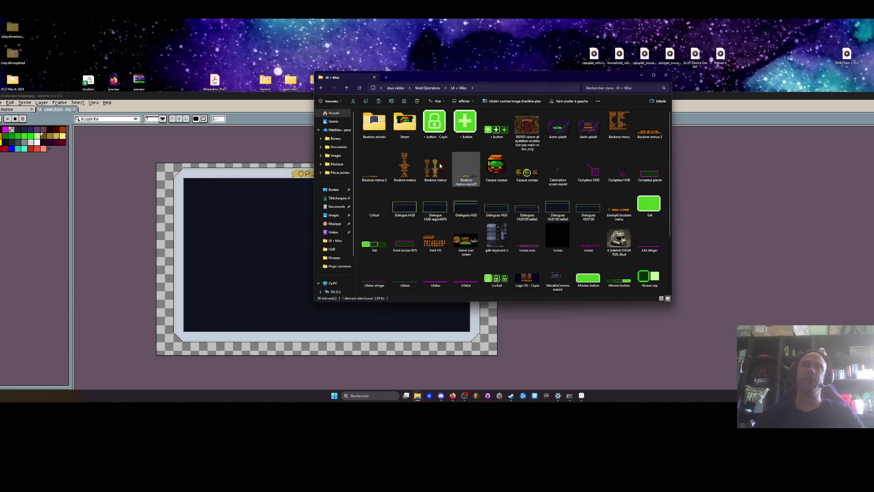
click(321, 88)
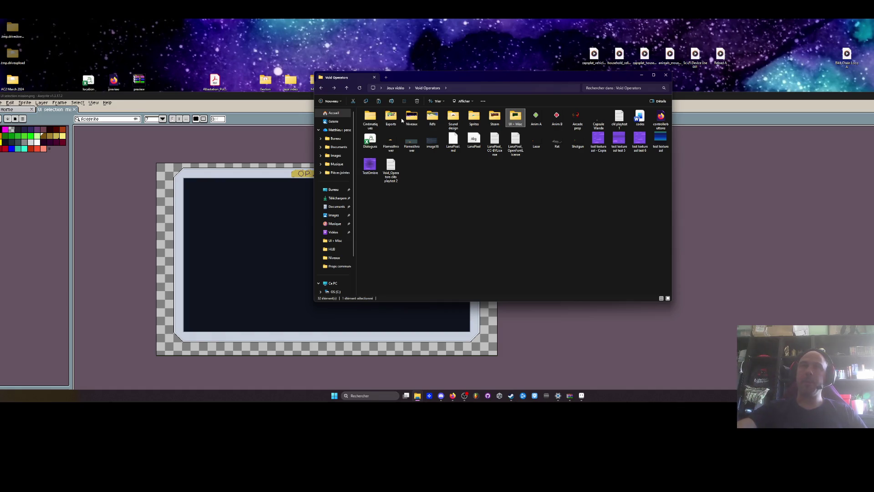
click(252, 98)
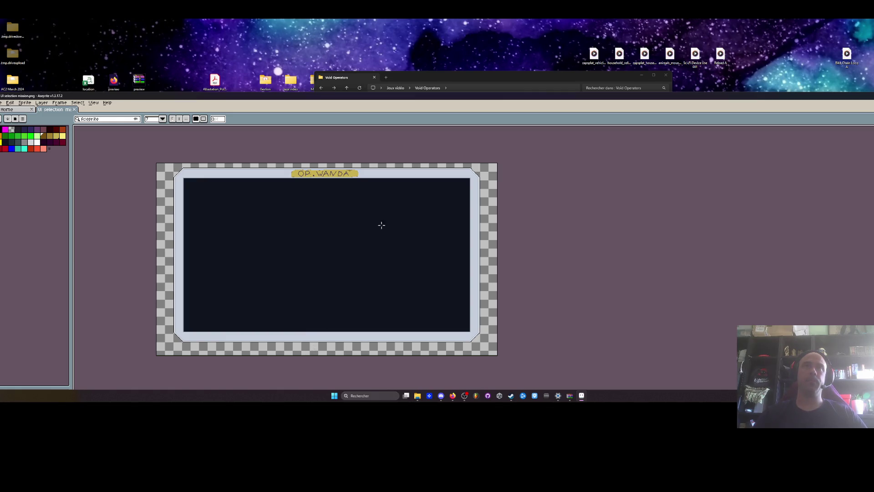
click(439, 78)
click(407, 125)
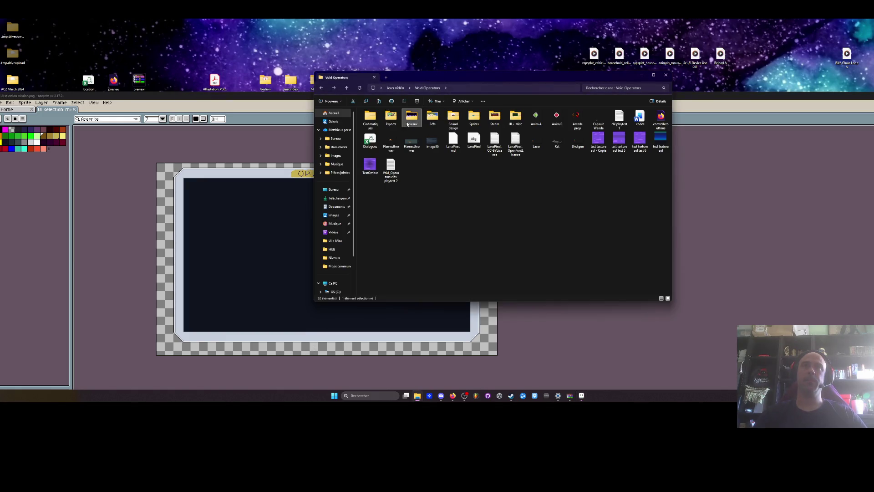
double_click(411, 117)
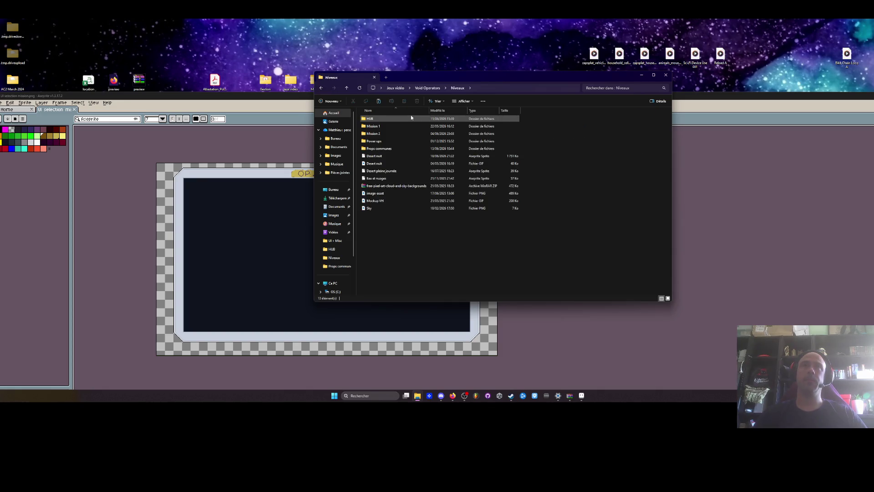
click(376, 200)
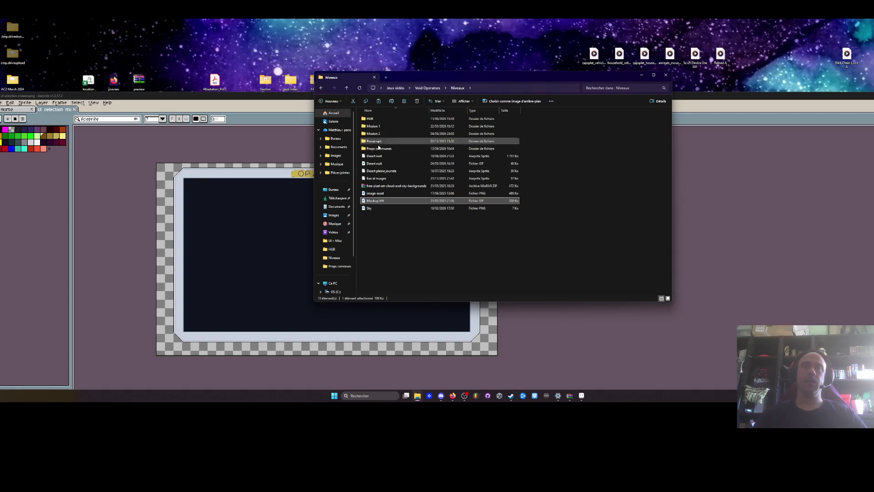
click(307, 184)
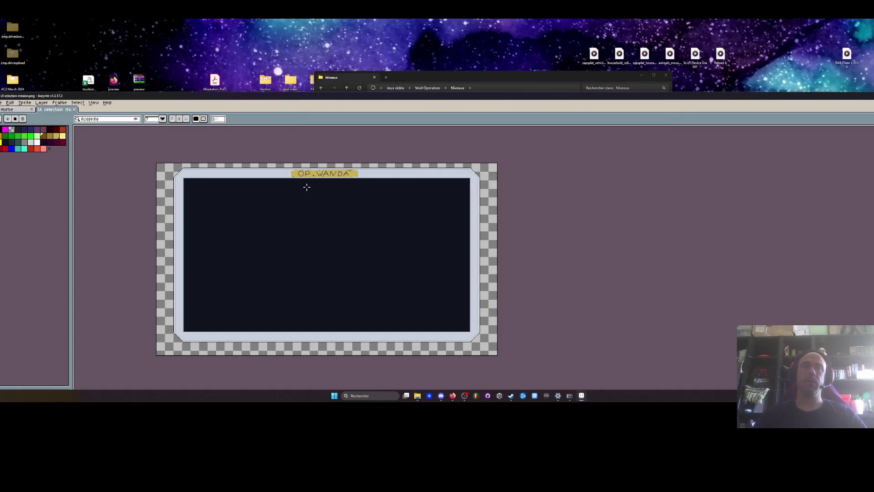
Navigate Void Operators > Niveaux > HUB > Modules and open the Module briefing sprite
click(455, 76)
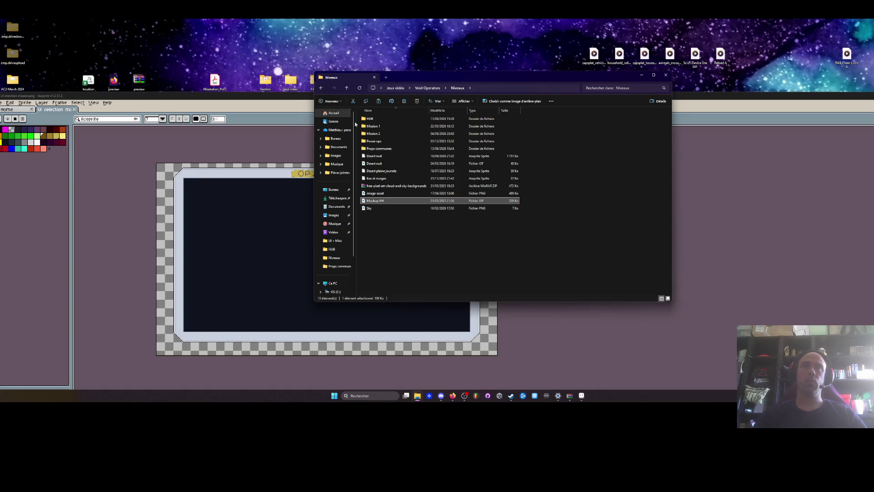
click(320, 88)
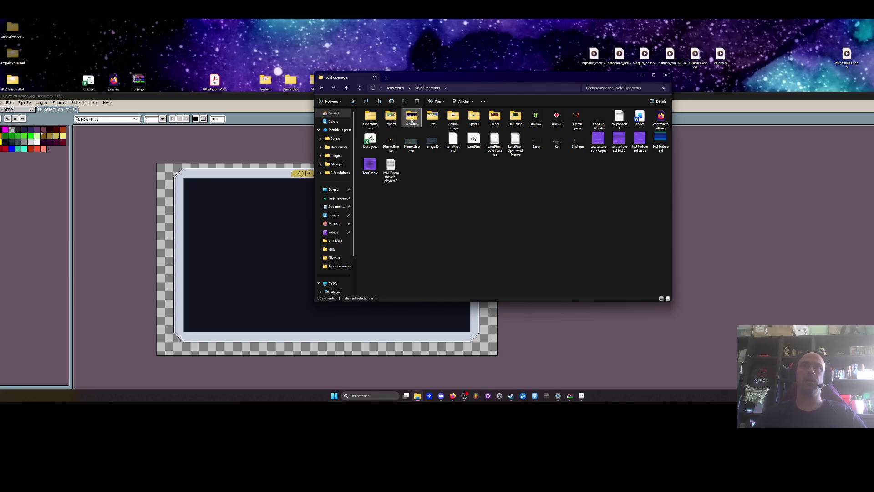
double_click(404, 119)
double_click(373, 120)
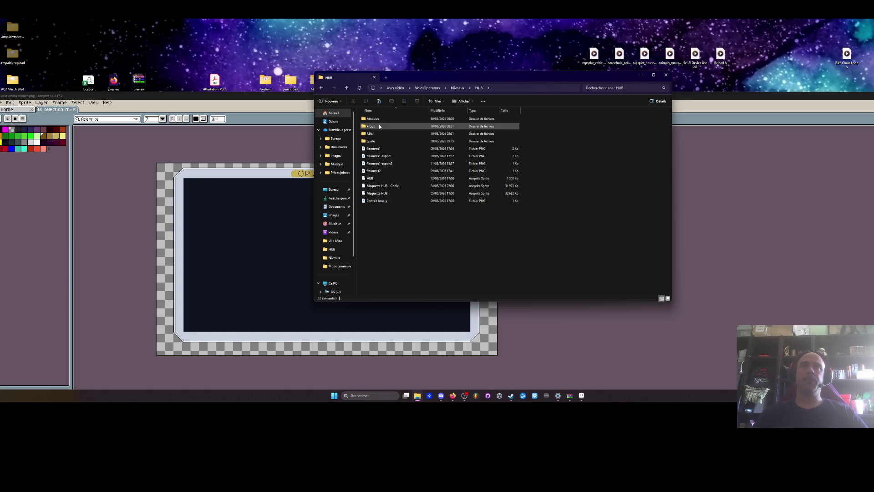
double_click(378, 120)
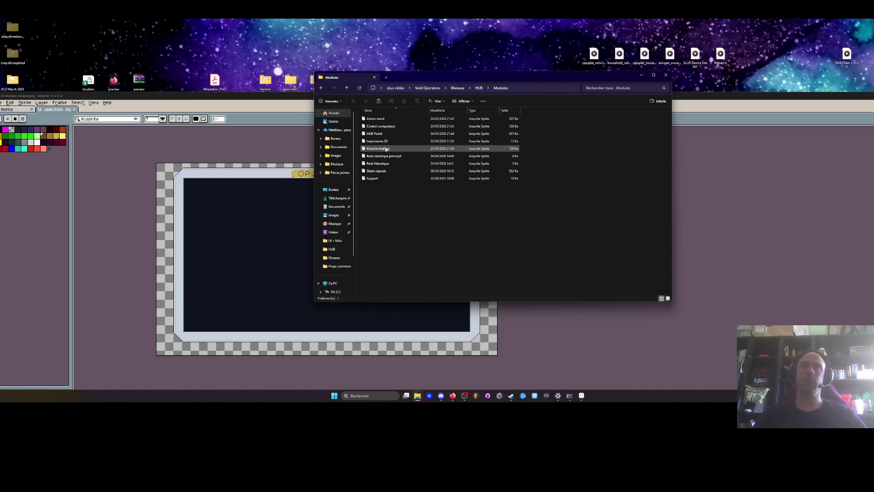
double_click(385, 149)
scroll(441, 278, up, 4)
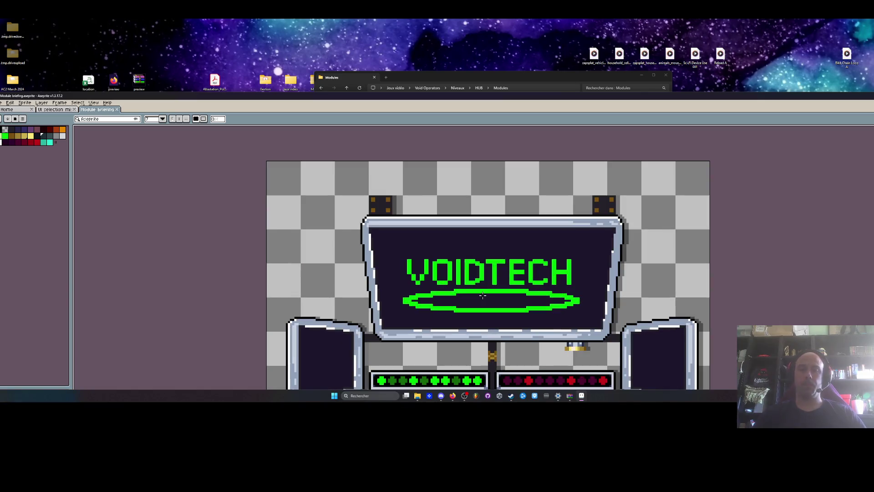
Select the VOIDTECH logo and paste it into the UI selection mission sprite
drag(396, 252, 588, 321)
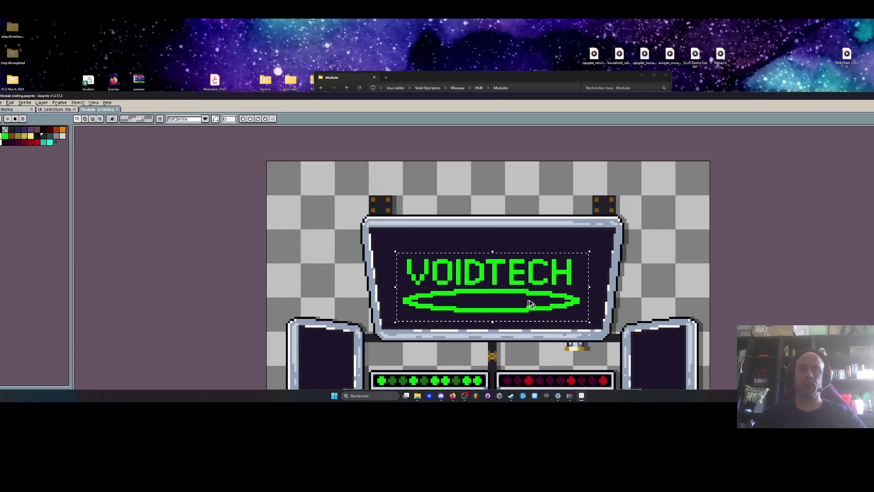
click(54, 110)
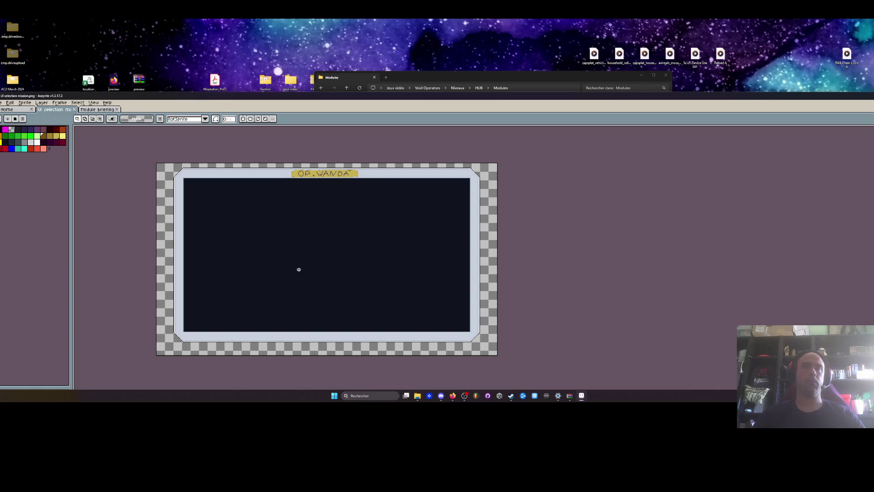
key(ctrl+v)
drag(214, 191, 310, 224)
scroll(322, 232, up, 3)
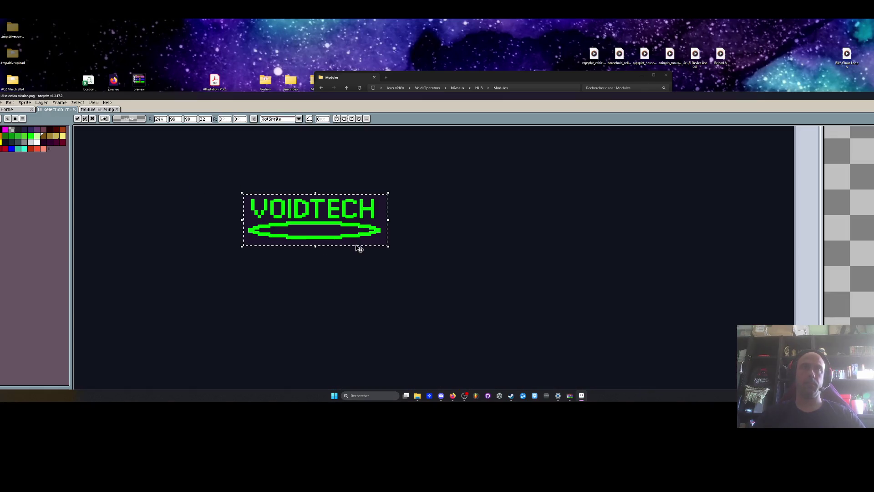
Scale the pasted logo down to about 37×13 and settle it into place
mouse_move(389, 247)
mouse_down()
mouse_move(308, 214)
mouse_move(394, 220)
mouse_move(306, 219)
mouse_move(320, 215)
mouse_up()
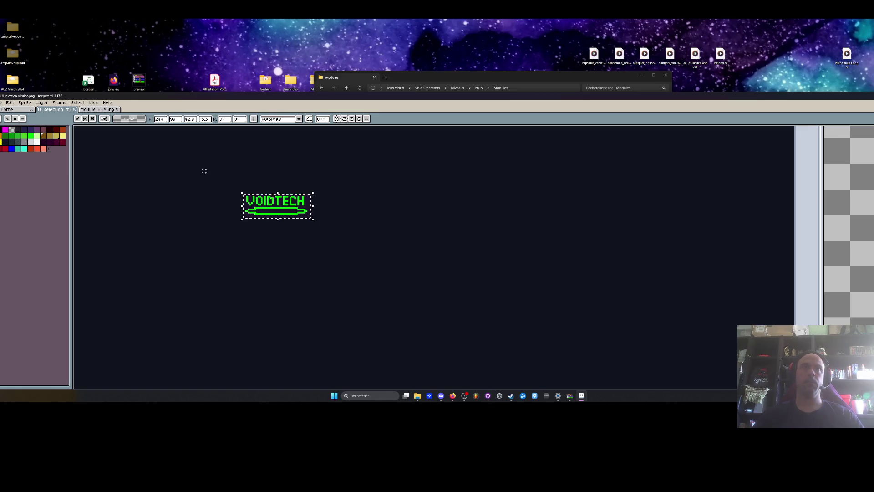
drag(203, 170, 357, 244)
scroll(357, 244, down, 3)
mouse_move(355, 194)
mouse_down()
mouse_move(372, 305)
mouse_move(372, 258)
mouse_move(355, 194)
mouse_up()
scroll(347, 182, up, 3)
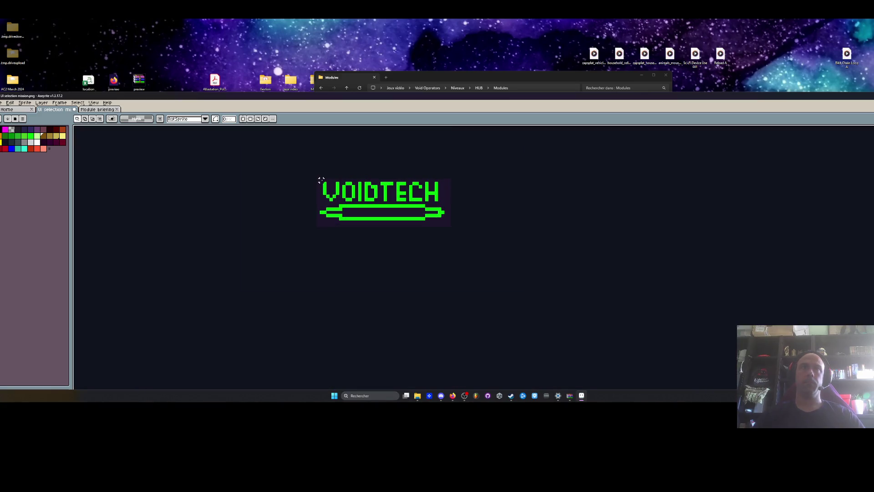
scroll(320, 180, up, 2)
Fill the logo's purple backing with the dark background colour and paint over a stray orange pixel
key(g)
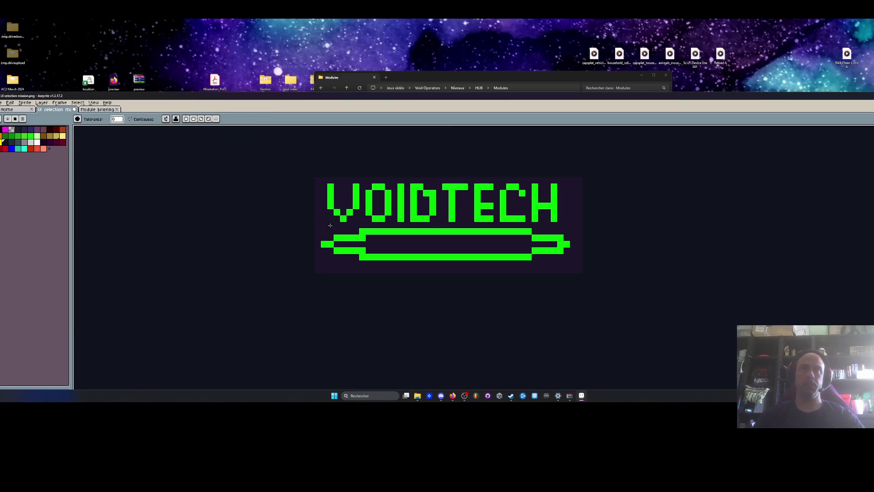
click(396, 243)
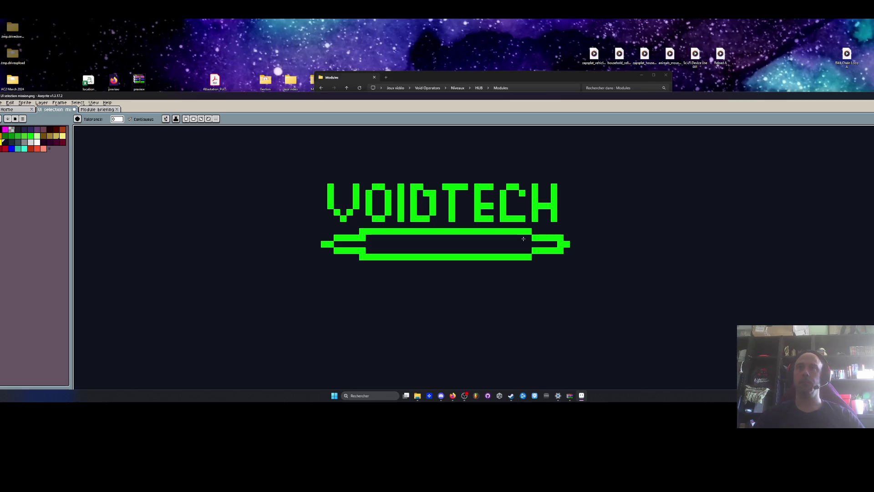
key(i)
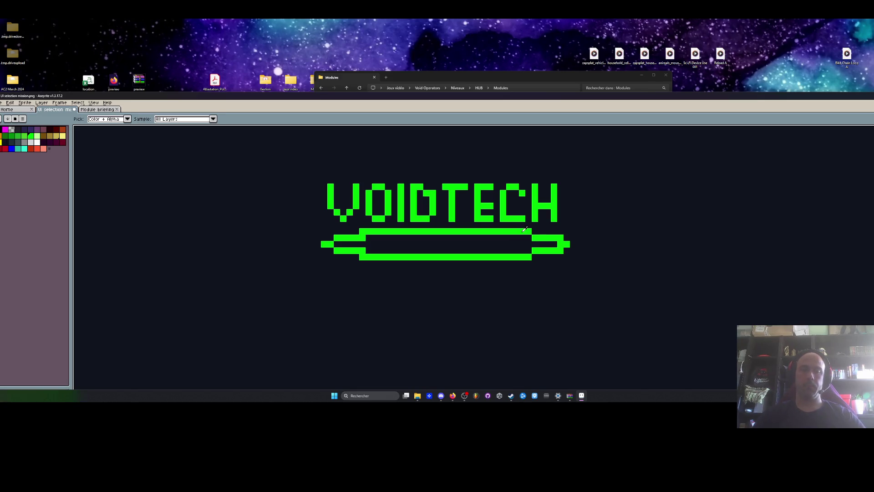
key(b)
click(362, 232)
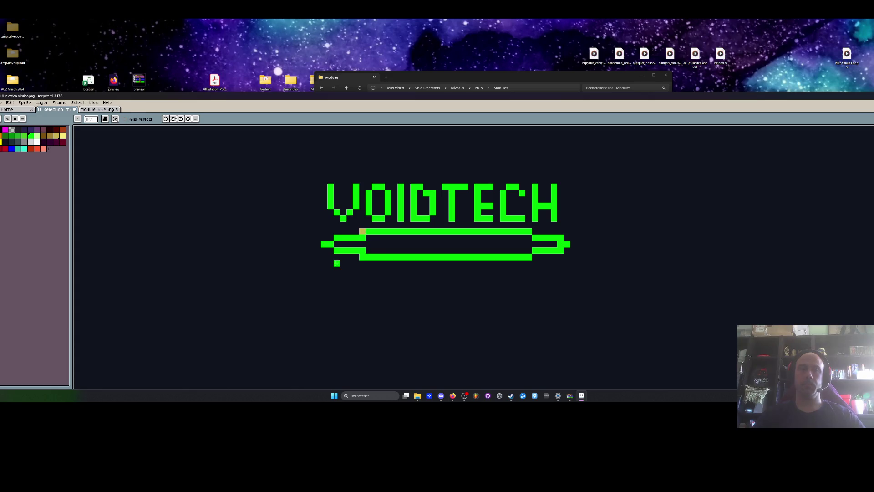
key(i)
key(b)
click(362, 231)
Remove the banner's right end and replace it with a horizontally flipped copy of the left end
key(ctrl+z)
key(ctrl+z)
key(ctrl+z)
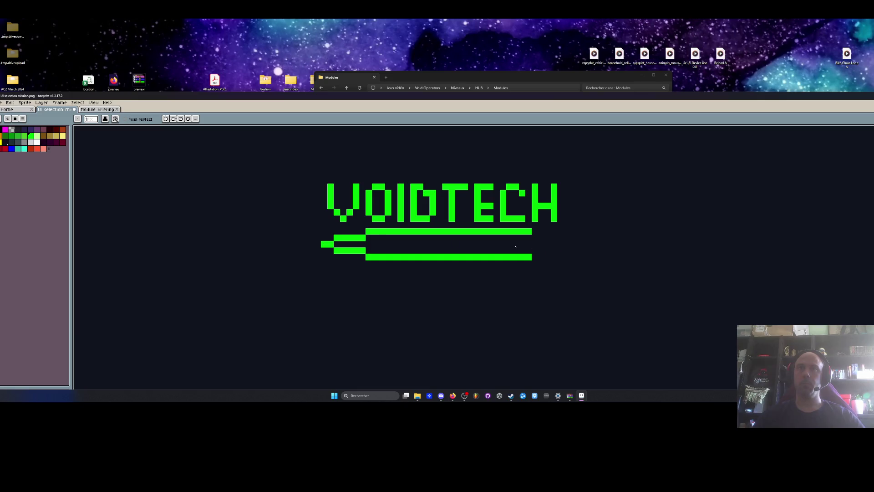
key(m)
drag(314, 228, 469, 273)
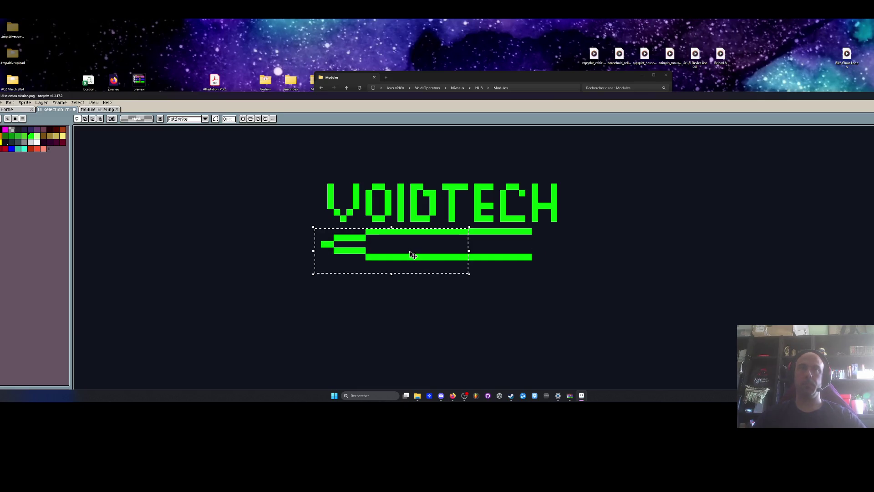
key(ctrl+c)
key(ctrl+v)
key(shift+h)
mouse_move(389, 254)
mouse_down()
mouse_move(507, 253)
mouse_move(491, 252)
mouse_up()
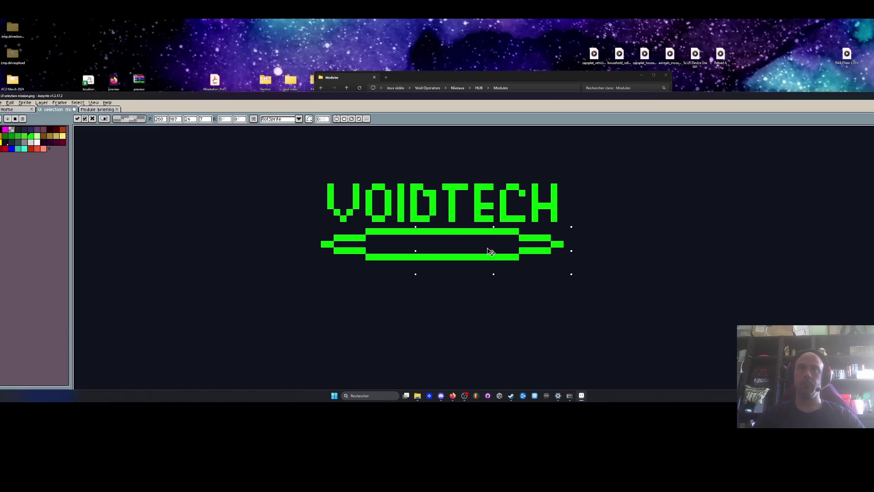
key(ctrl+d)
Clean up the lettering by erasing the stray pixel inside the D and painting out the C's bottom bar
scroll(478, 246, down, 2)
scroll(410, 251, up, 4)
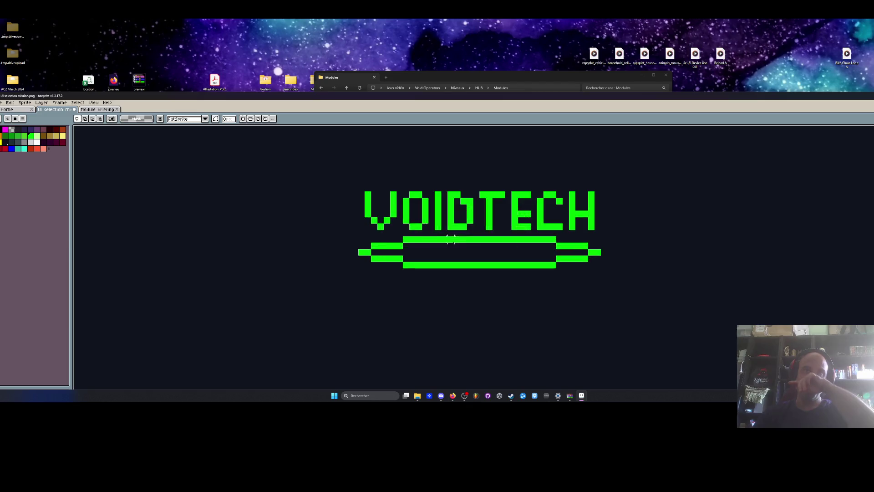
mouse_move(365, 232)
mouse_down()
mouse_move(442, 245)
mouse_move(429, 253)
mouse_up()
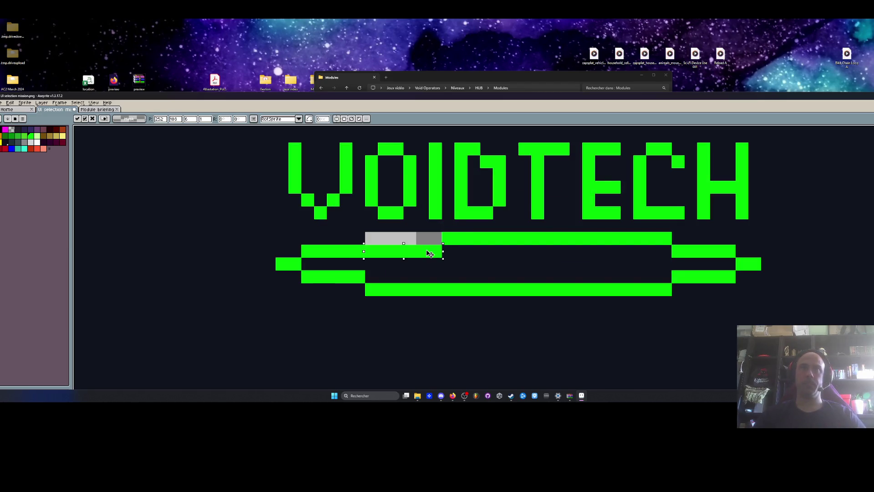
key(Escape)
scroll(425, 246, down, 2)
scroll(451, 210, up, 2)
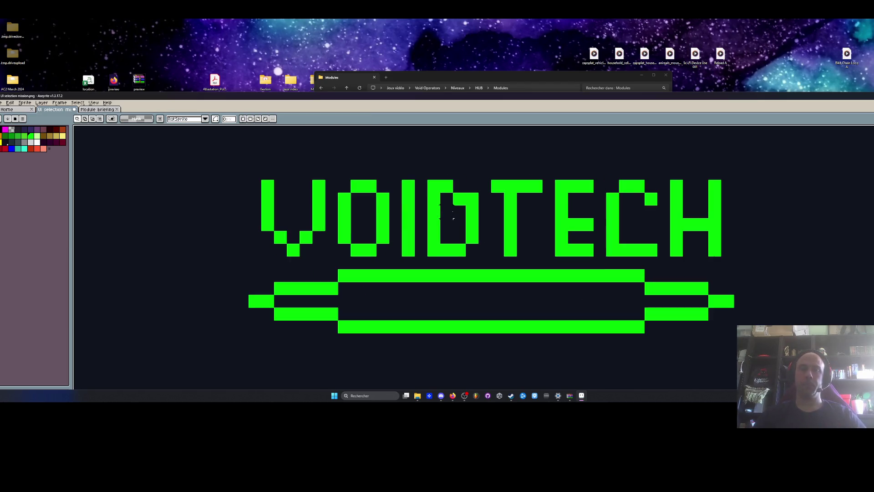
key(i)
key(b)
right_click(459, 199)
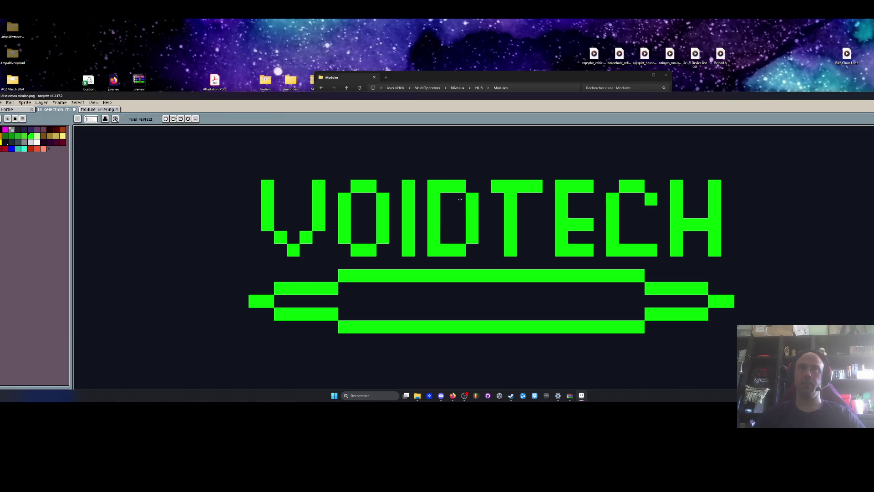
scroll(509, 205, down, 3)
scroll(532, 207, up, 2)
drag(565, 237, 554, 234)
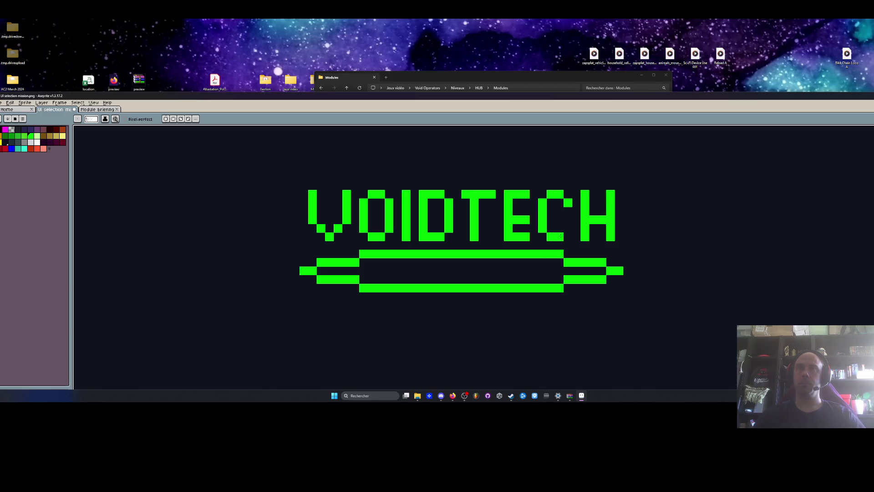
scroll(625, 230, down, 3)
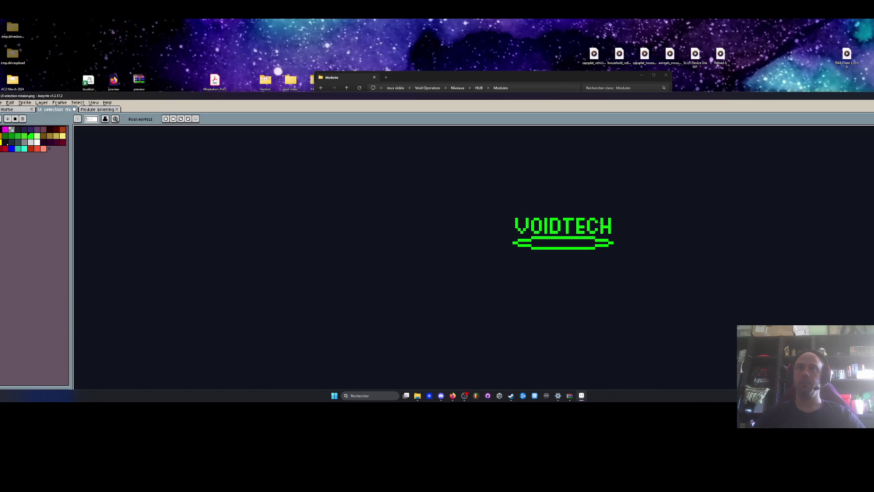
scroll(574, 226, up, 3)
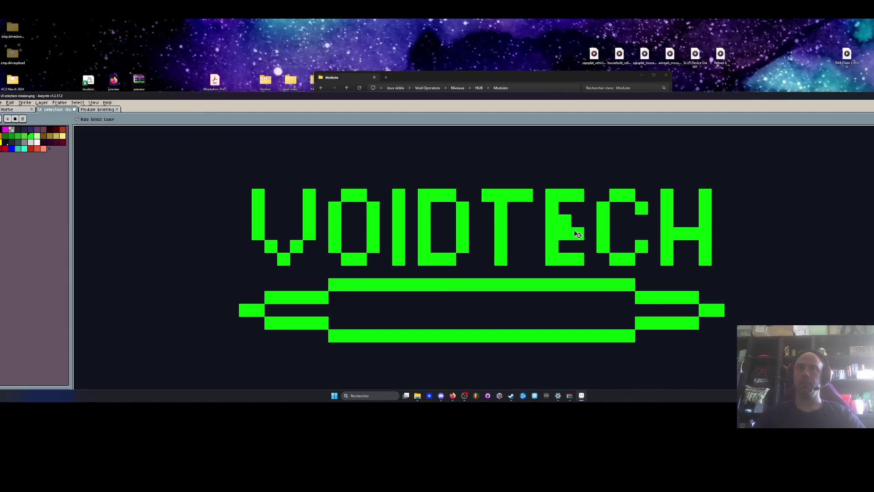
scroll(574, 230, down, 2)
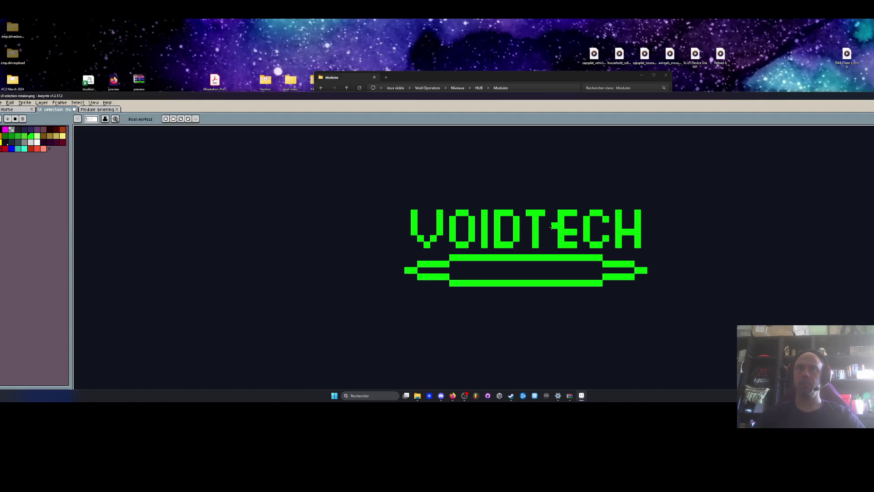
scroll(551, 226, up, 1)
Select the ECH letters and the logo's top strip and commit a transform on them
key(m)
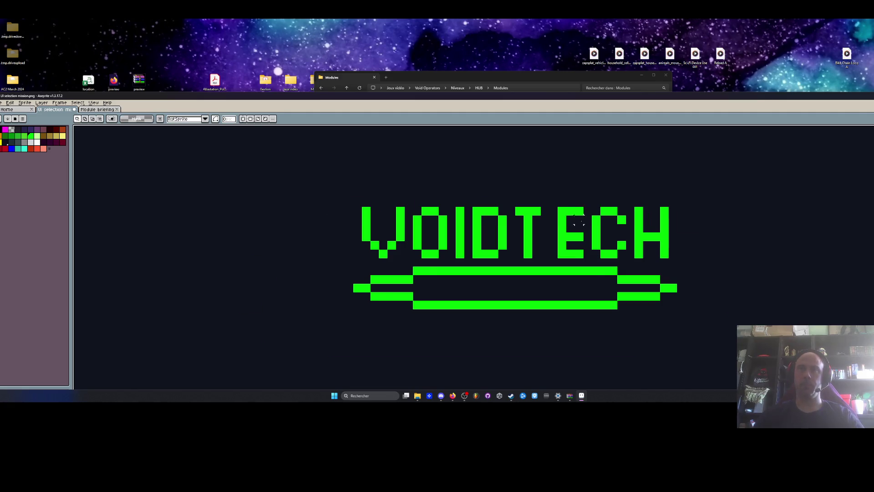
scroll(601, 223, up, 1)
drag(546, 200, 712, 275)
mouse_move(187, 148)
mouse_down()
mouse_move(739, 227)
mouse_move(697, 222)
mouse_move(696, 231)
mouse_up()
key(Return)
scroll(697, 230, down, 4)
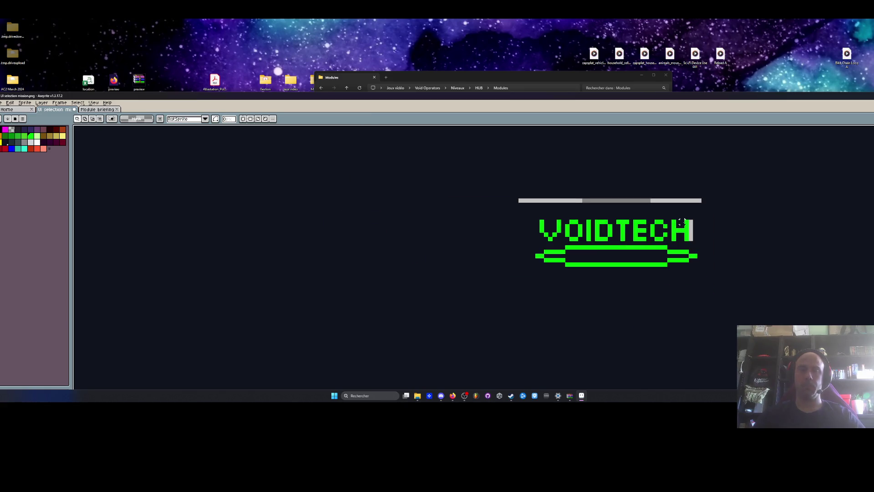
Delete the grey bar above VOIDTECH and recentre the view on the logo
key(i)
key(w)
click(651, 201)
key(Delete)
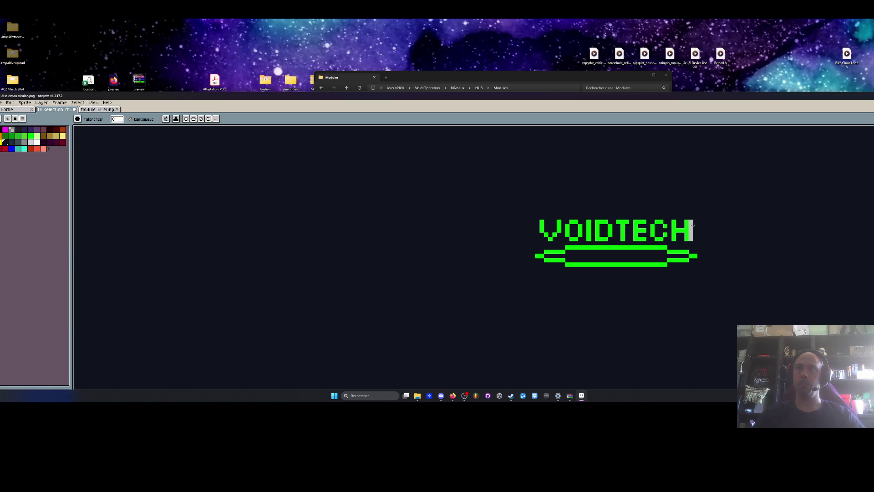
key(h)
drag(690, 224, 652, 215)
scroll(636, 216, up, 3)
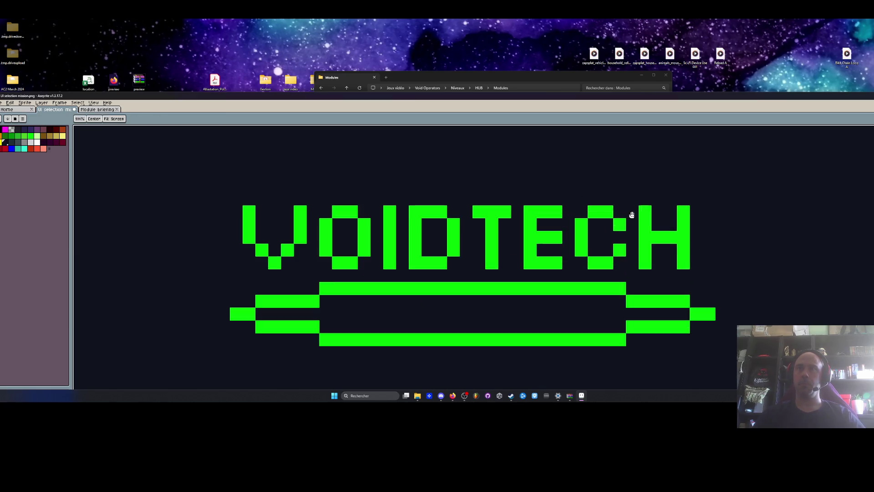
key(w)
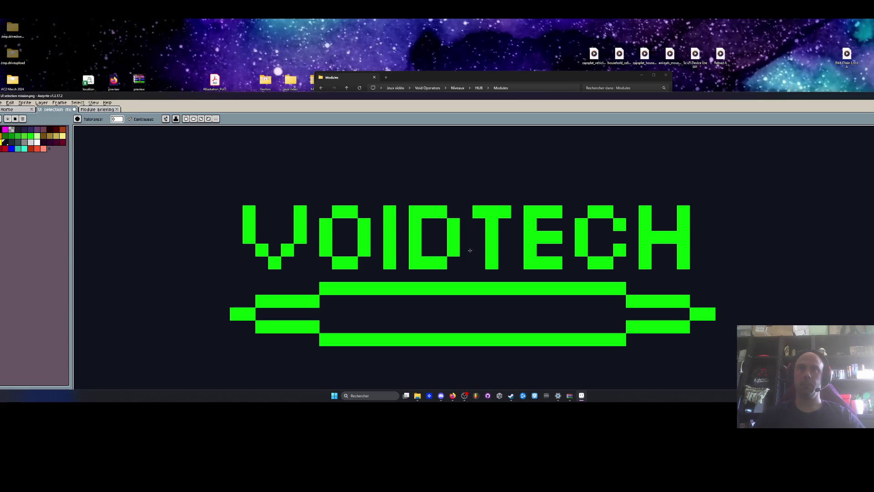
scroll(621, 259, down, 2)
scroll(621, 259, down, 2)
key(h)
drag(621, 258, 600, 212)
scroll(600, 212, down, 2)
scroll(575, 217, up, 5)
Reshape the green bars under VOIDTECH with the pencil, extending and trimming their ends
key(i)
key(b)
mouse_move(480, 207)
mouse_down()
mouse_move(514, 207)
mouse_move(479, 190)
mouse_up()
drag(514, 258, 479, 258)
mouse_move(532, 258)
mouse_down()
mouse_move(498, 258)
mouse_move(532, 241)
mouse_up()
scroll(550, 257, down, 4)
scroll(550, 257, up, 2)
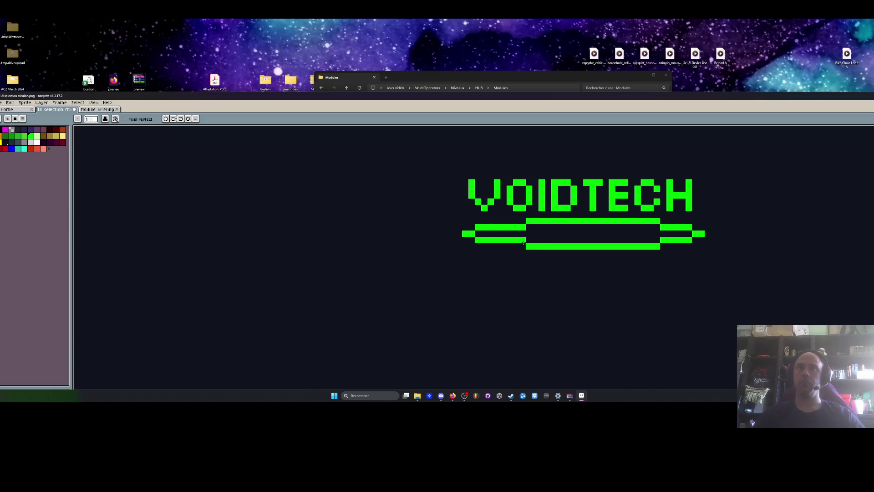
scroll(595, 242, down, 3)
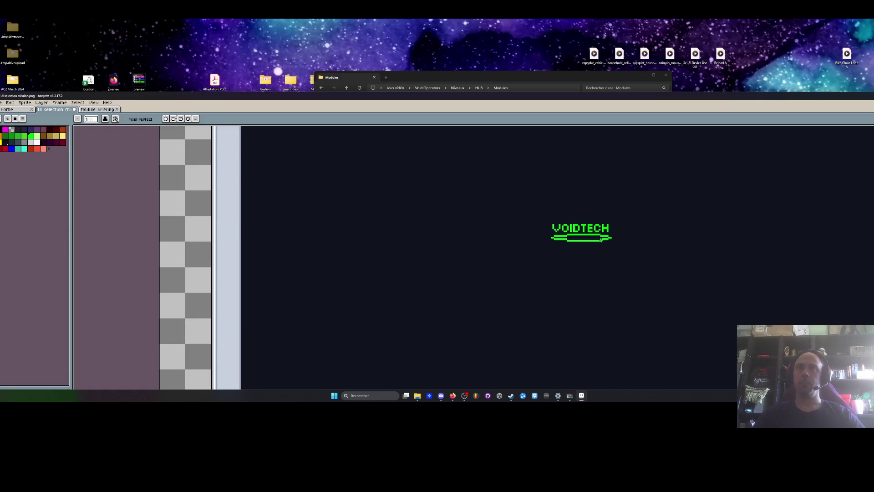
scroll(601, 240, up, 3)
drag(614, 225, 601, 232)
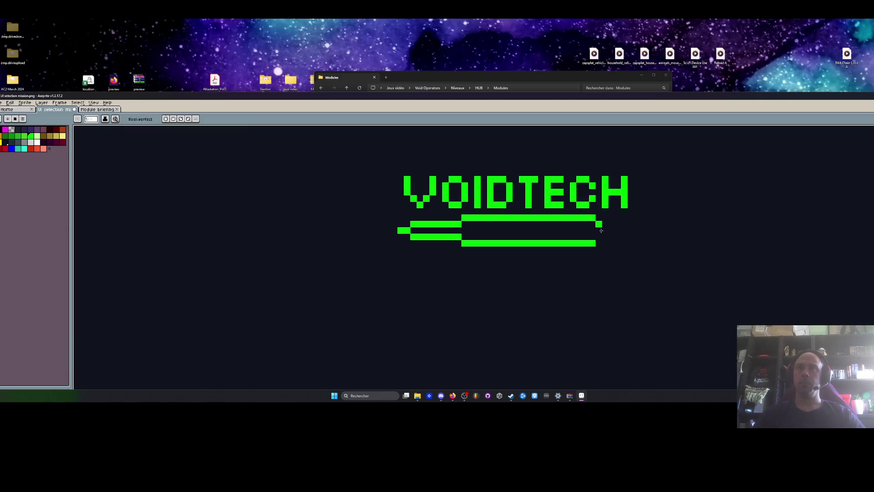
Try copying and flipping the whole set of bars, then discard the attempt and deselect
key(m)
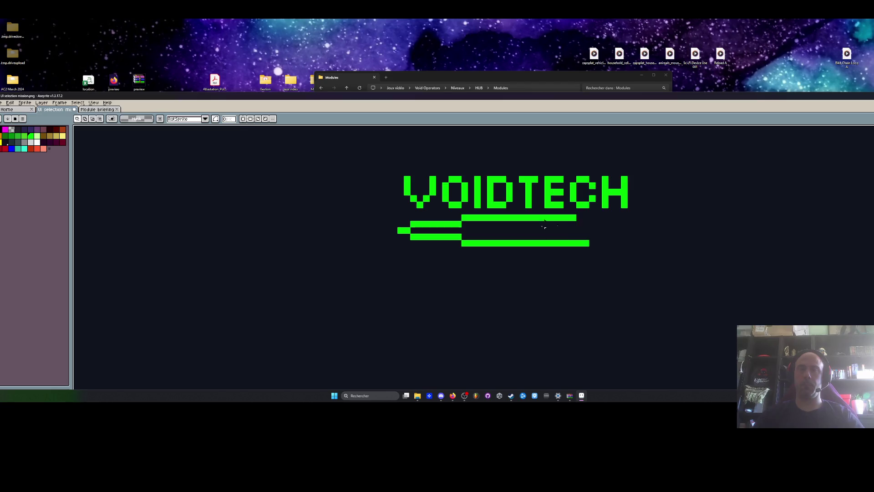
scroll(553, 229, up, 1)
drag(348, 209, 614, 262)
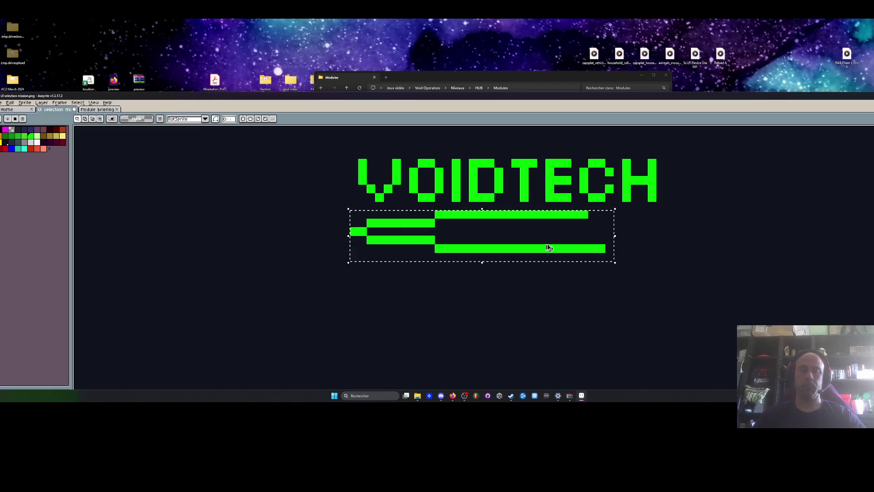
key(ctrl+c)
key(ctrl+v)
key(shift+h)
mouse_move(517, 246)
mouse_down()
mouse_move(653, 246)
mouse_move(613, 246)
mouse_up()
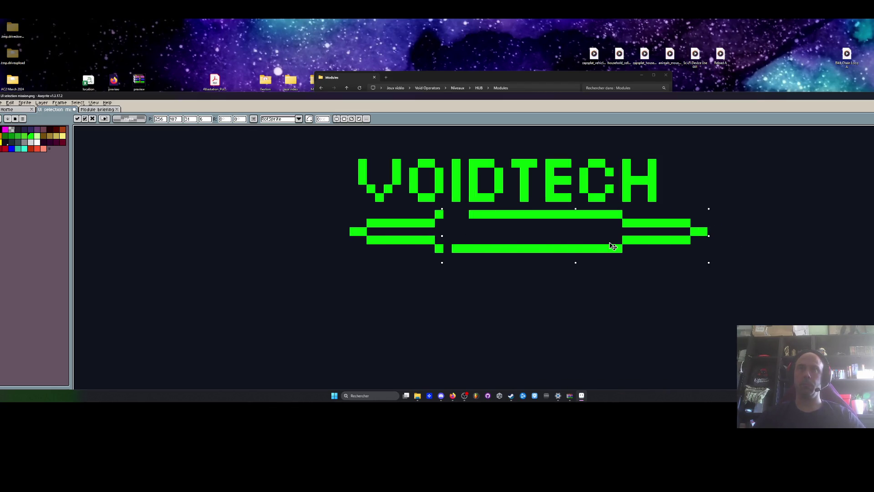
key(Escape)
key(ctrl+d)
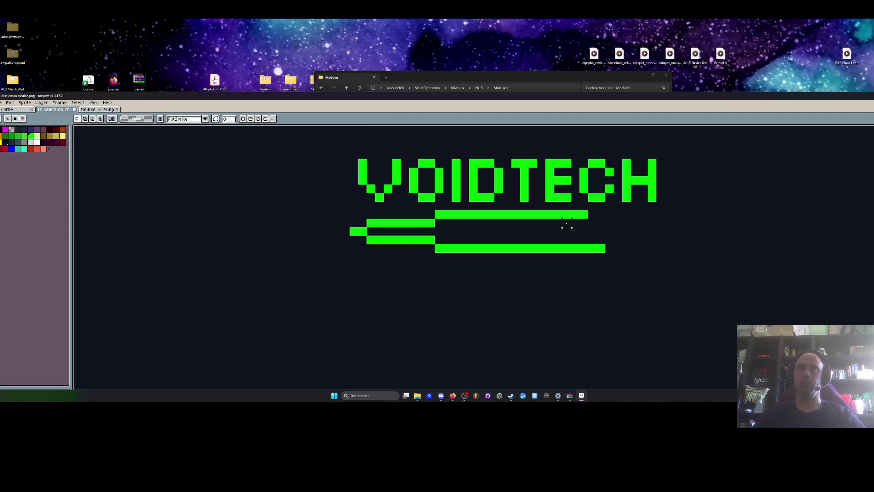
Copy the left half of the bars, flip it horizontally and place it at the right end
drag(384, 212, 445, 262)
key(ctrl+c)
key(ctrl+v)
key(shift+h)
mouse_move(418, 228)
mouse_down()
mouse_move(658, 231)
mouse_move(647, 229)
mouse_up()
scroll(647, 230, down, 3)
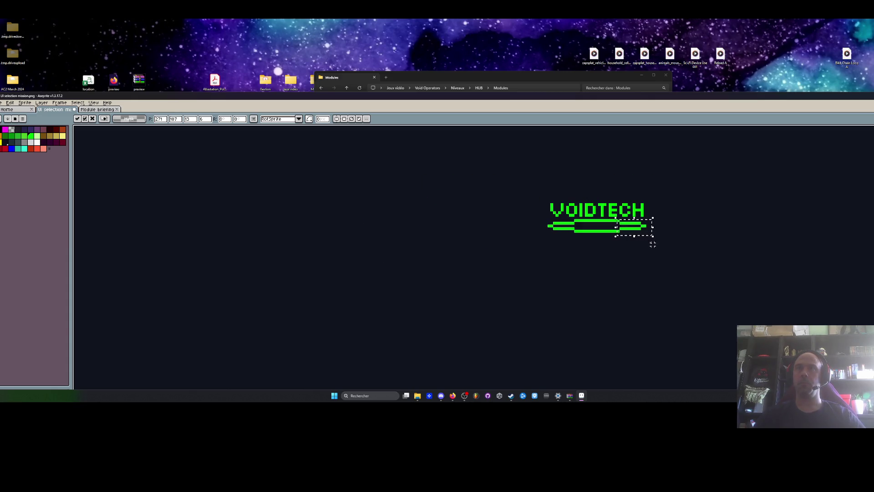
key(Return)
scroll(655, 247, down, 3)
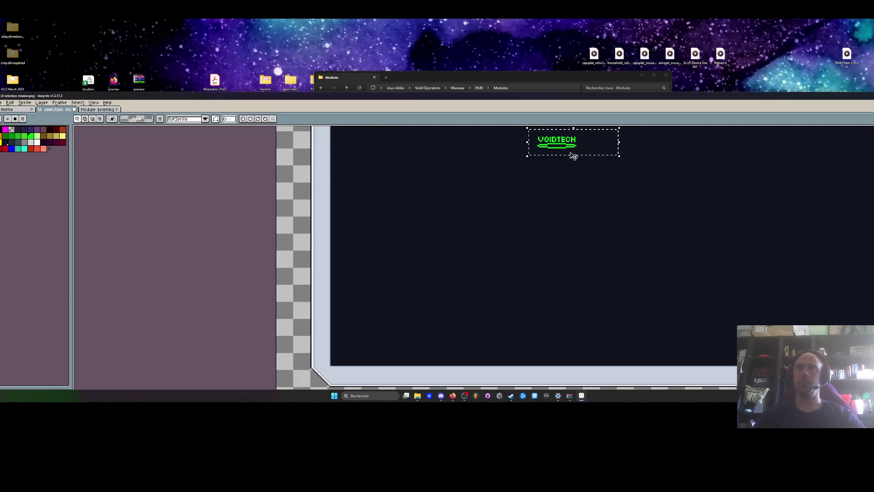
Test moving the VOIDTECH logo lower, revert it, and clear the panel interior selection
drag(564, 146, 546, 241)
key(Escape)
scroll(534, 183, up, 1)
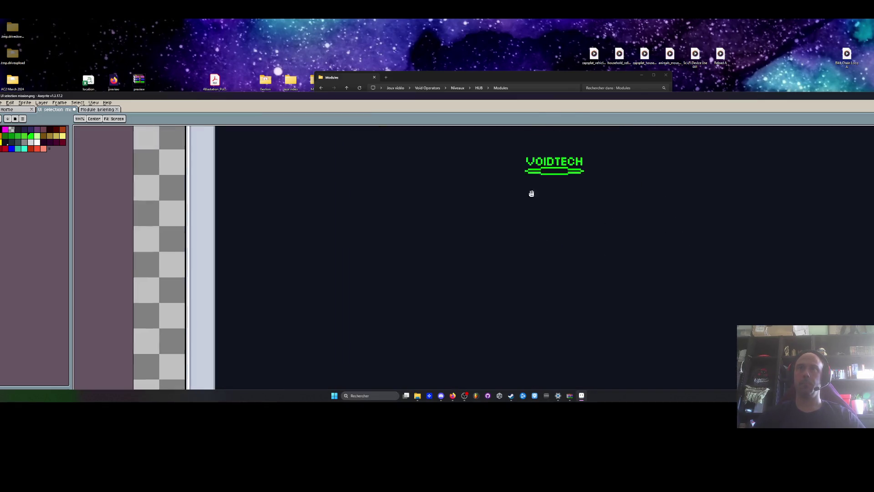
drag(534, 183, 548, 215)
click(548, 215)
scroll(560, 214, down, 3)
key(ctrl+d)
scroll(556, 197, up, 3)
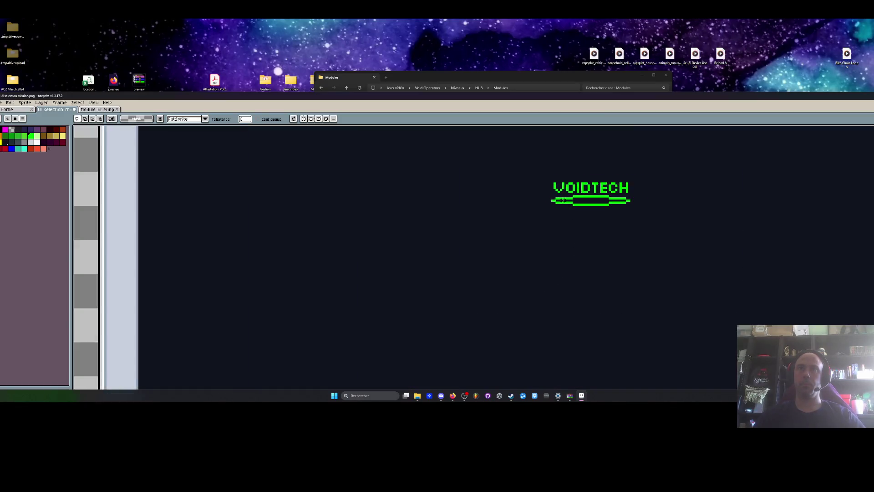
Copy the VOIDTECH logo to the panel's bottom edge and fill the gap with dark panel colour
click(557, 199)
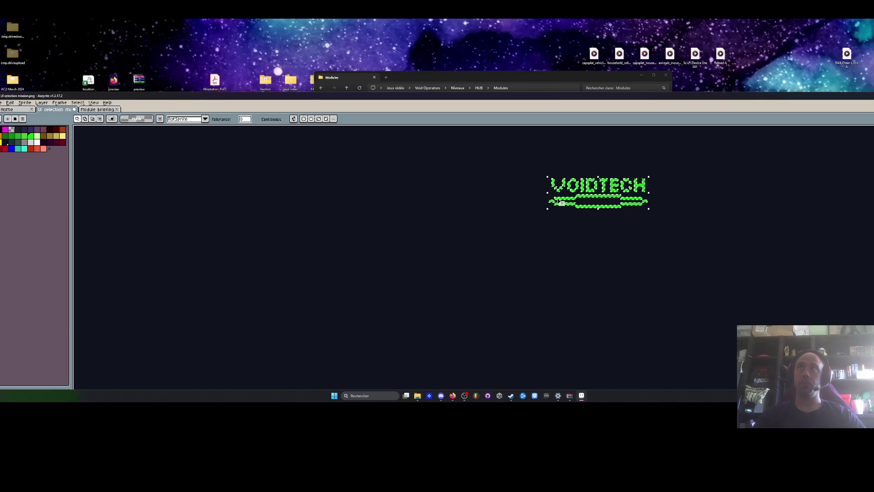
scroll(555, 218, down, 3)
scroll(556, 199, up, 4)
key(h)
key(ctrl+v)
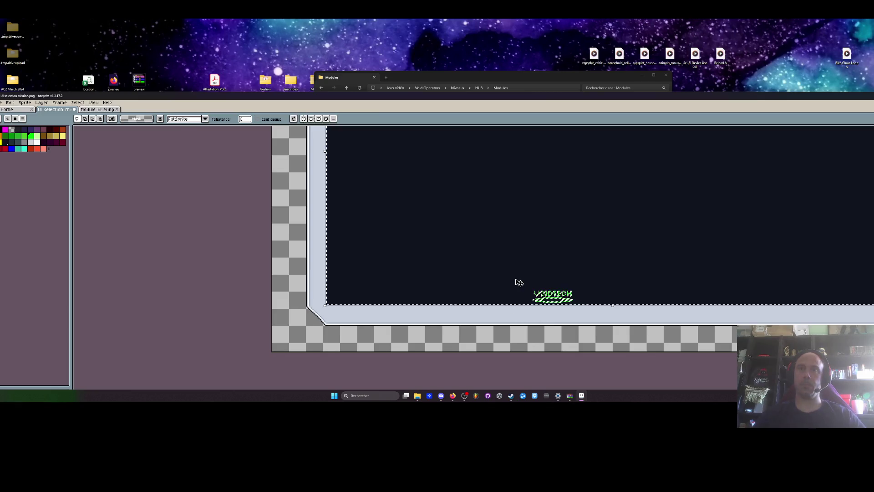
scroll(559, 294, up, 1)
scroll(509, 290, up, 1)
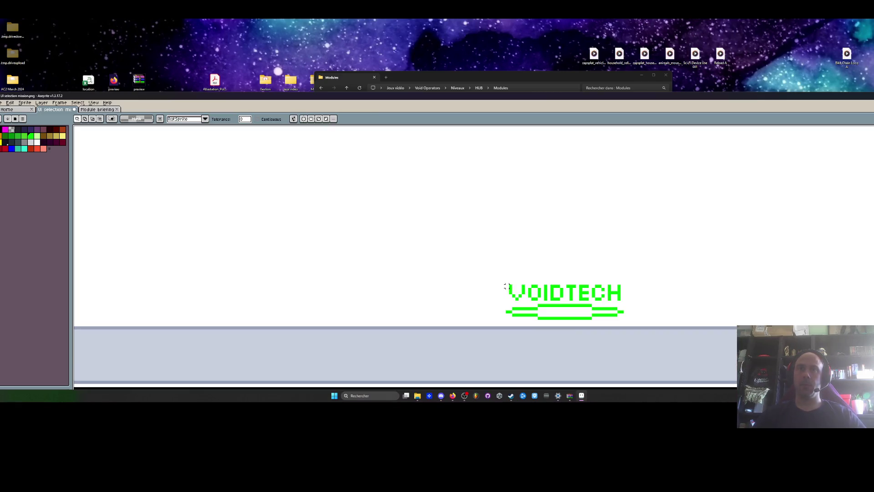
scroll(544, 294, up, 1)
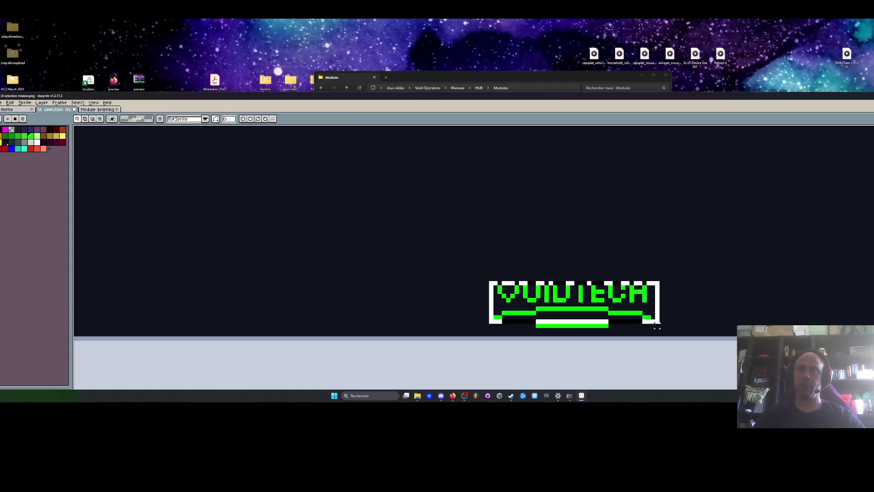
key(ctrl+v)
mouse_move(620, 309)
mouse_down()
mouse_move(569, 359)
mouse_move(560, 355)
mouse_up()
scroll(512, 289, down, 2)
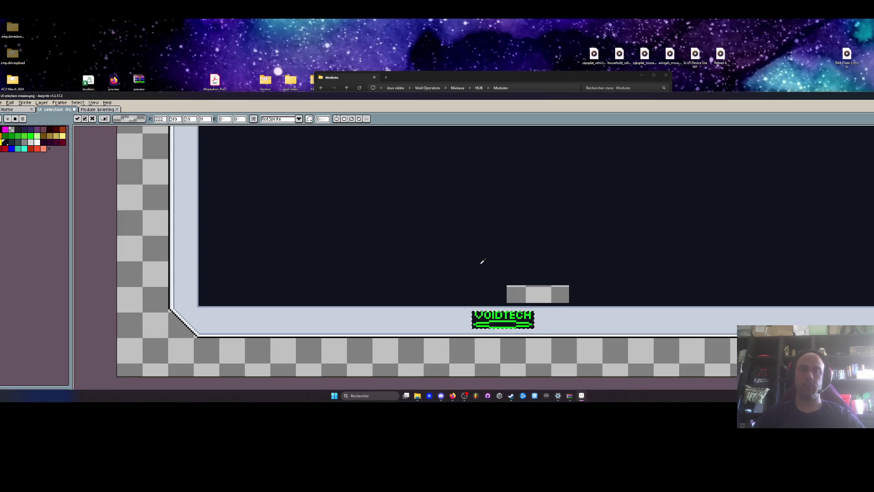
key(w)
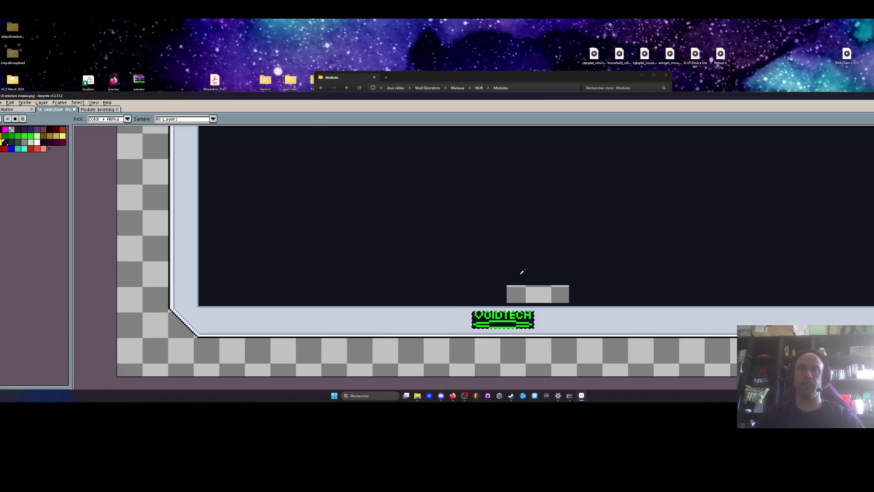
click(528, 292)
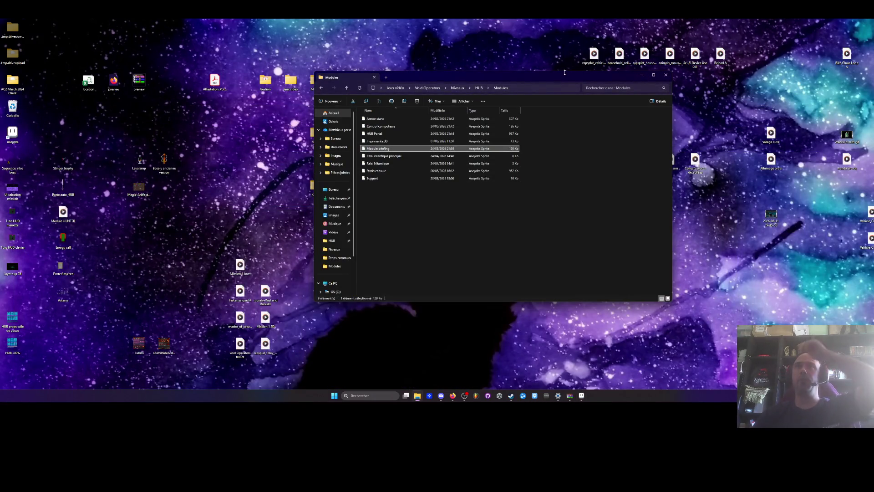
Move the Modules window aside, check the desktop V0.29 folder, and open the newest V0.29 zip
drag(562, 76, 567, 61)
drag(399, 61, 489, 70)
double_click(346, 136)
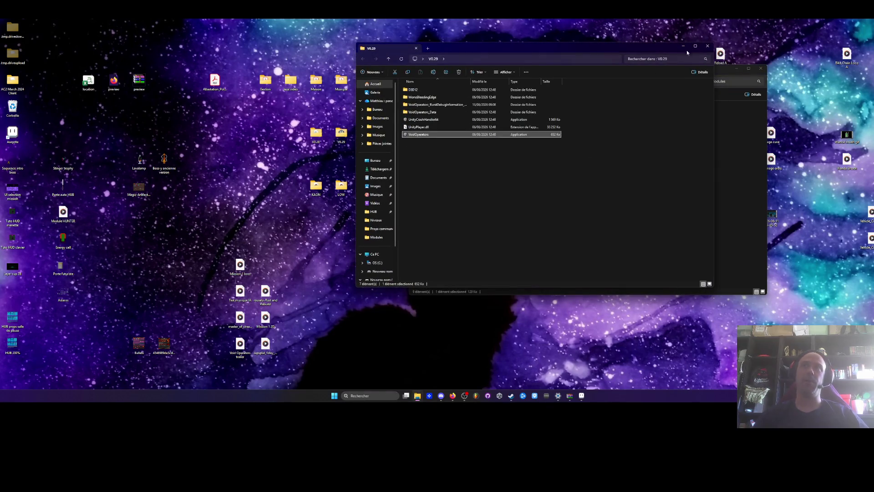
click(708, 46)
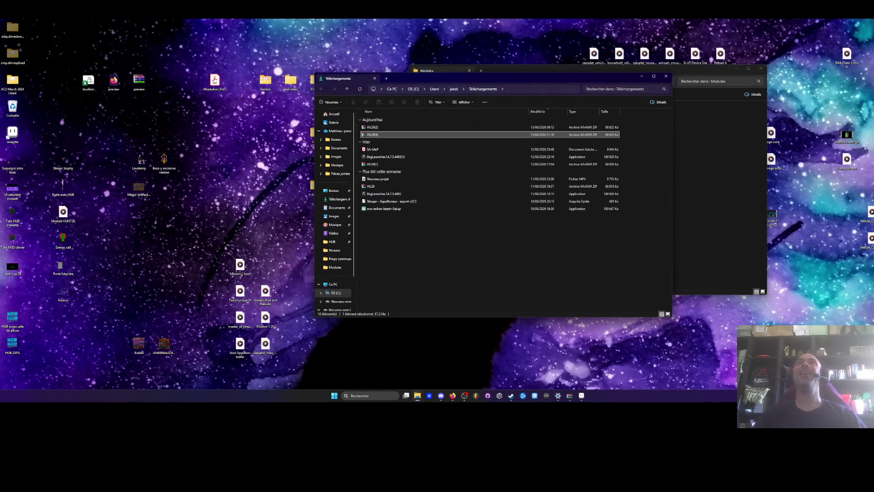
double_click(386, 134)
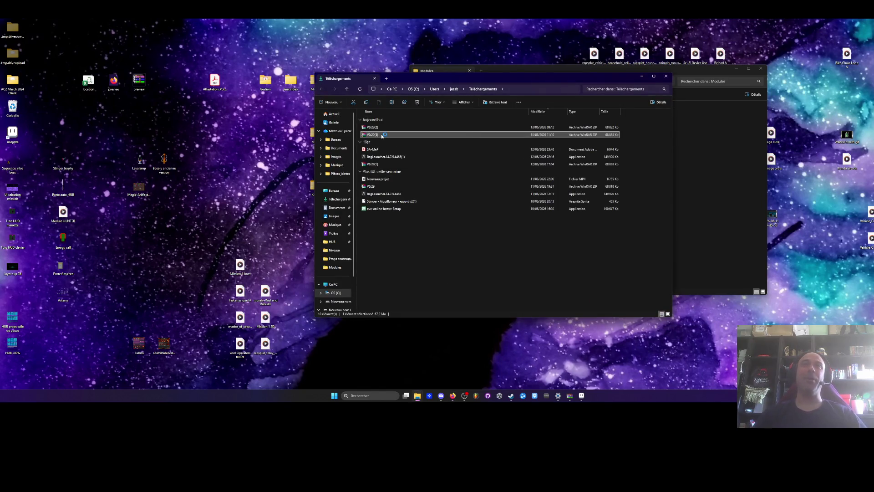
Extract the V0.29 archive to the Desktop (Bureau), replacing the existing files
drag(333, 256, 383, 212)
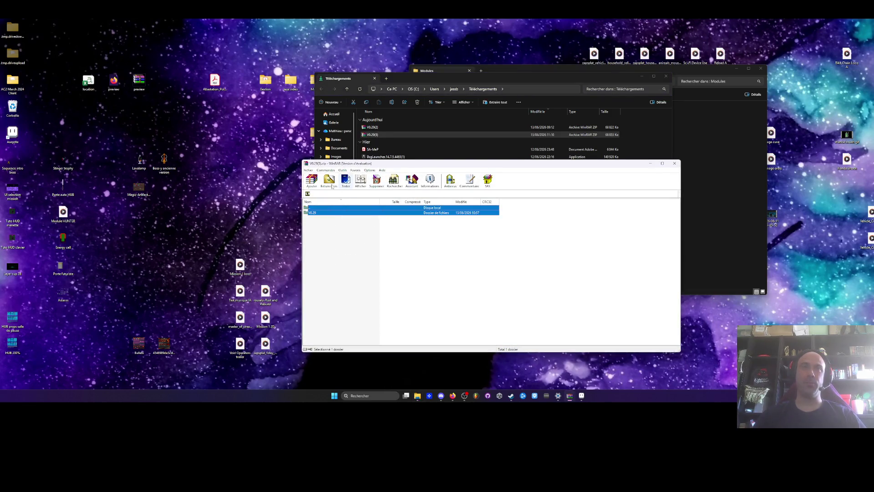
click(519, 259)
click(328, 181)
click(504, 228)
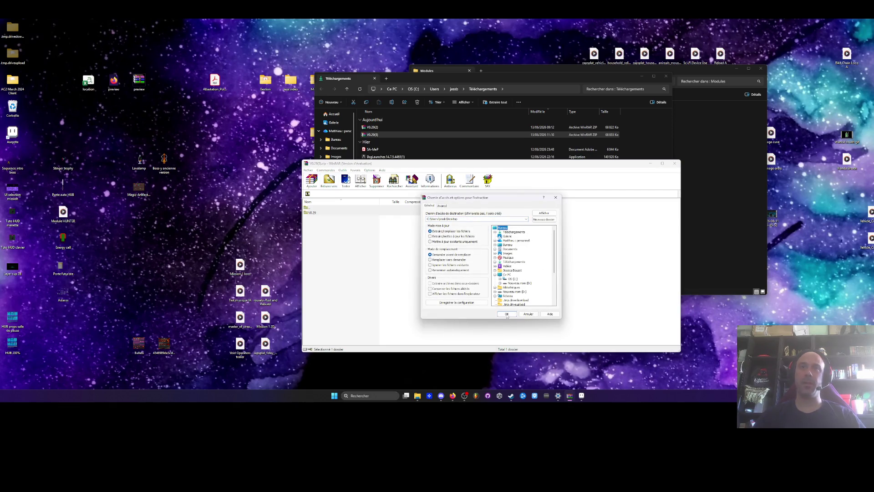
click(506, 313)
click(481, 286)
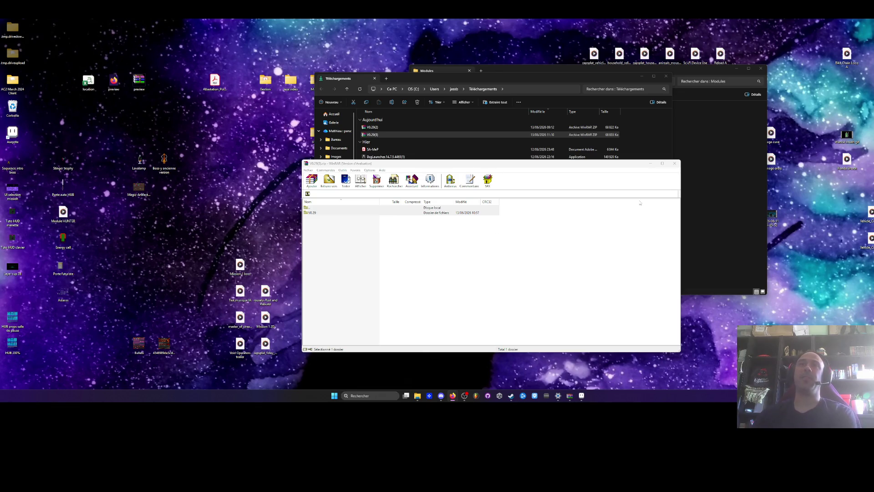
Close WinRAR, the Téléchargements window and the Modules folder window
click(675, 164)
click(665, 76)
click(760, 68)
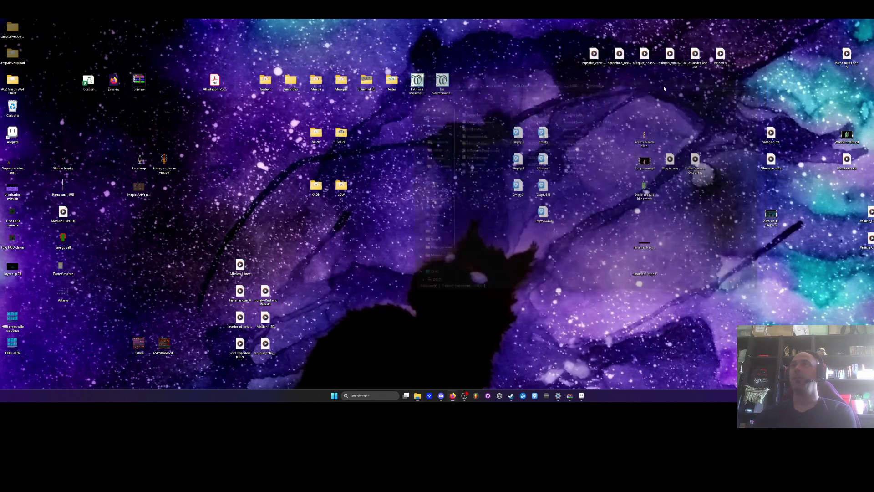
Open the extracted V0.29 build folder, launch VoidOperators, and start a new game
double_click(341, 133)
click(380, 165)
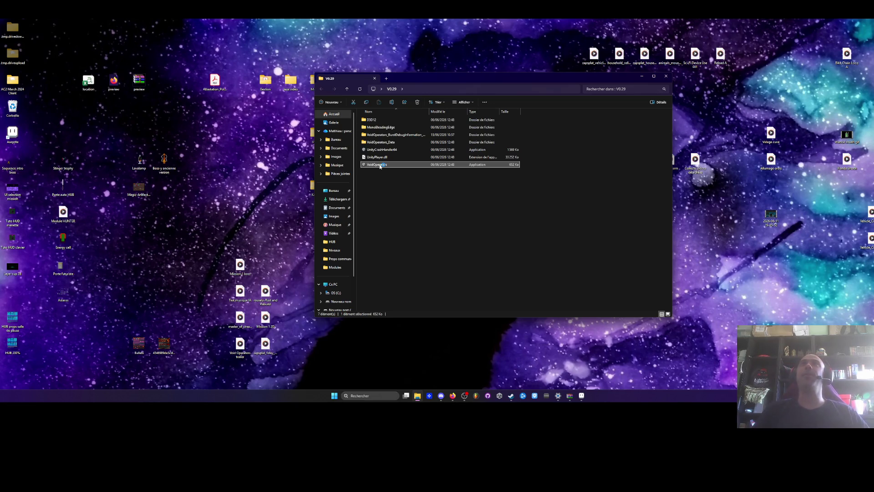
double_click(380, 164)
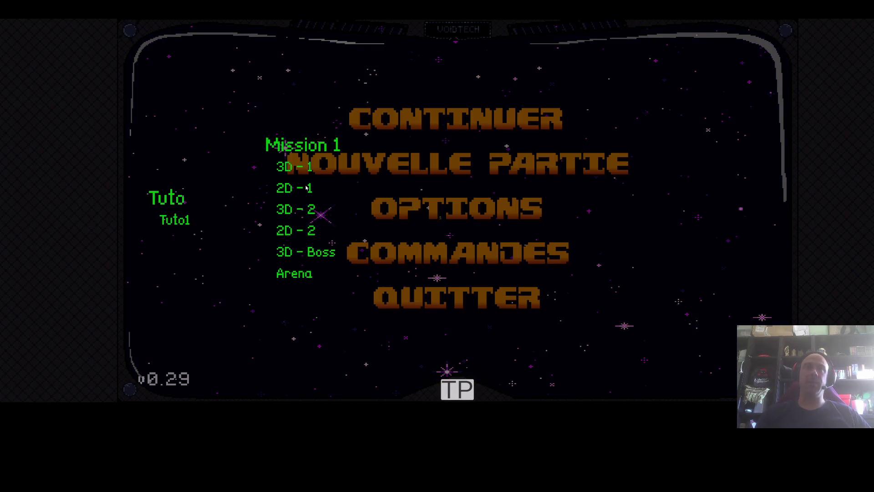
click(293, 172)
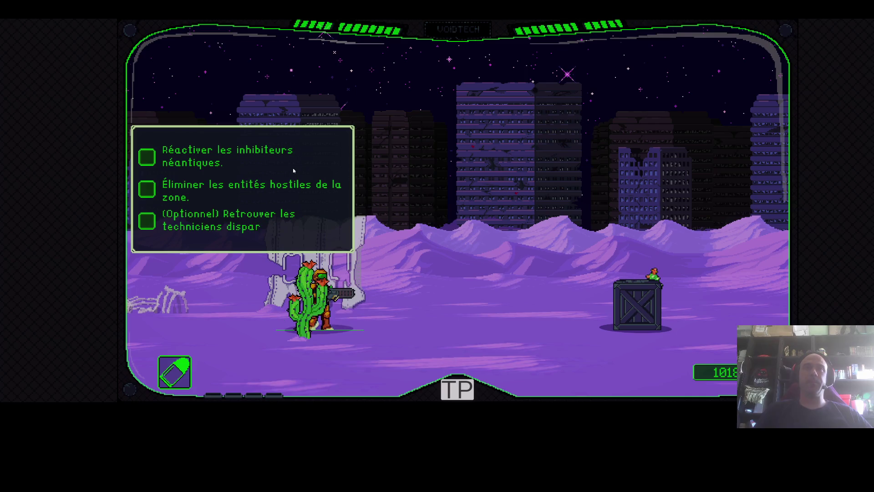
Dismiss the objectives and run right through the desert, jumping toward the crate
key(d)
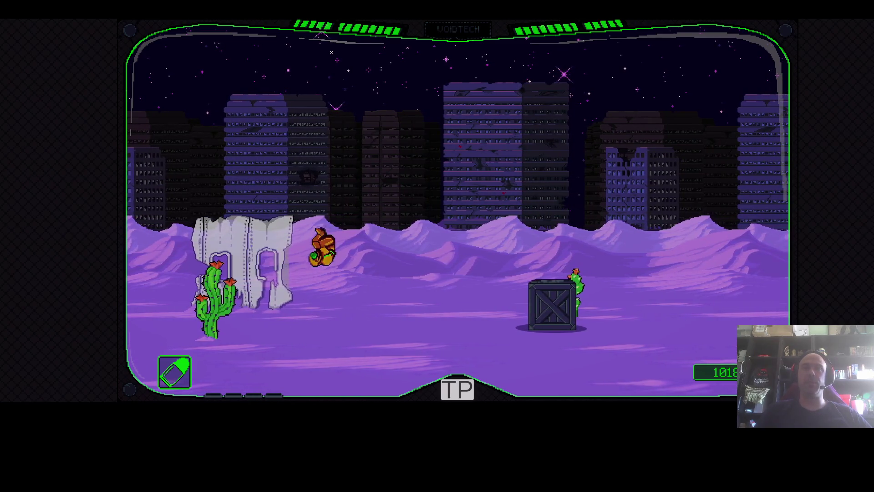
key(a)
key(d)
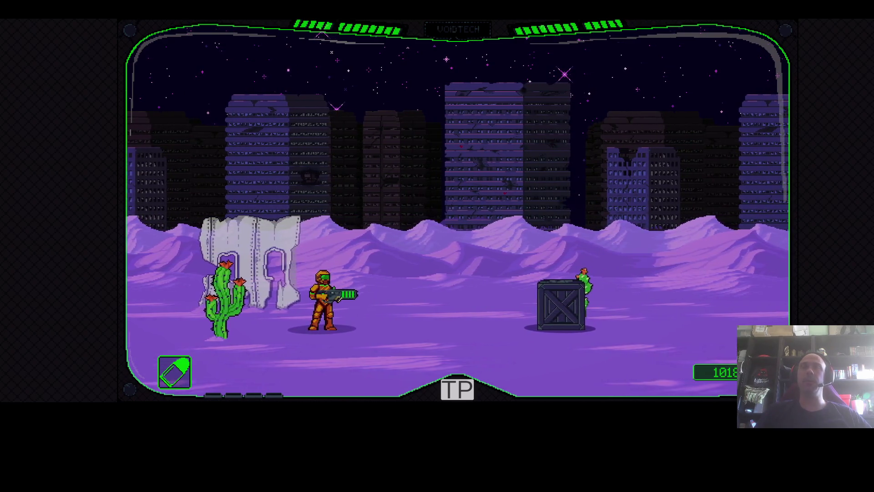
key(d)
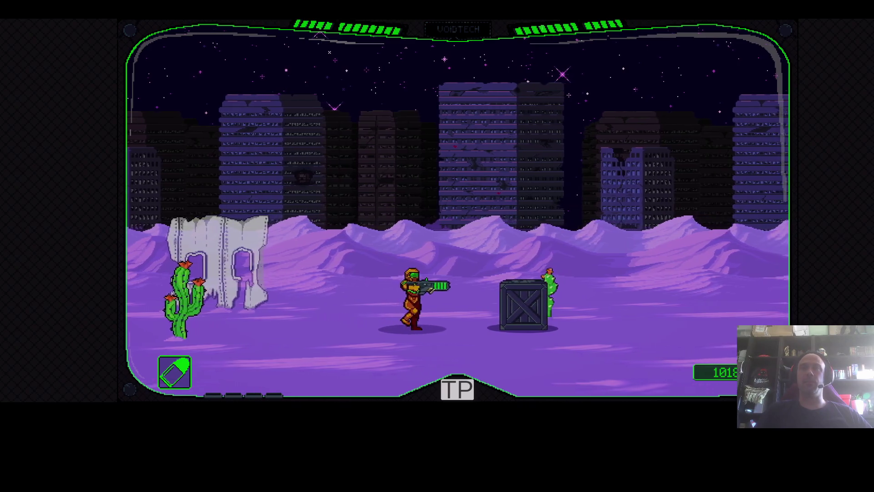
key(space)
key(space)
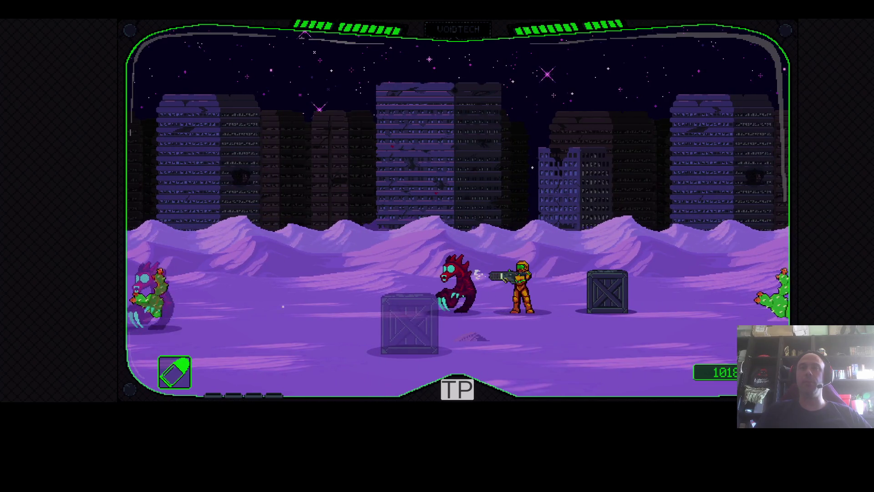
Shoot the enemy on the left and finish the approaching creature with the blade
key(a)
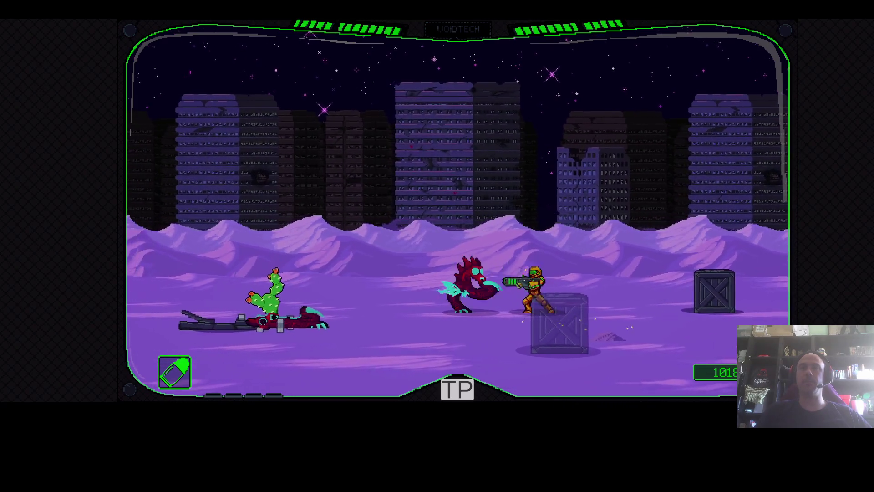
key(a)
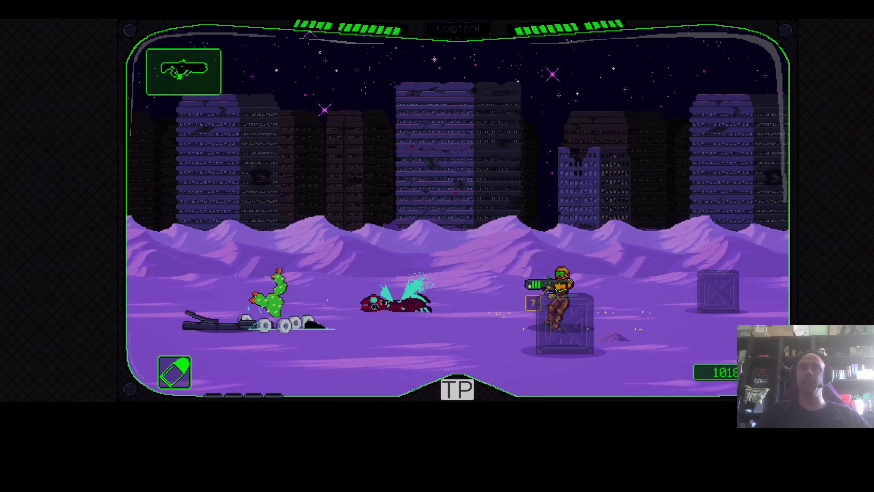
key(a)
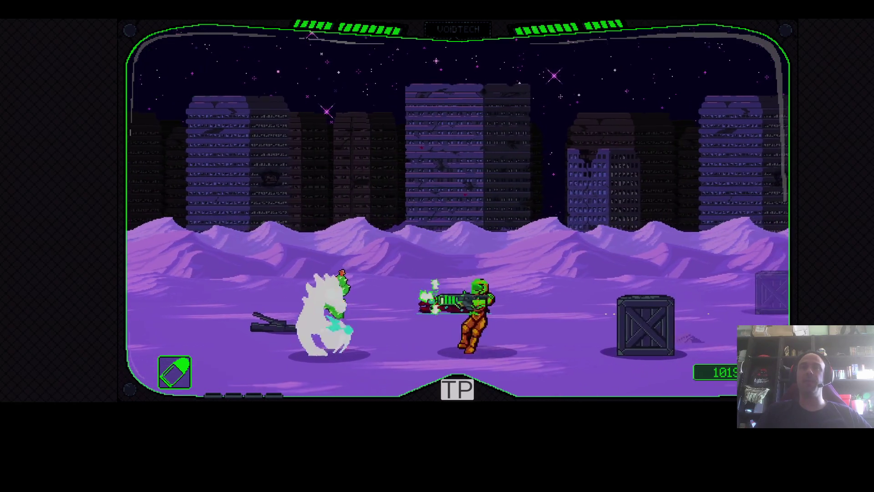
key(d)
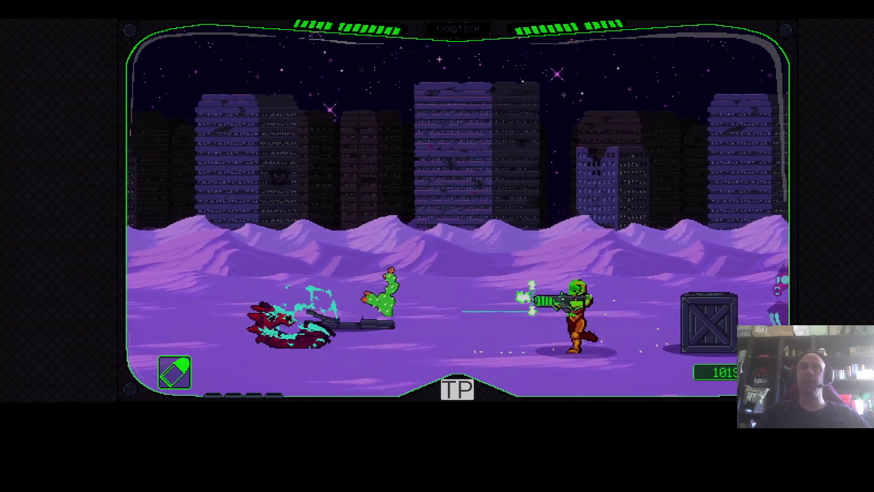
key(d)
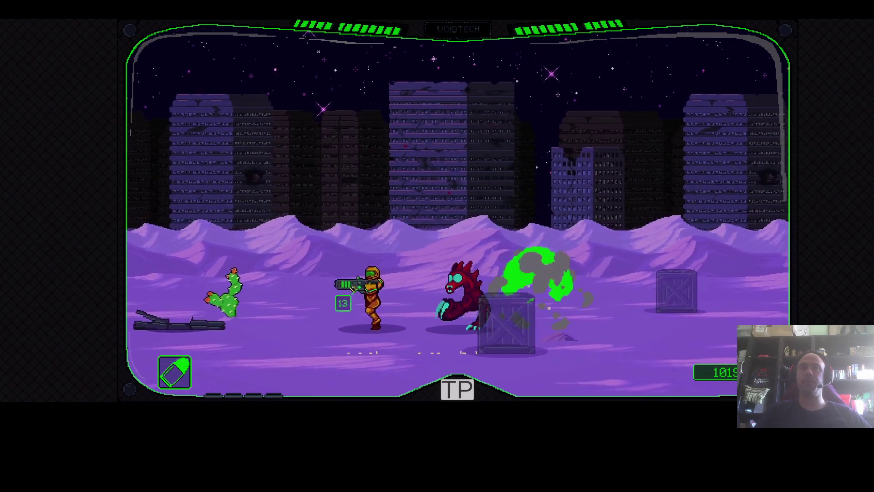
key(a)
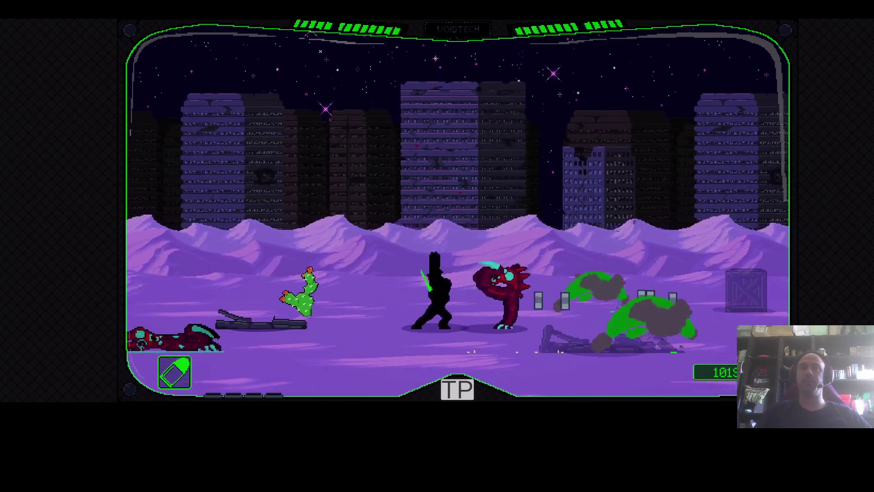
Somersault rightward over the wrecked wall and shoot the enemy ahead
key(d)
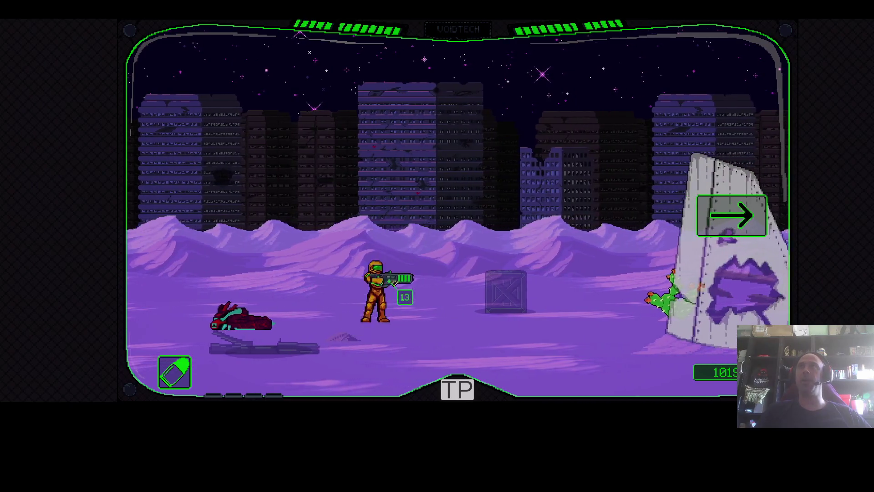
key(space)
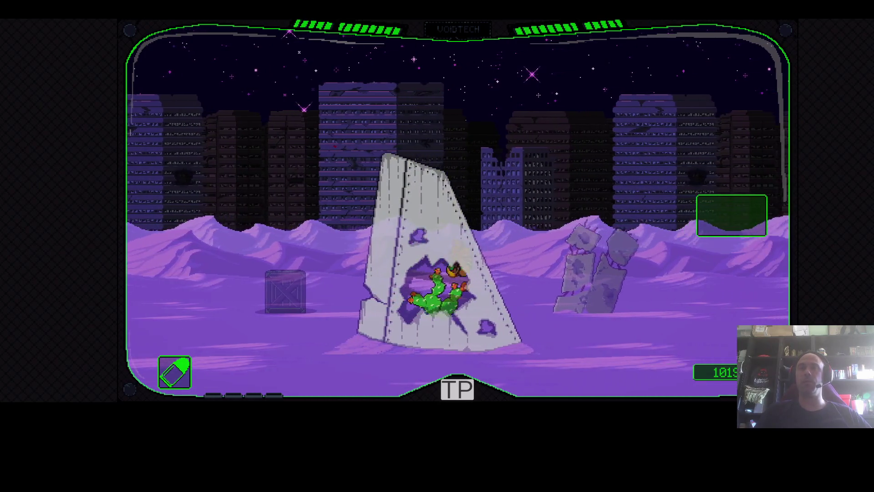
key(d)
key(space)
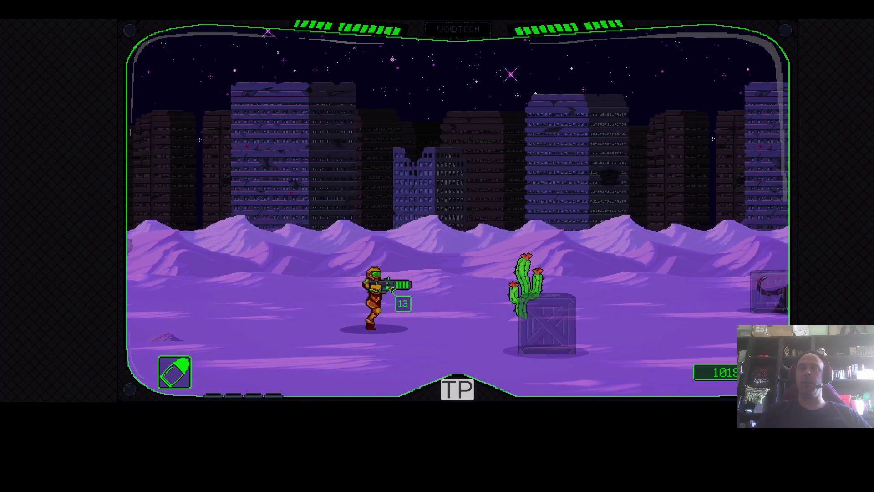
key(d)
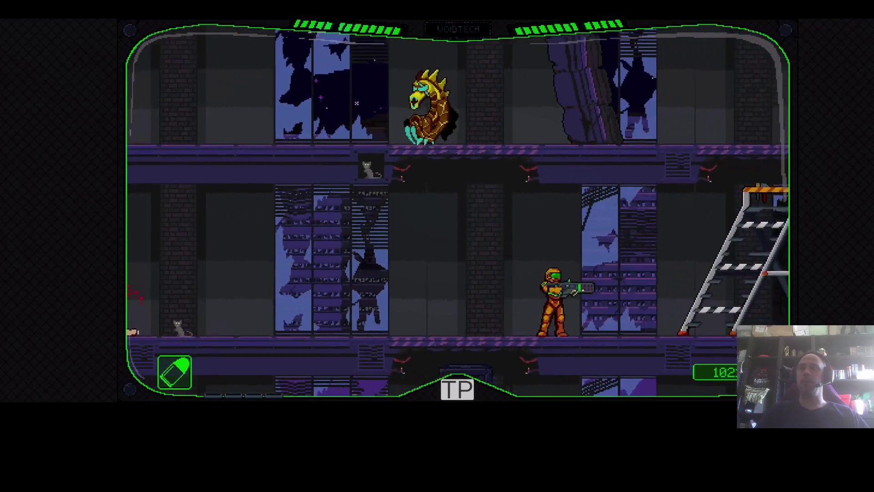
Bring up the level-select overlay listing Tuto and the Mission 1 levels with Escape
key(Escape)
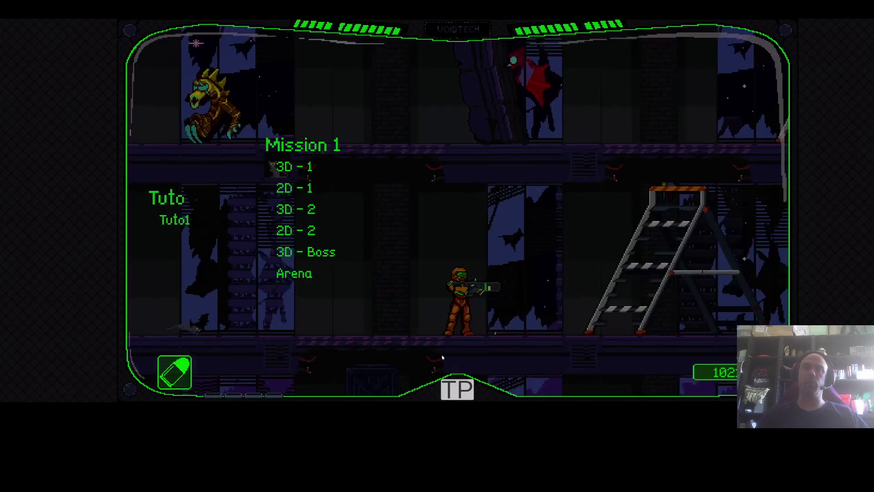
Load a different Mission 1 level and advance right across the desert, jumping forward
click(305, 231)
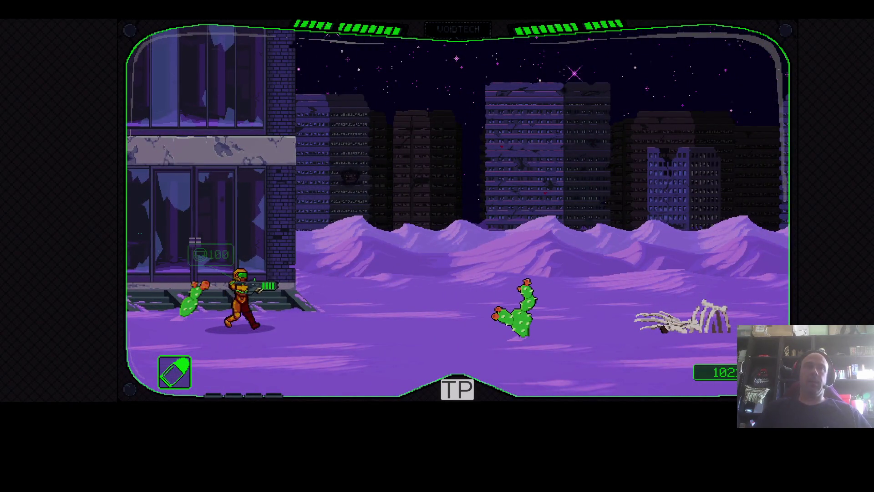
key(d)
key(space)
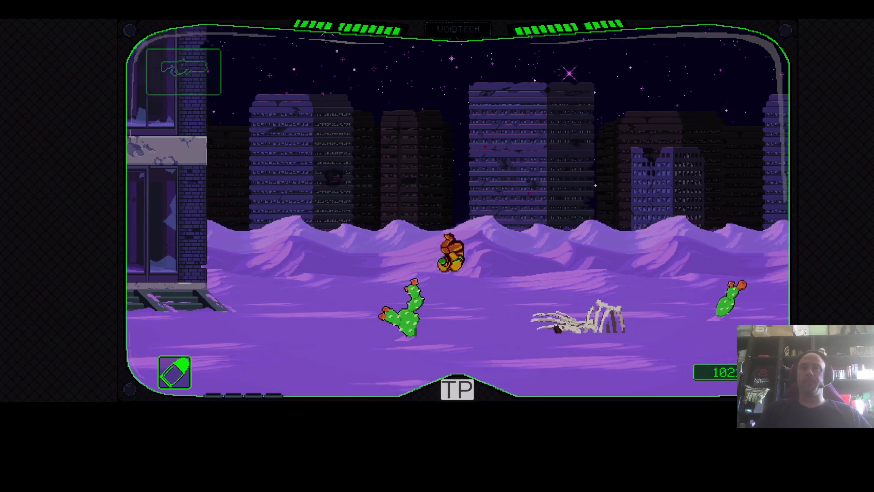
key(space)
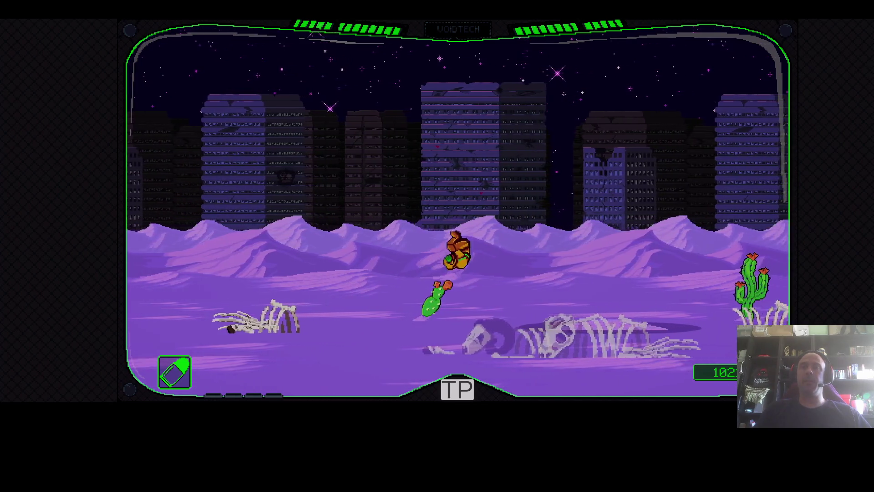
Fight the giant scorpion boss, dodging and firing until it splits into two
key(a)
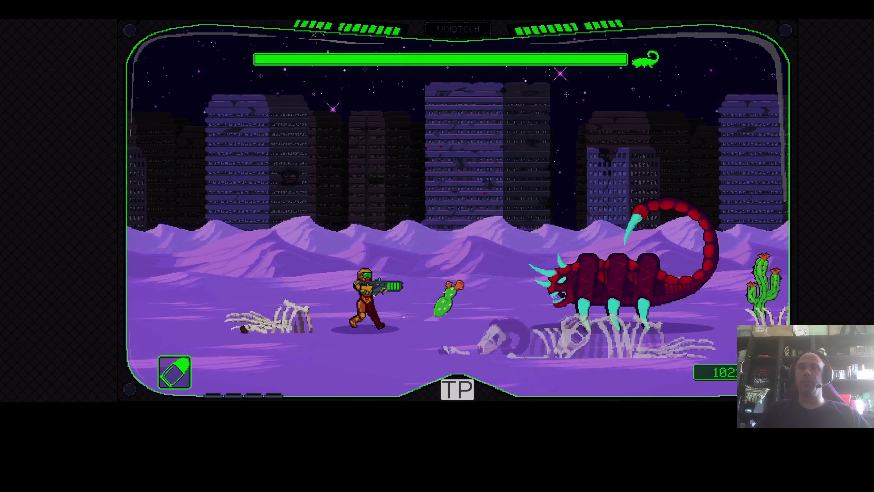
key(a)
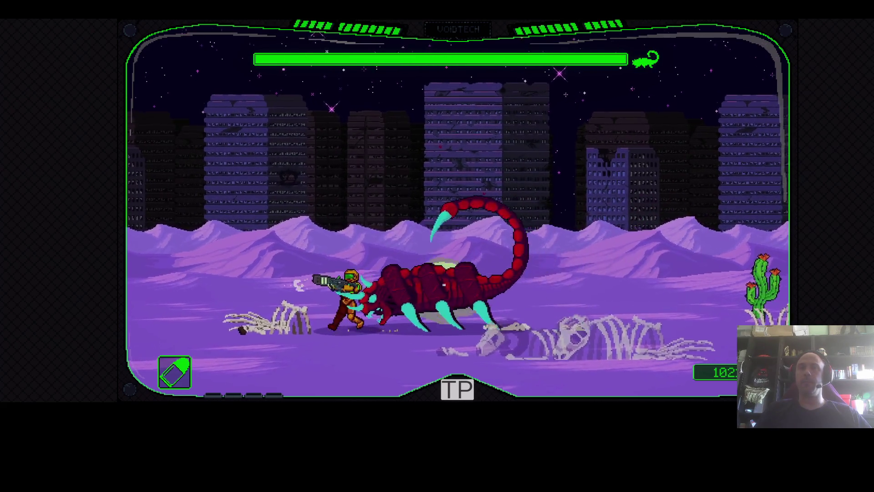
key(d)
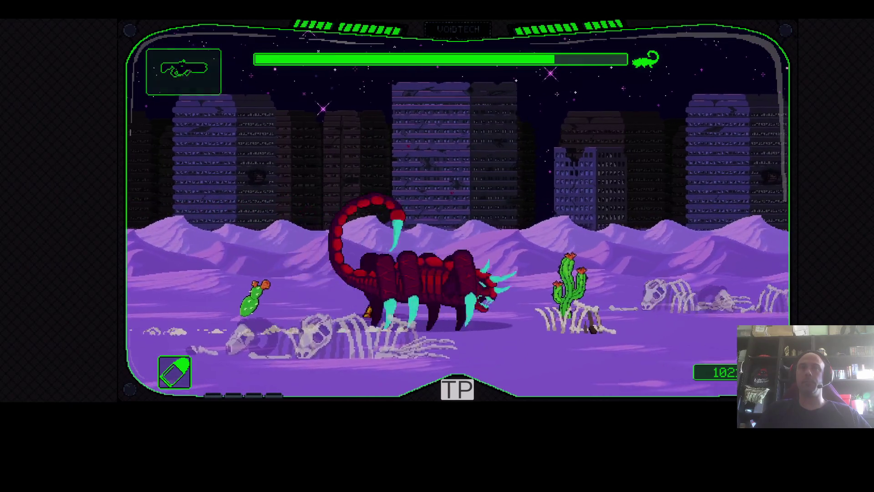
key(d)
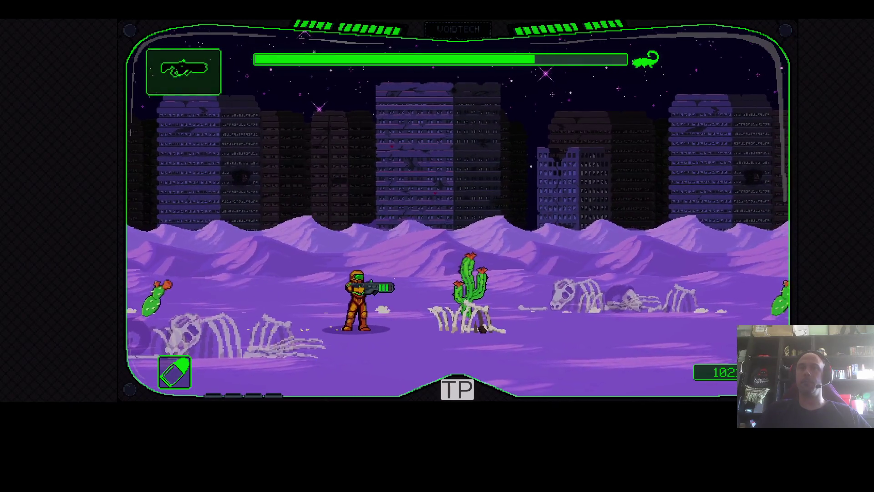
key(a)
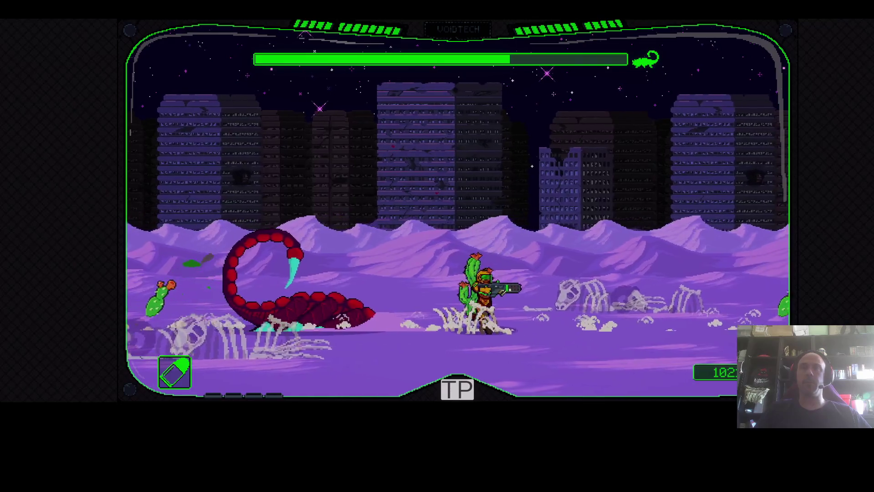
key(a)
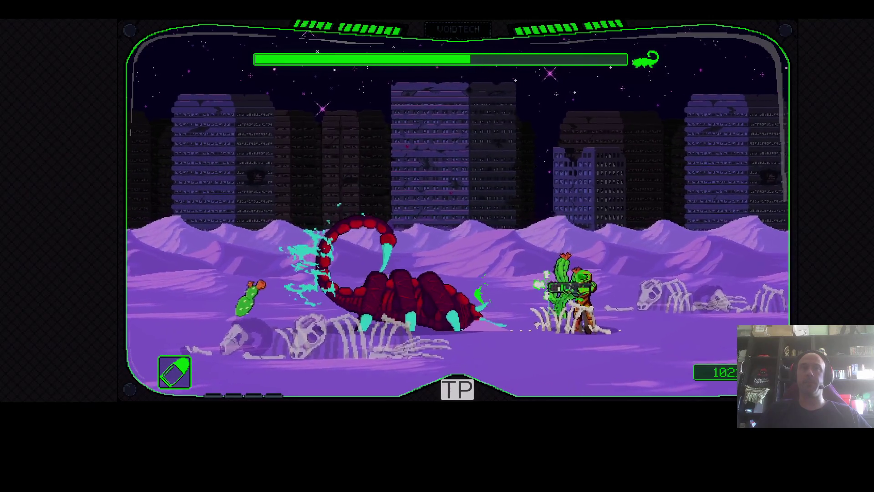
key(a)
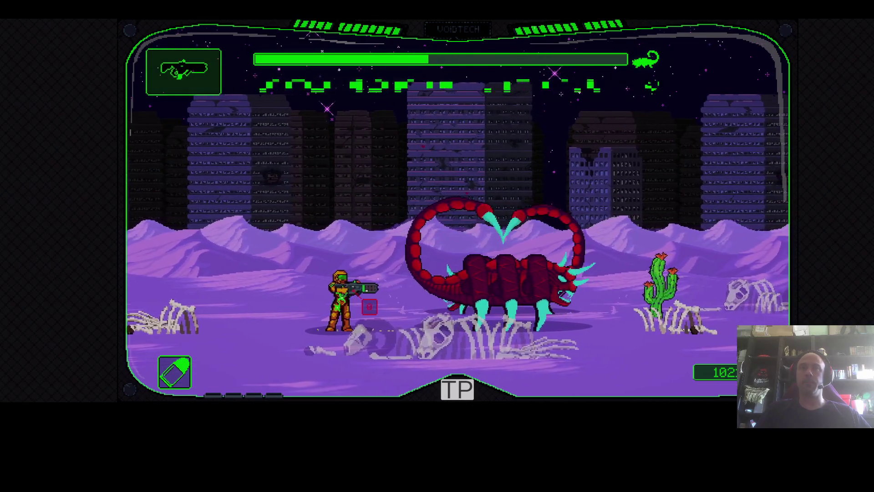
key(a)
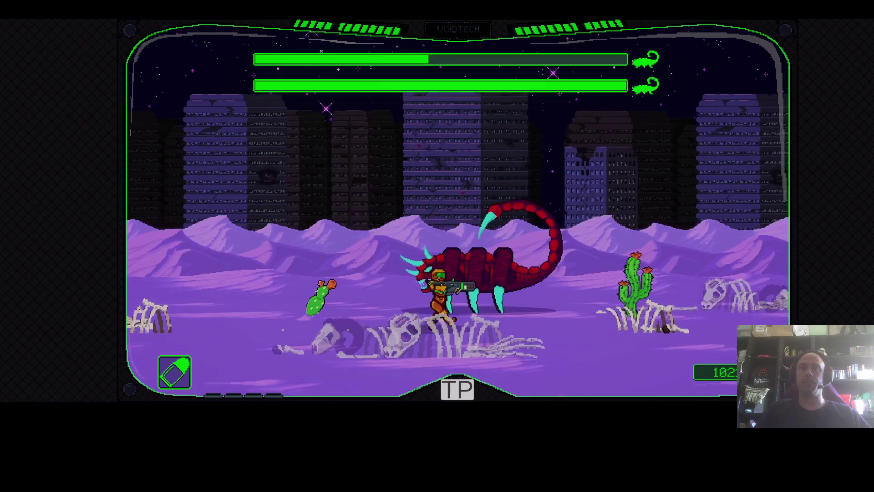
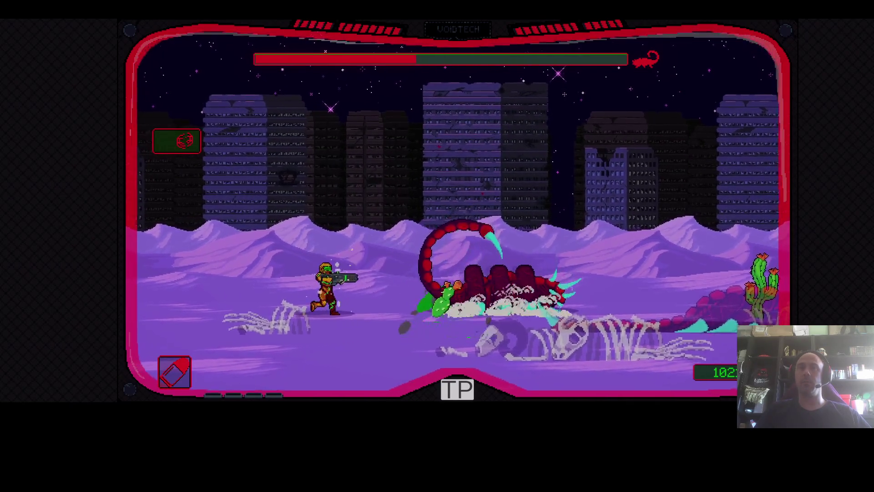
Fight the scorpion boss across the desert with Left, A, D and space jetpack moves
key(Left)
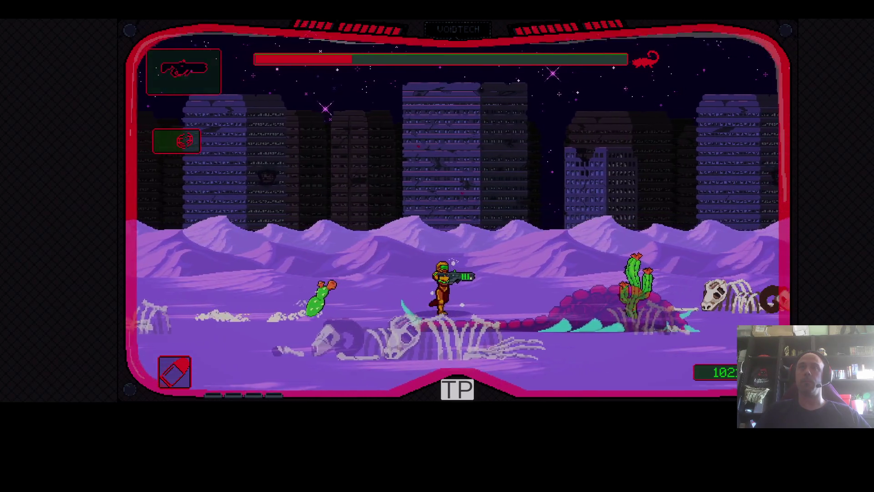
key(a)
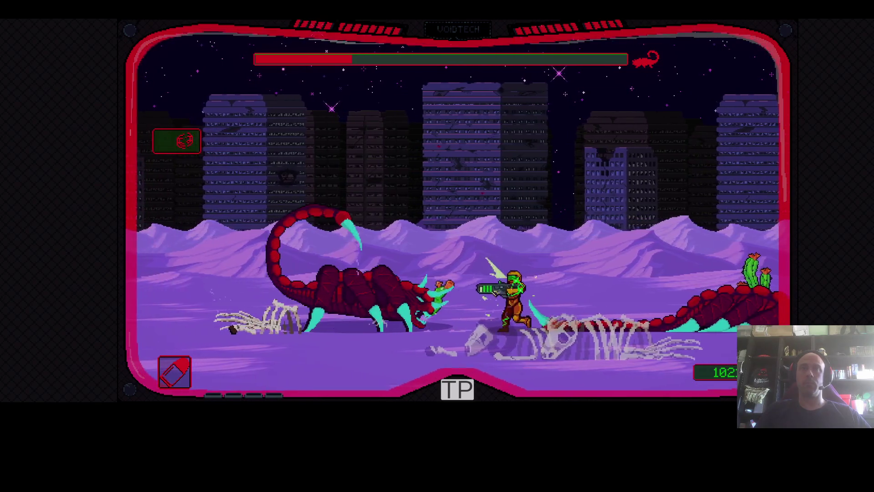
key(space)
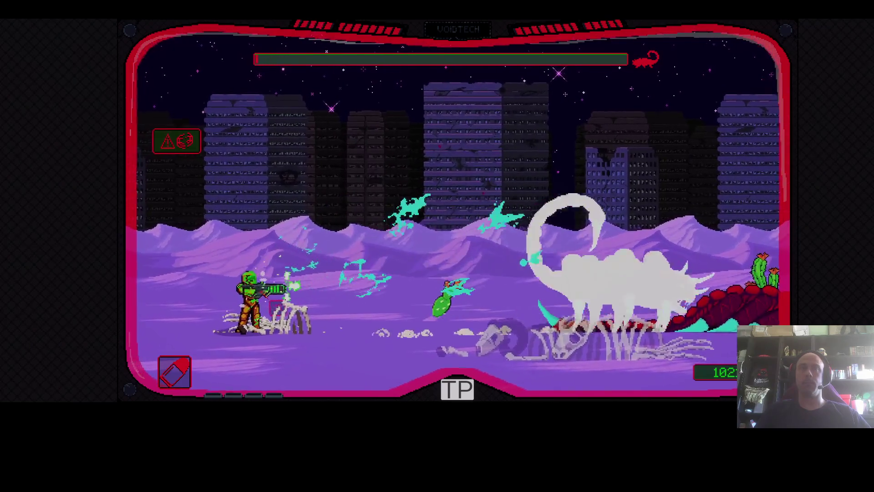
key(d)
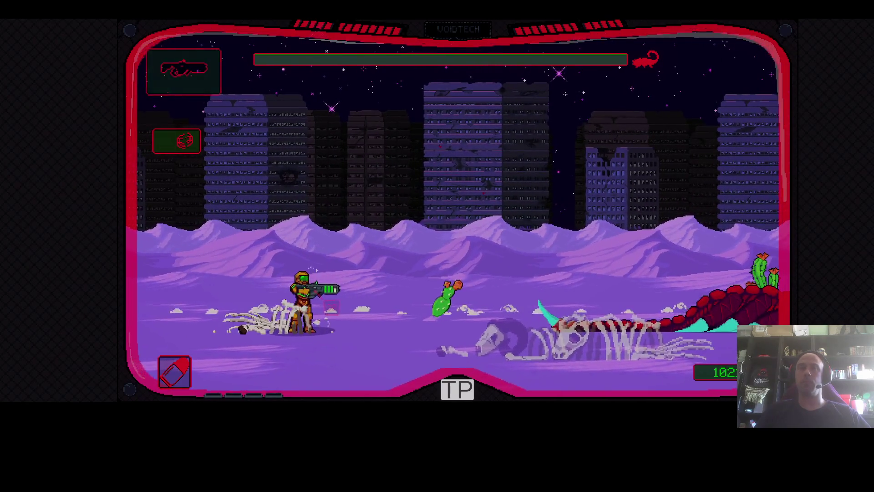
key(a)
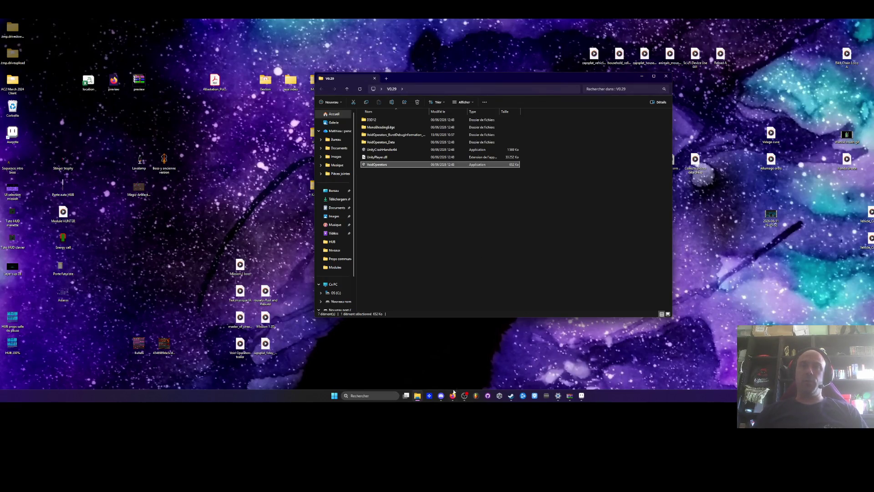
Bring Aseprite to the front and cancel the New Sprite dialog
click(581, 395)
scroll(501, 227, down, 3)
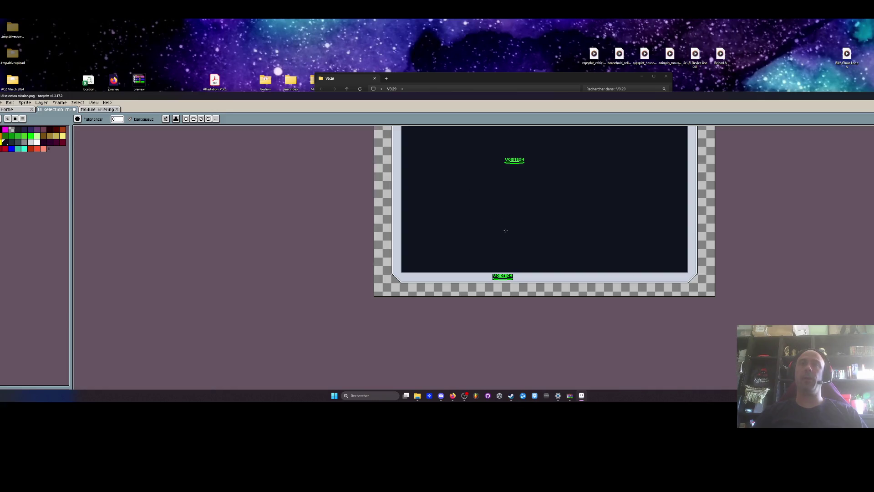
key(ctrl+n)
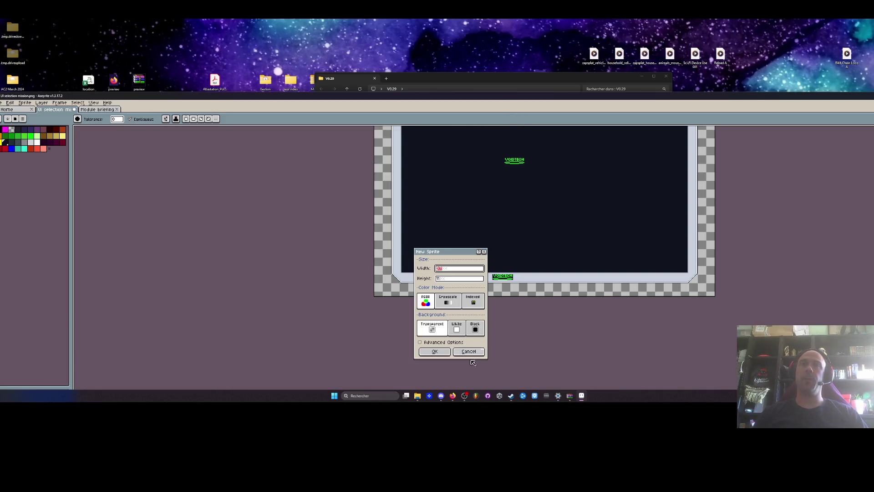
key(Escape)
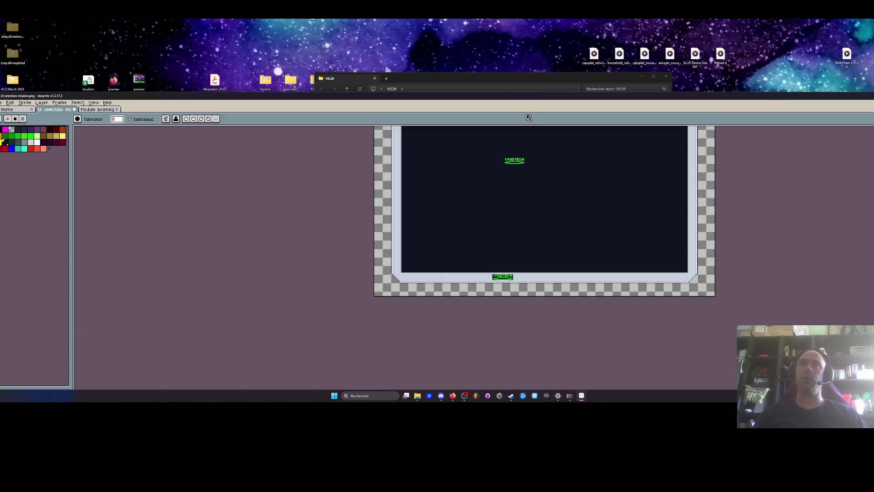
Marquee-select the upper VOIDTECH logo and delete it to transparency
key(m)
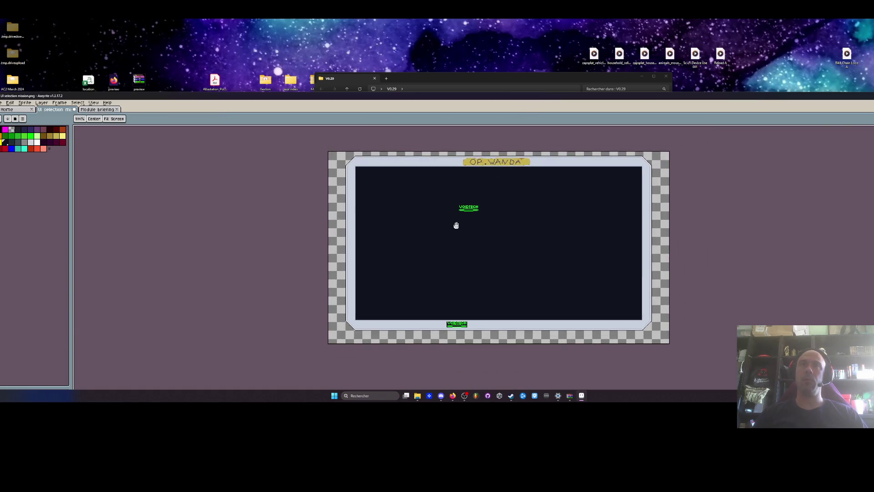
scroll(455, 223, up, 2)
drag(447, 155, 516, 217)
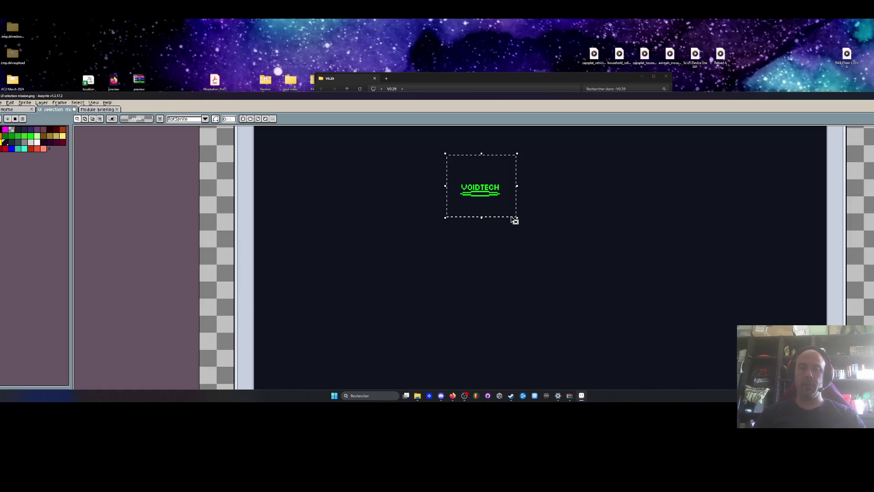
key(Delete)
Pan the canvas to bring the bottom VOIDTECH band into view
key(i)
key(h)
scroll(478, 197, down, 3)
scroll(468, 216, up, 5)
drag(442, 265, 439, 170)
key(w)
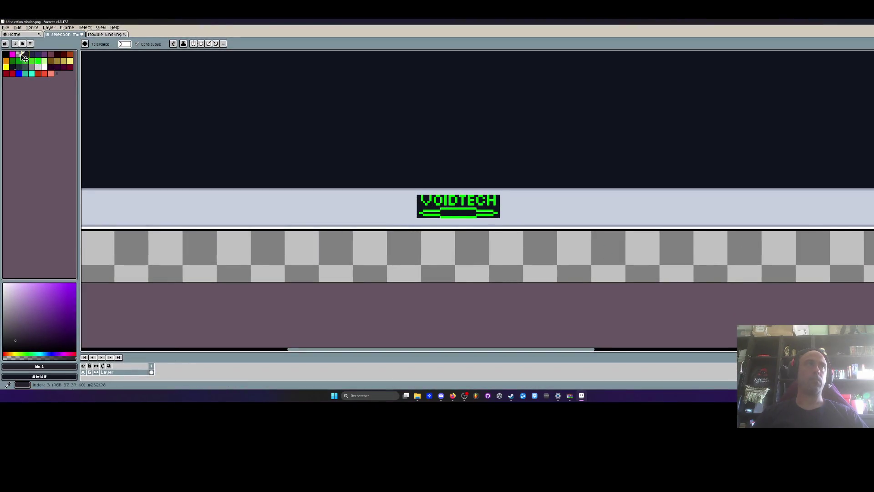
Magic-wand delete the dark box behind the lower logo and the gaps inside its letters
click(22, 55)
scroll(421, 204, up, 2)
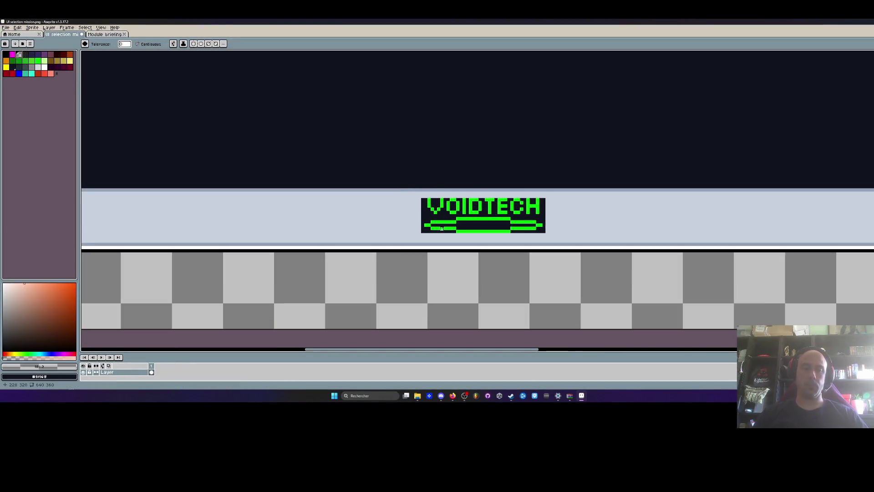
click(491, 222)
click(499, 201)
click(485, 196)
click(456, 197)
click(436, 193)
click(430, 191)
click(561, 190)
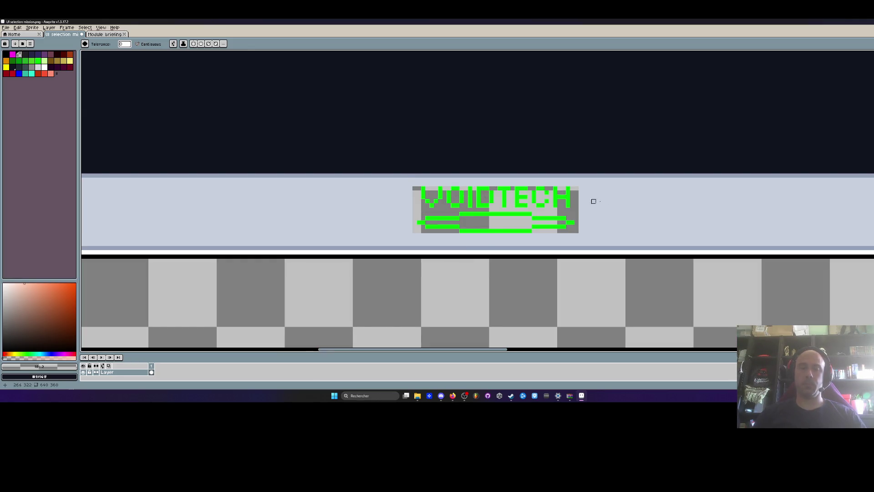
Fill the cleared area and the O, V and H gaps with panel colour #c7cfdd
alt+click(630, 201)
click(502, 221)
click(483, 210)
click(482, 196)
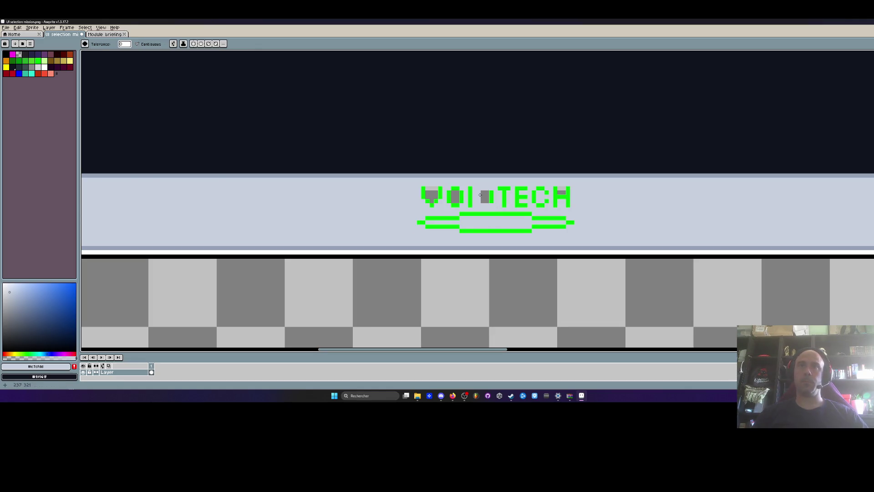
click(456, 196)
click(431, 194)
click(561, 195)
Select the bottom VOIDTECH logo, nudge it 2 px right and deselect
scroll(562, 195, down, 3)
key(v)
scroll(562, 195, down, 3)
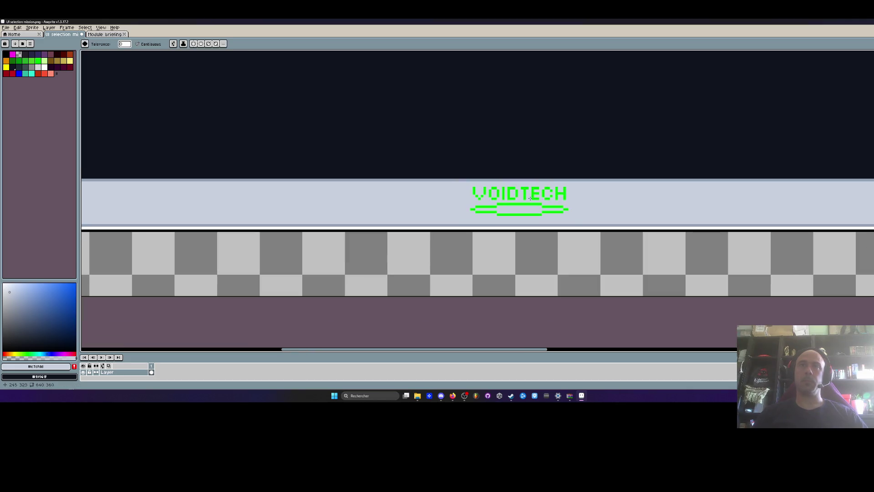
key(m)
scroll(531, 201, down, 2)
scroll(531, 201, up, 4)
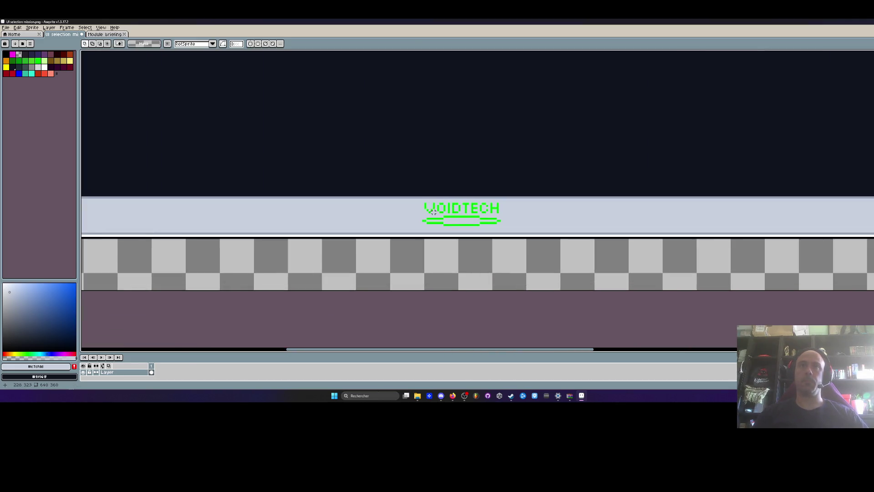
drag(415, 203, 517, 225)
scroll(517, 227, down, 5)
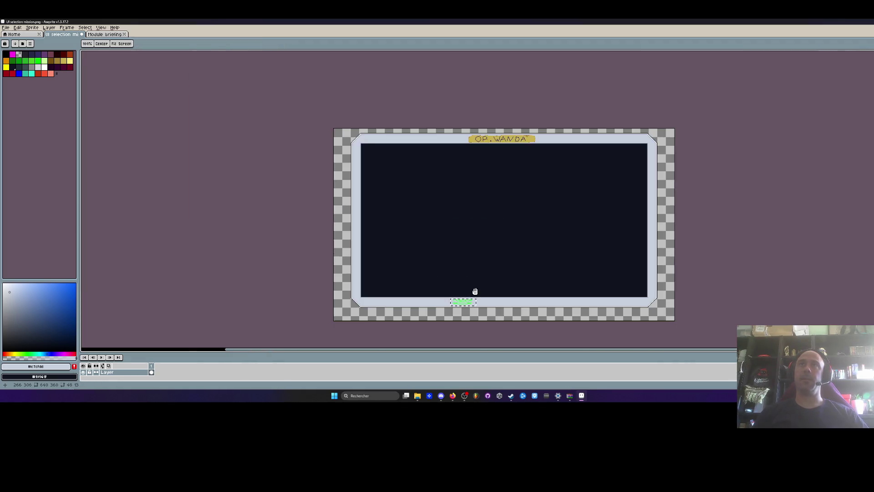
mouse_move(475, 291)
mouse_down()
mouse_move(457, 291)
mouse_move(528, 296)
mouse_up()
scroll(455, 296, up, 2)
scroll(523, 296, up, 3)
key(ctrl+d)
scroll(500, 294, down, 2)
Fill the empty gap left of the logo with panel colour and pick the dark green swatch
scroll(466, 294, up, 1)
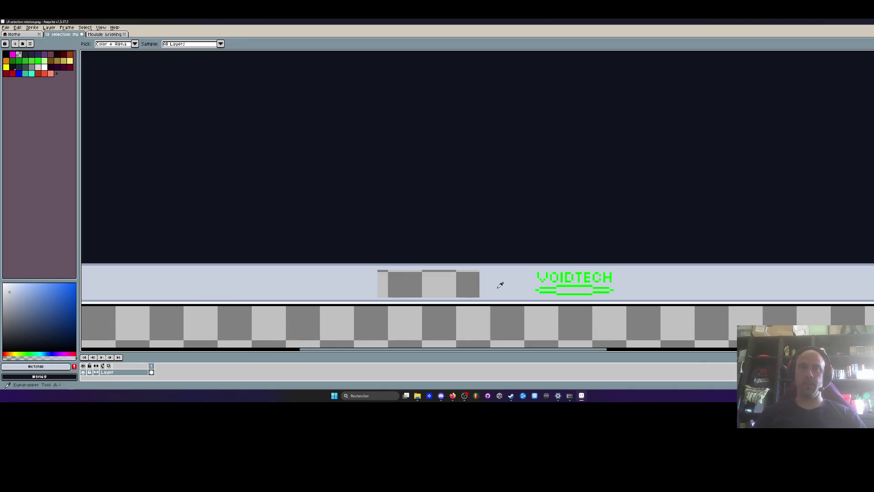
key(g)
click(438, 288)
scroll(559, 288, down, 1)
scroll(559, 287, up, 2)
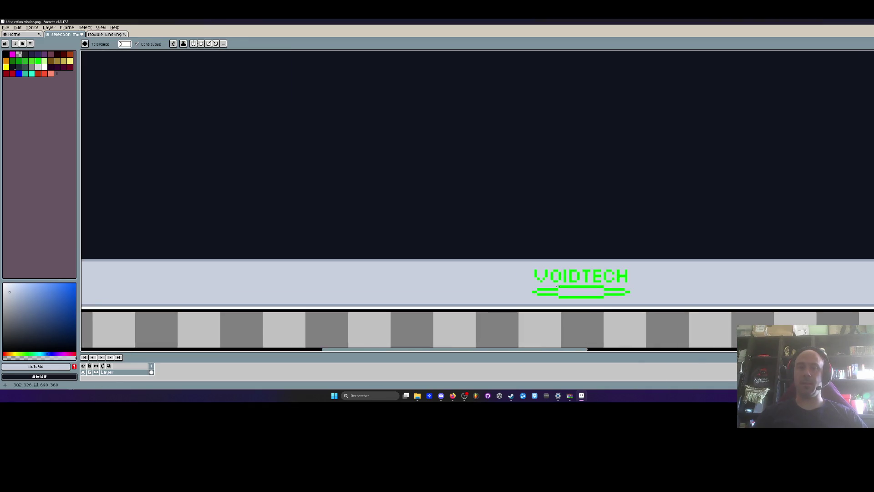
key(i)
scroll(559, 294, up, 1)
click(18, 61)
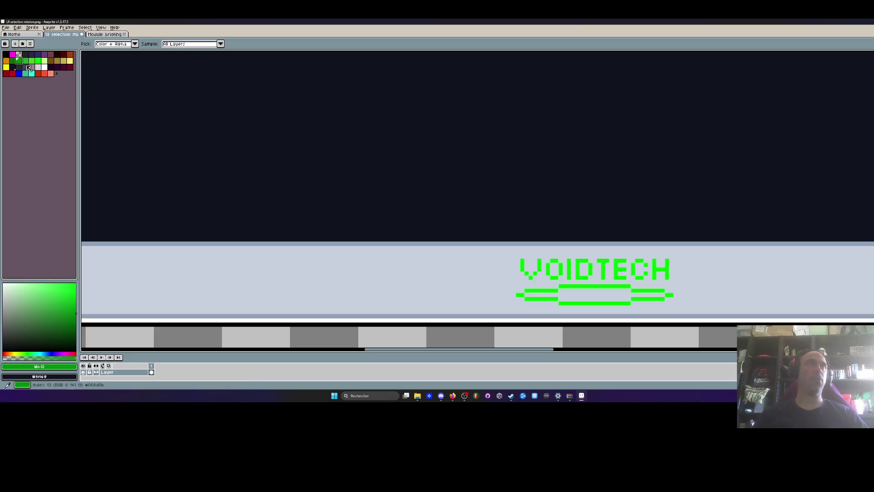
Bucket-fill the letters V, O, I, D, T and E dark green, undoing a stray panel fill
key(g)
scroll(528, 245, up, 1)
click(540, 286)
click(528, 299)
click(524, 291)
key(ctrl+z)
click(514, 289)
click(553, 294)
click(562, 280)
click(572, 287)
click(566, 299)
click(585, 296)
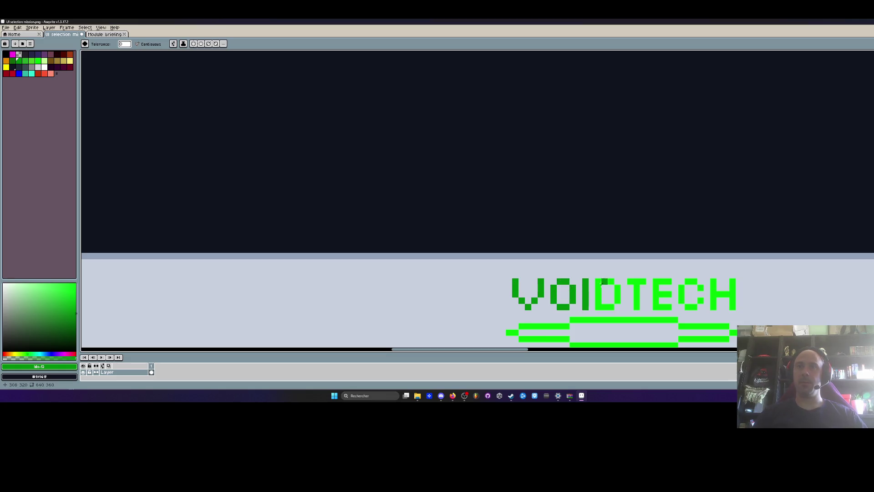
click(604, 281)
click(637, 282)
click(658, 282)
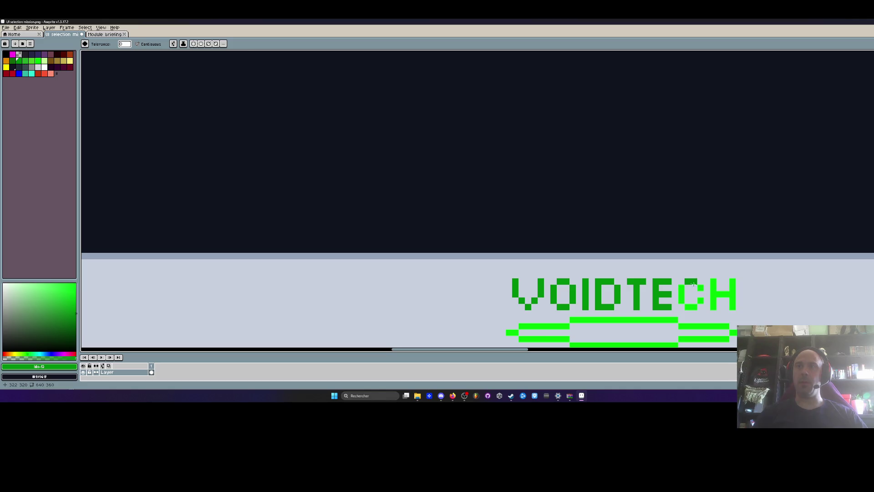
Bucket-fill the H, C and the underline bars dark green, undoing a stray background fill
click(722, 294)
click(719, 326)
click(733, 332)
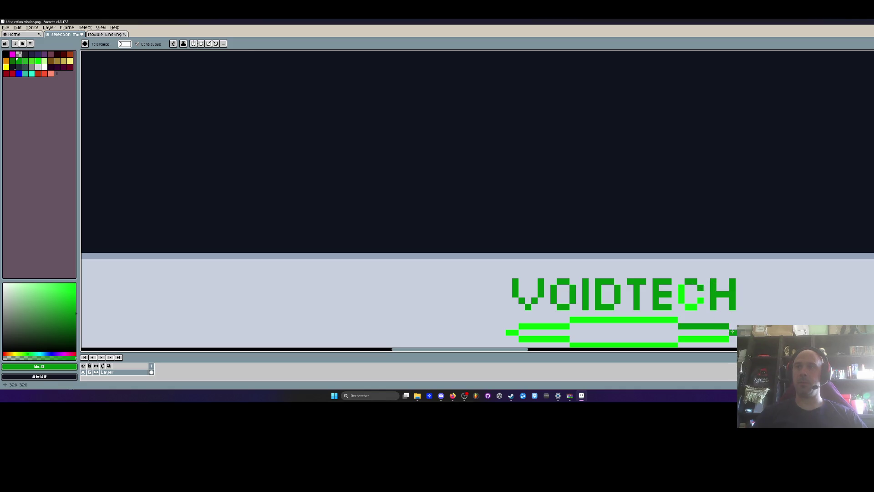
click(714, 339)
click(662, 320)
click(681, 299)
click(694, 307)
click(701, 300)
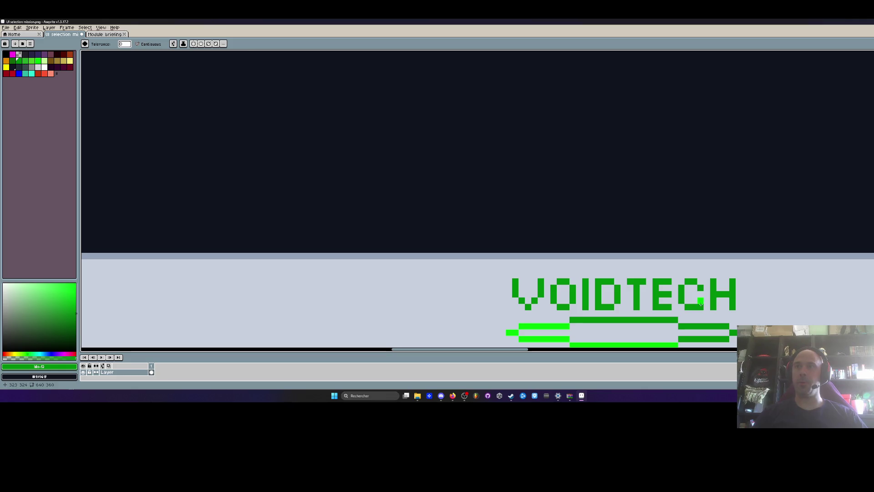
click(553, 320)
key(ctrl+z)
click(541, 326)
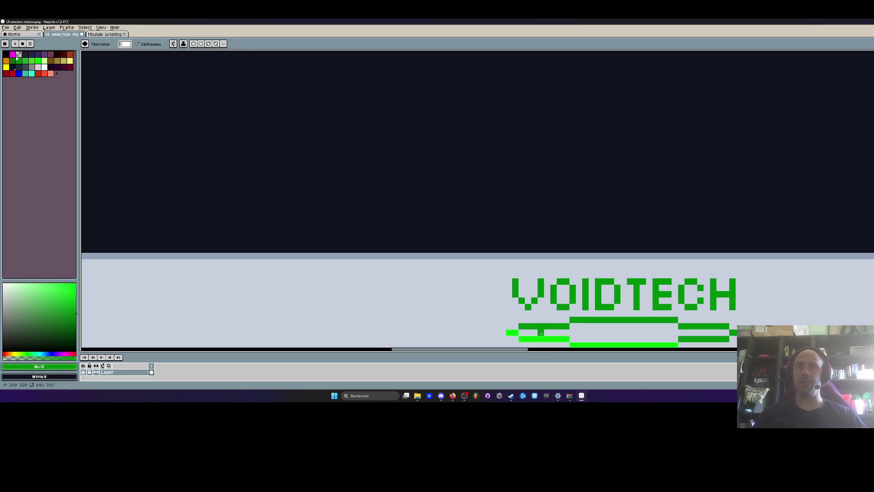
click(532, 339)
click(586, 345)
scroll(587, 345, down, 8)
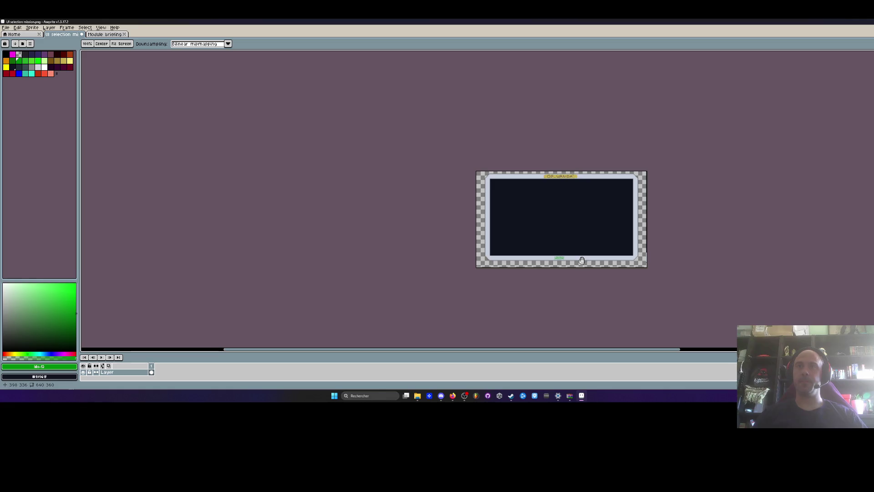
Marquee-select the VOIDTECH logo and zoom and pan in on it
scroll(571, 271, up, 1)
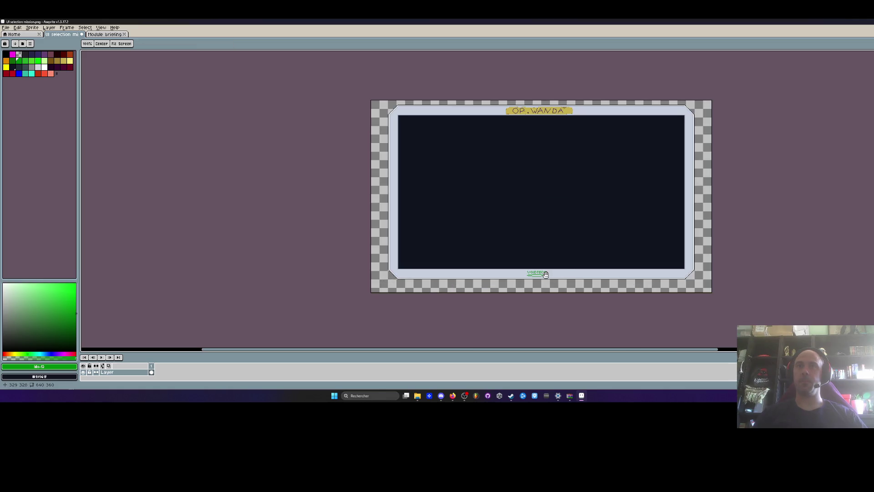
scroll(546, 274, up, 3)
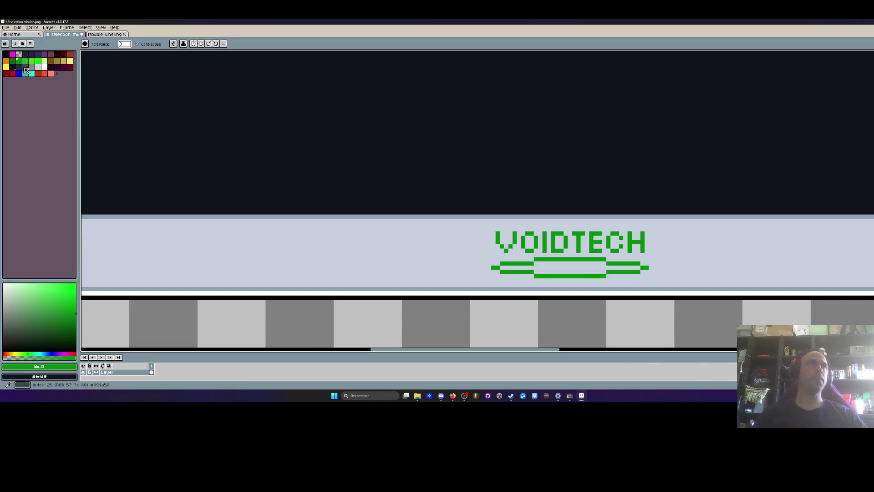
scroll(582, 271, up, 1)
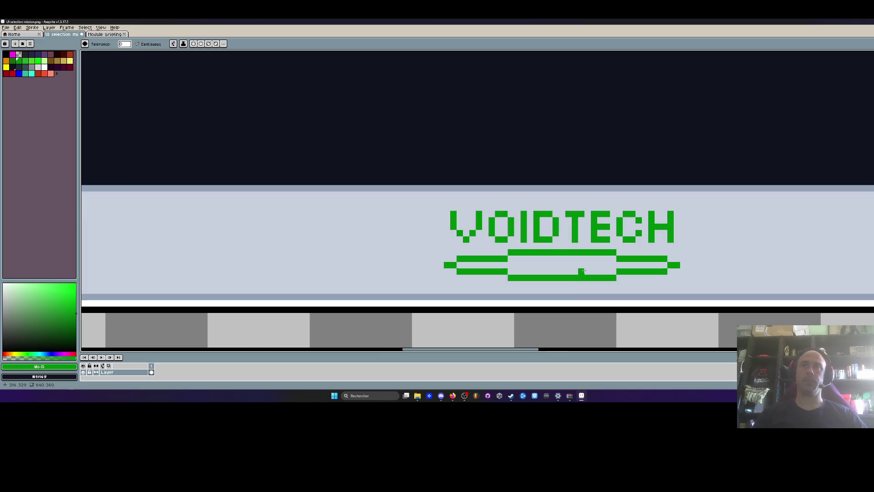
key(m)
drag(446, 213, 680, 280)
scroll(593, 233, down, 3)
scroll(594, 233, down, 2)
key(h)
scroll(593, 272, down, 2)
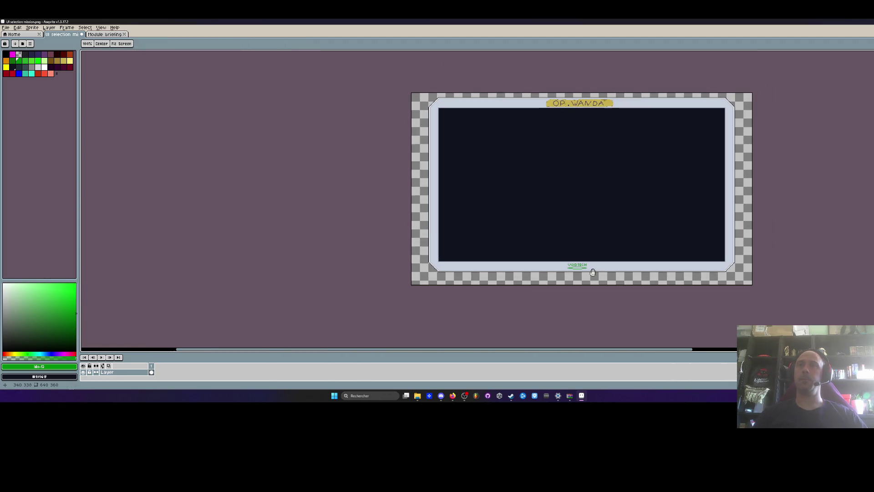
key(m)
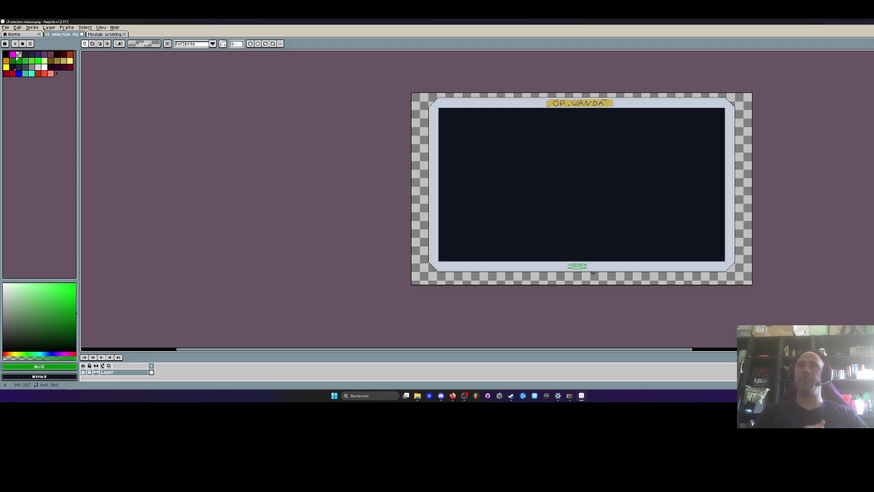
scroll(593, 272, up, 2)
drag(578, 267, 571, 316)
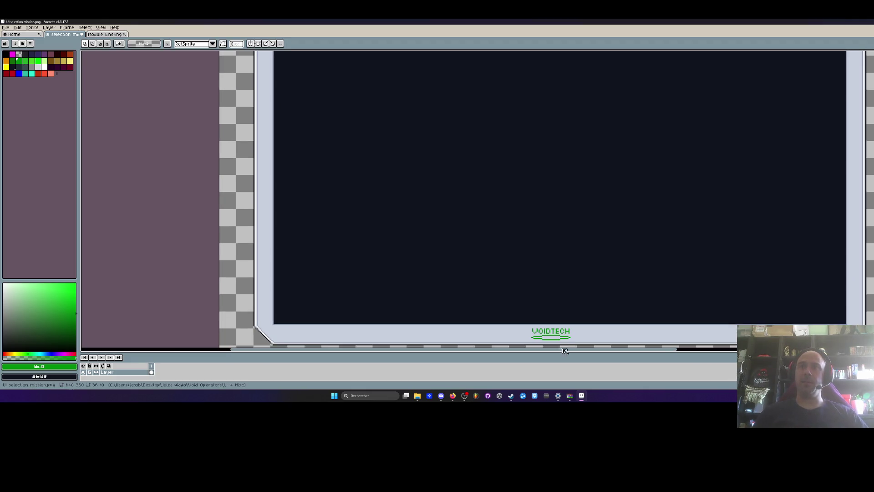
scroll(520, 253, down, 2)
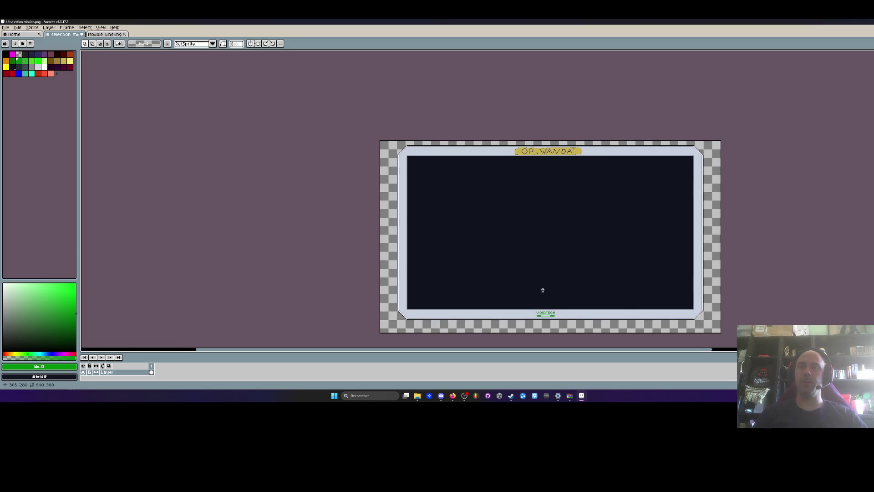
scroll(542, 294, up, 2)
scroll(544, 317, up, 2)
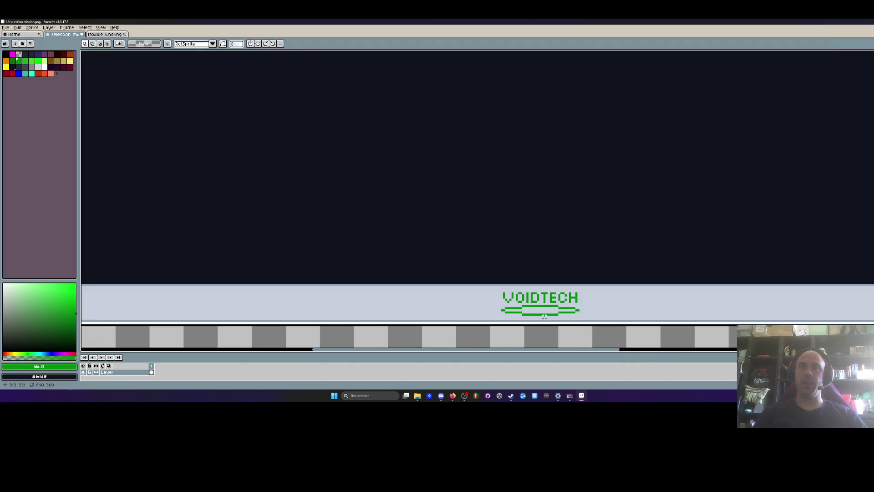
Eyedrop a green logo pixel so #008d0b becomes the drawing colour
click(19, 63)
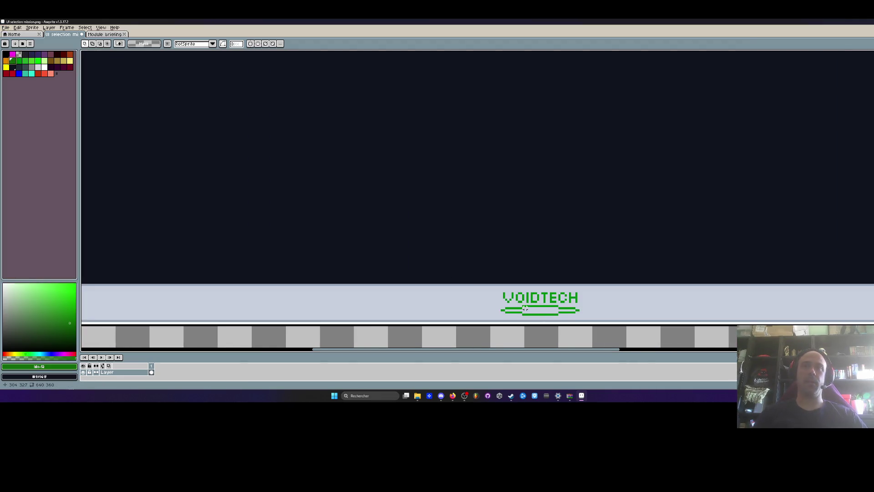
scroll(523, 294, up, 2)
key(i)
scroll(526, 281, up, 1)
click(527, 281)
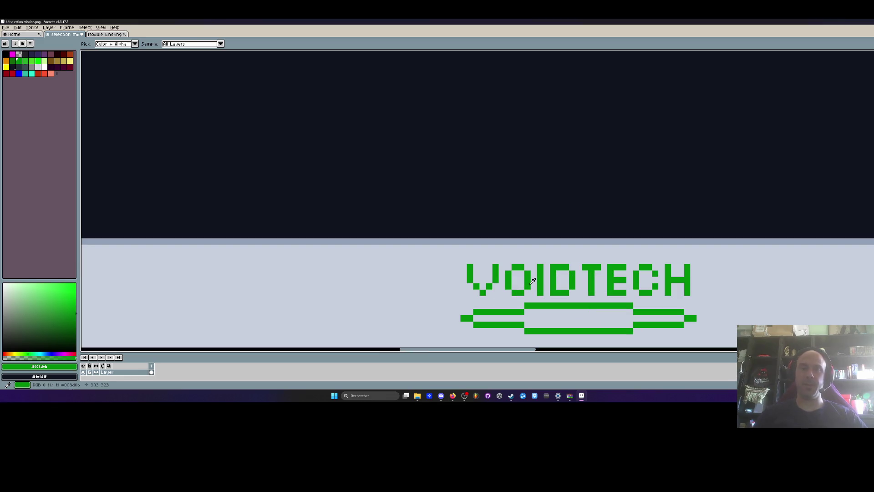
Bucket-fill the V, the O's right stroke and all ornament bars with the dark green swatch
key(g)
click(12, 60)
click(490, 286)
click(483, 292)
click(477, 287)
click(468, 278)
click(528, 276)
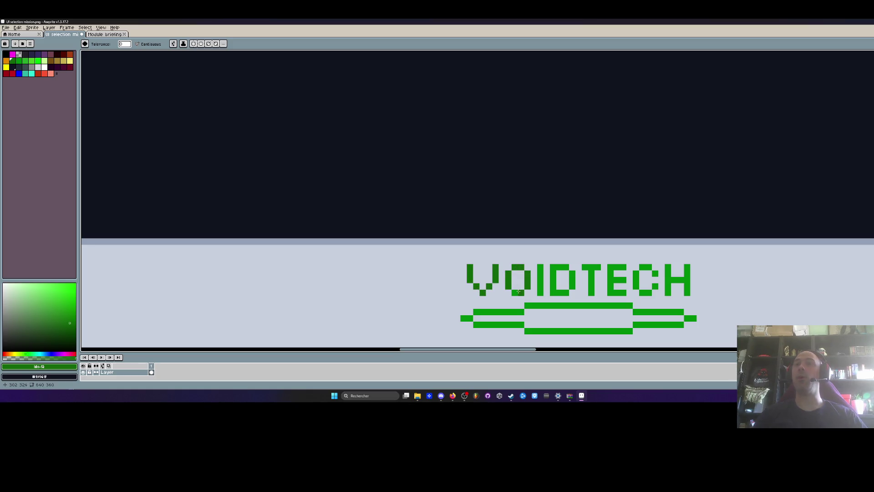
click(529, 305)
click(501, 311)
click(490, 323)
click(544, 330)
click(647, 324)
click(669, 312)
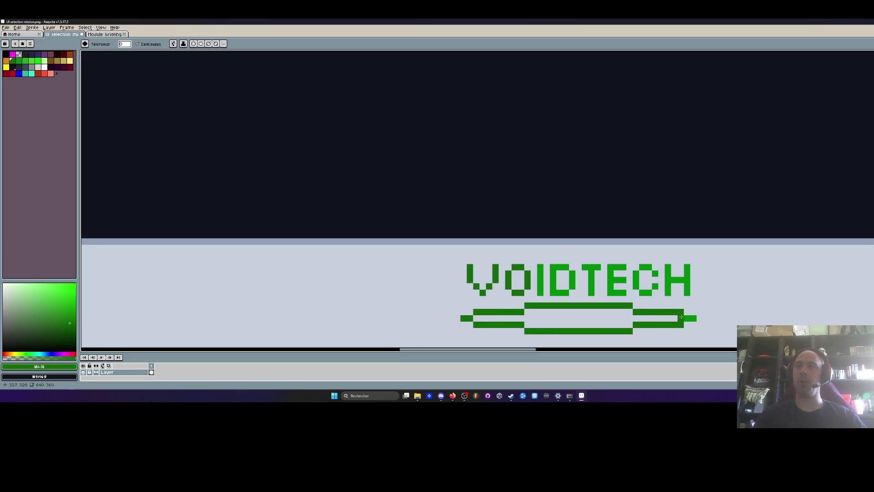
click(690, 317)
Fill the letters H, C, E, T, D and I dark green, then recentre the frame
click(688, 287)
click(642, 293)
click(622, 280)
click(598, 273)
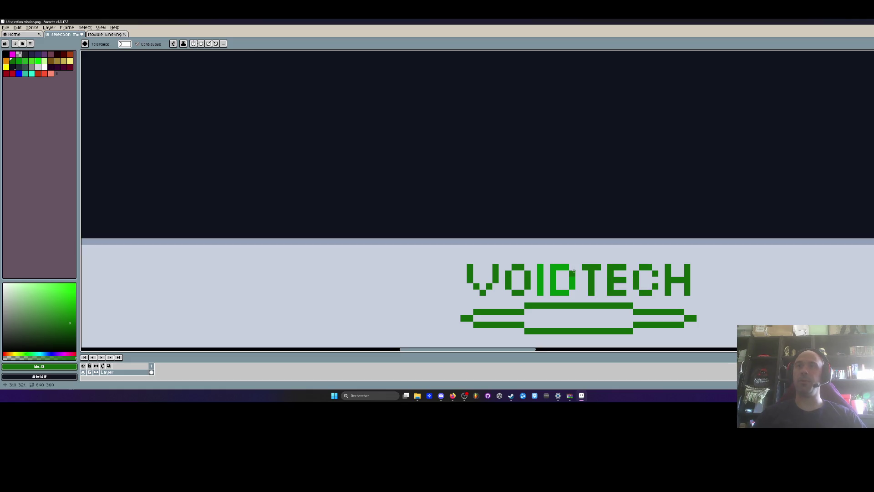
click(562, 269)
click(539, 293)
scroll(540, 292, down, 4)
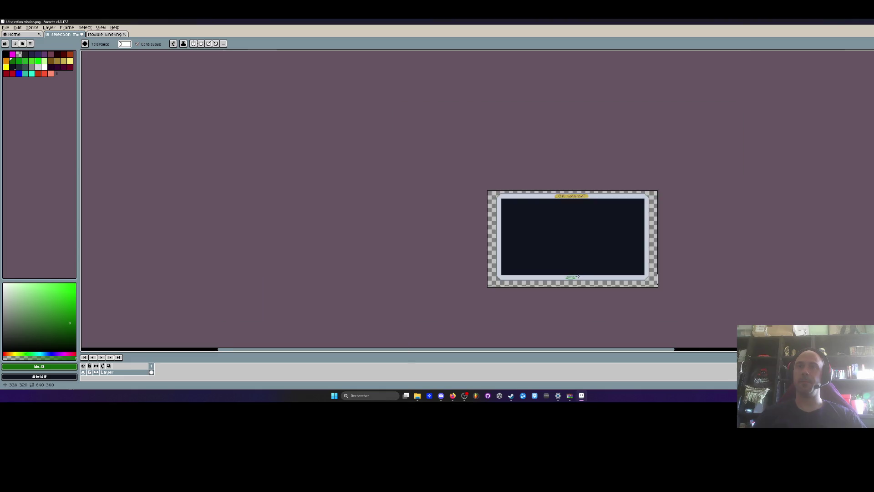
scroll(513, 286, up, 1)
drag(513, 287, 538, 276)
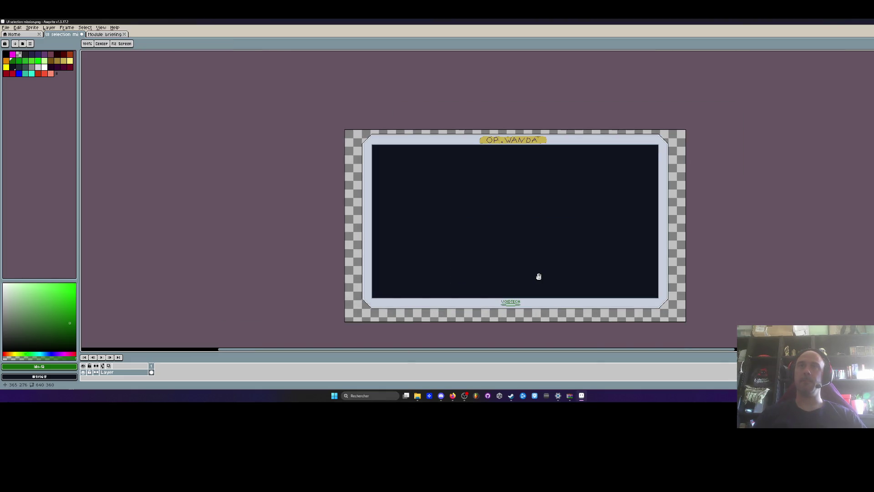
key(g)
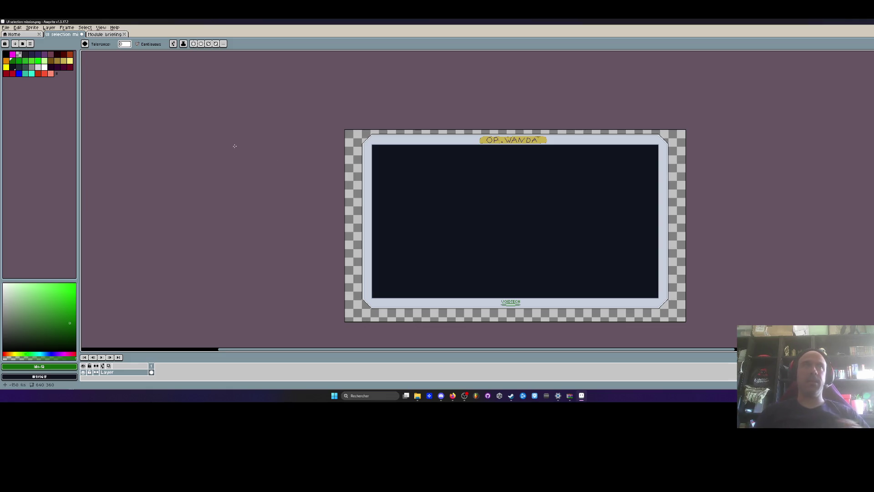
Export the UI frame sprite as a PNG with a trimmed file name, then minimize Aseprite
click(7, 28)
mouse_move(18, 81)
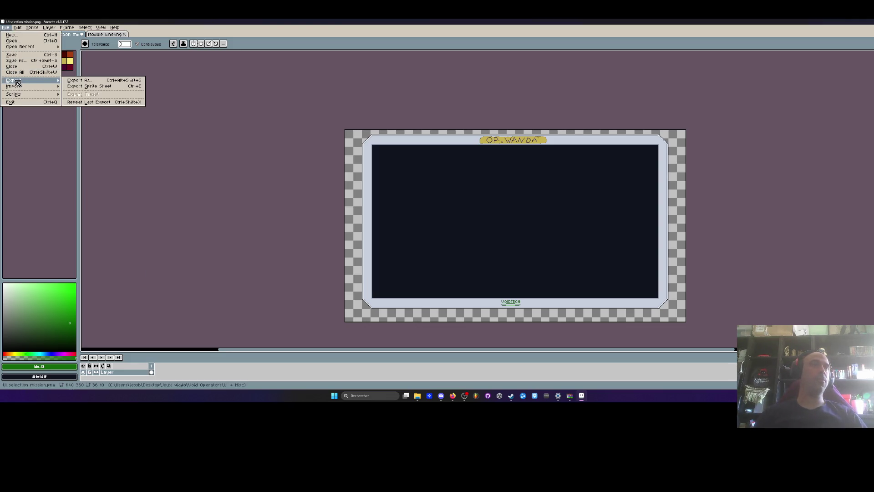
click(97, 83)
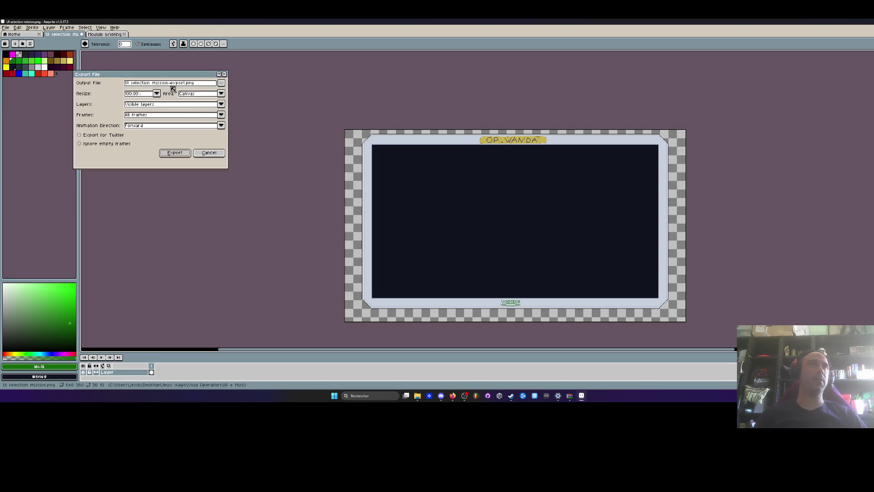
drag(184, 84, 161, 84)
key(BackSpace)
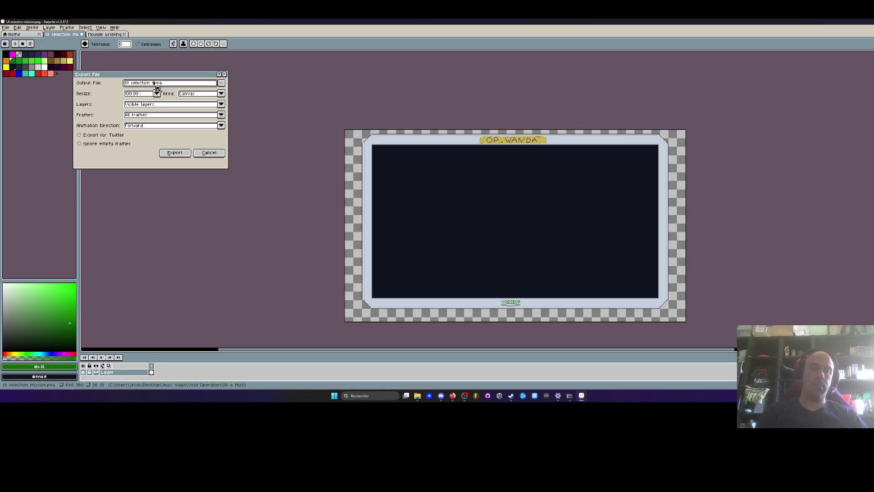
text(logo)
click(180, 153)
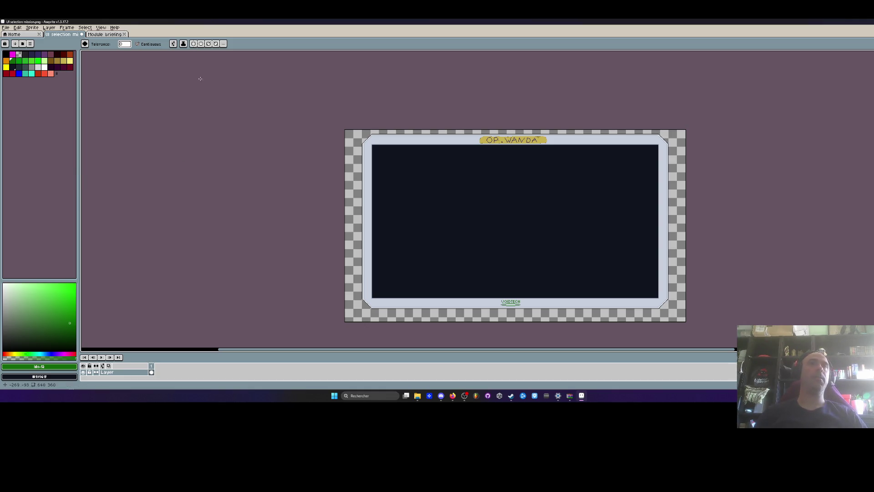
drag(823, 22, 822, 51)
click(849, 54)
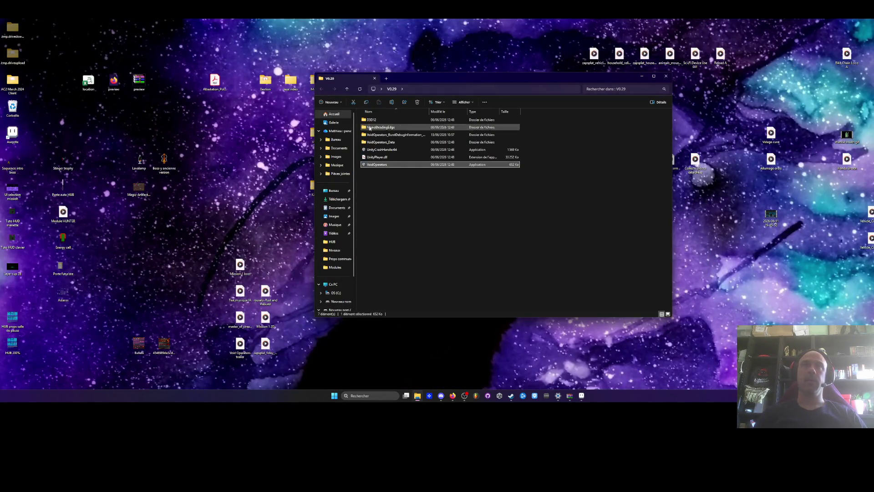
Minimize the V0.29 window and browse Jeux vidéo > Void Operators > Niveaux, repositioning the window
click(641, 76)
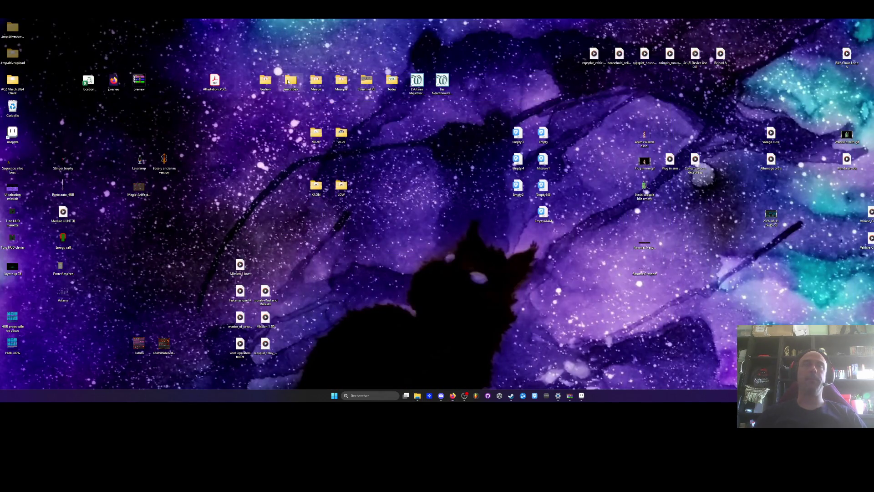
double_click(288, 81)
double_click(390, 180)
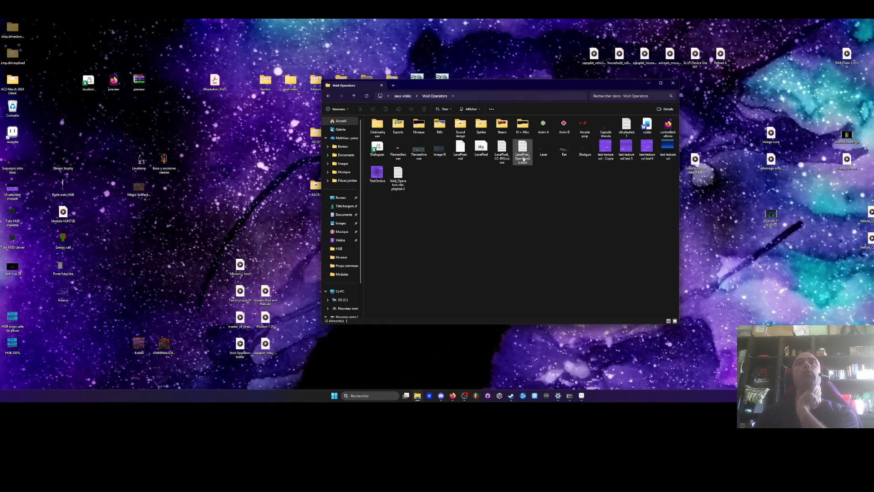
mouse_move(514, 87)
mouse_down()
mouse_move(407, 154)
mouse_move(487, 107)
mouse_up()
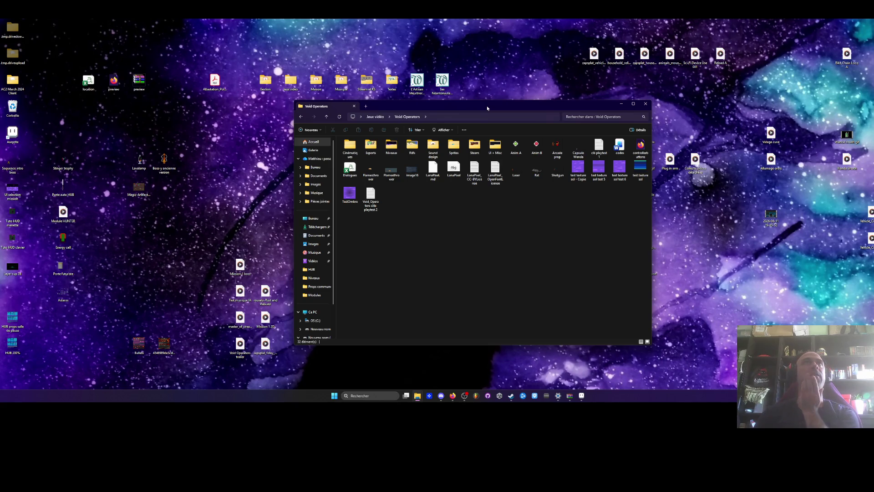
mouse_move(487, 108)
mouse_down()
mouse_move(505, 108)
mouse_move(483, 114)
mouse_up()
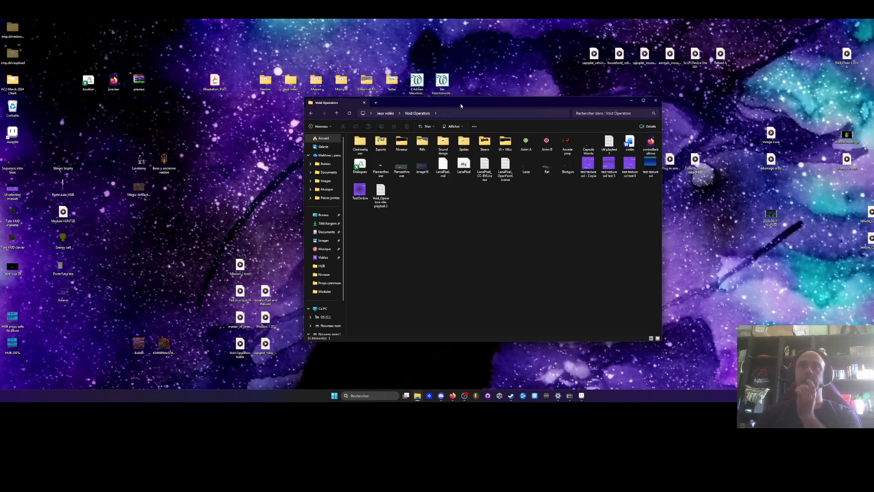
click(405, 143)
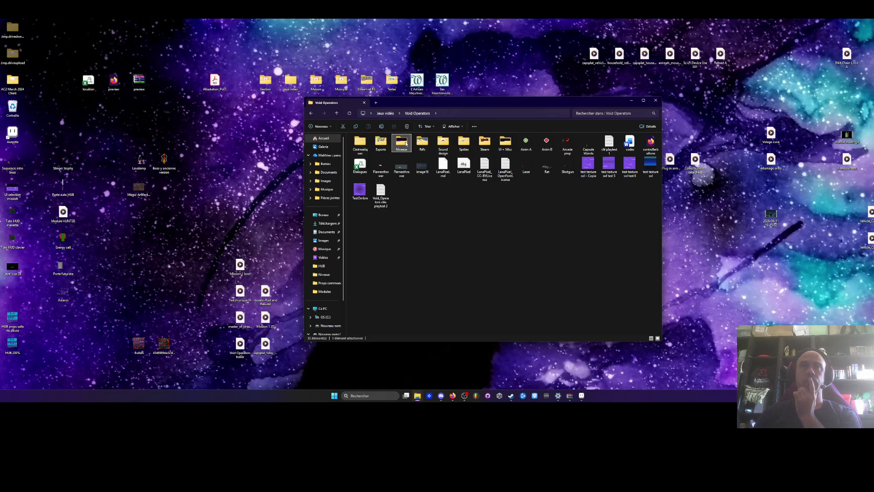
double_click(405, 143)
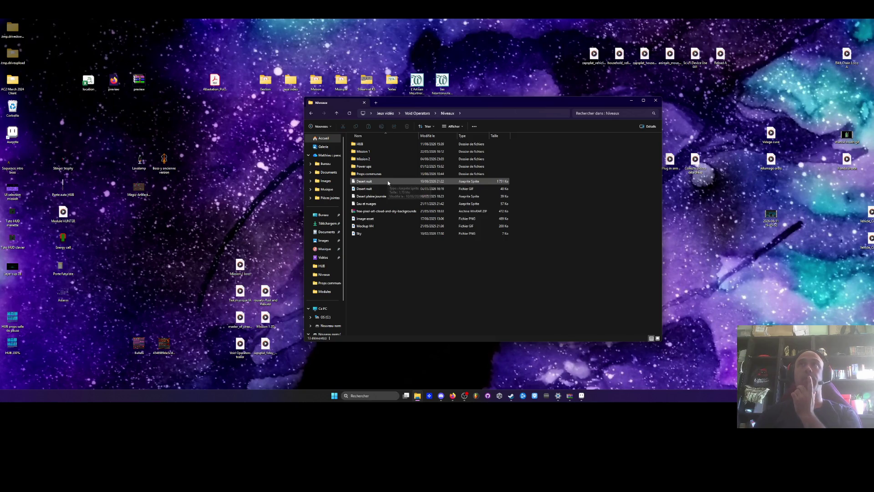
mouse_move(410, 106)
mouse_down()
mouse_move(407, 126)
mouse_move(410, 112)
mouse_up()
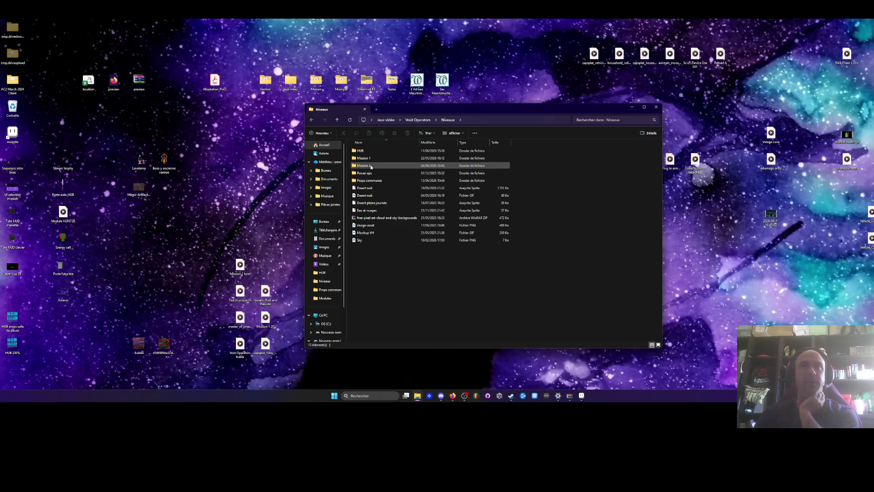
Back out to Void Operators, select the exported UI selection image in UI + Misc, and show the Milanote board
double_click(363, 150)
click(311, 120)
click(311, 119)
double_click(506, 148)
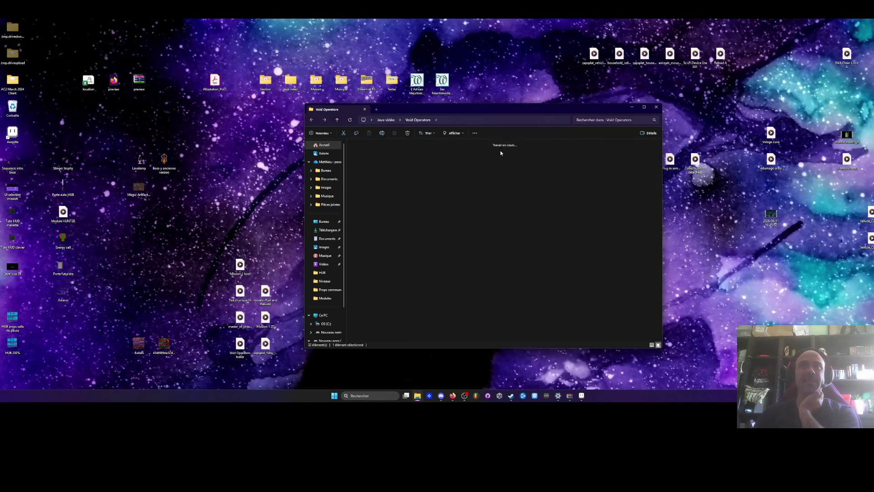
scroll(620, 238, down, 3)
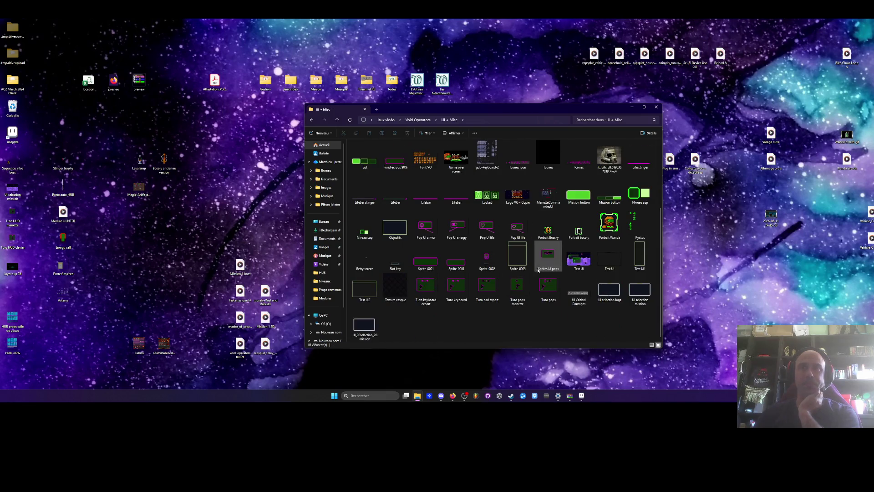
click(609, 294)
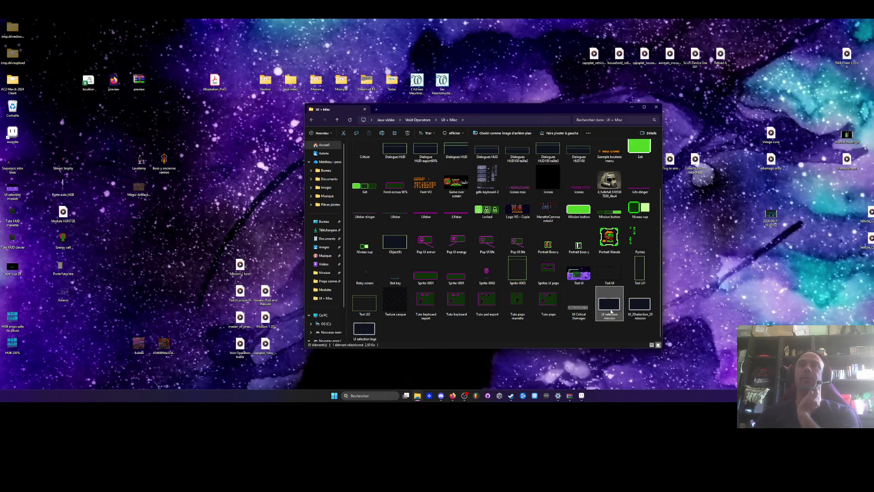
click(453, 401)
click(672, 371)
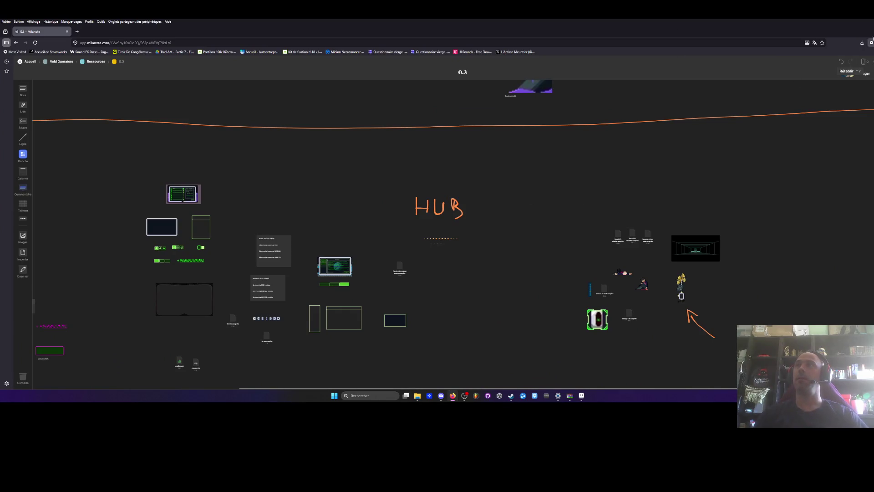
Drag the dark UI frame image from the UI + Misc folder onto the Milanote board
mouse_move(455, 22)
mouse_down()
mouse_move(483, 33)
mouse_move(236, 43)
mouse_move(262, 55)
mouse_up()
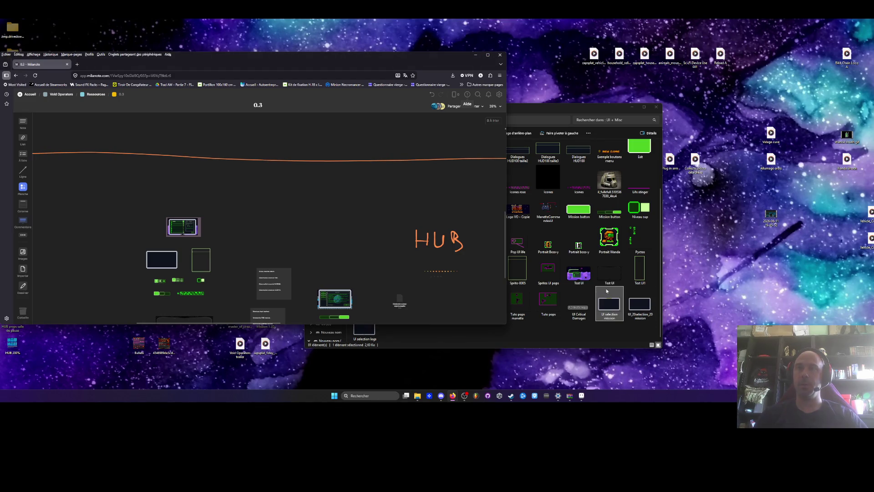
click(588, 306)
mouse_move(588, 305)
mouse_down()
mouse_move(271, 218)
mouse_move(275, 230)
mouse_up()
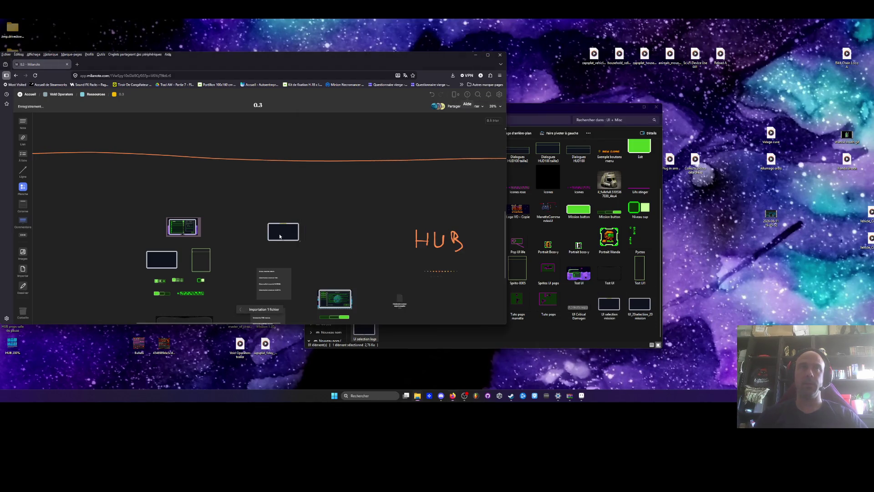
scroll(419, 319, down, 1)
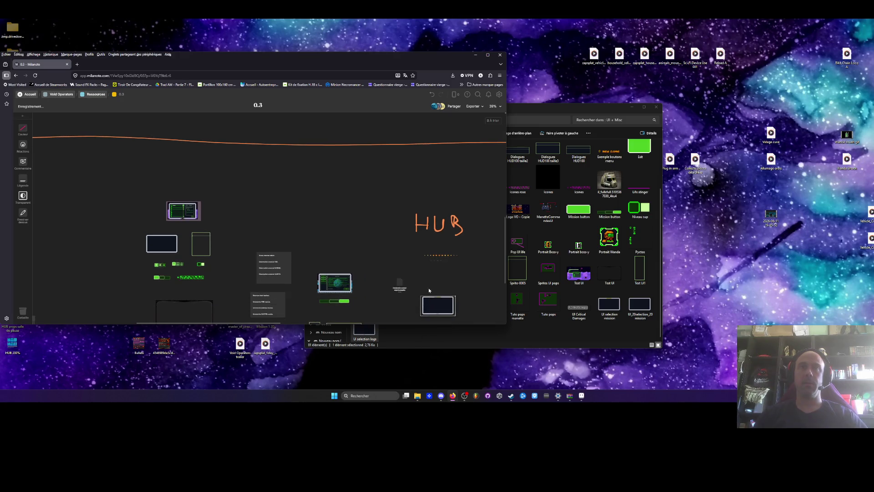
scroll(430, 255, down, 3)
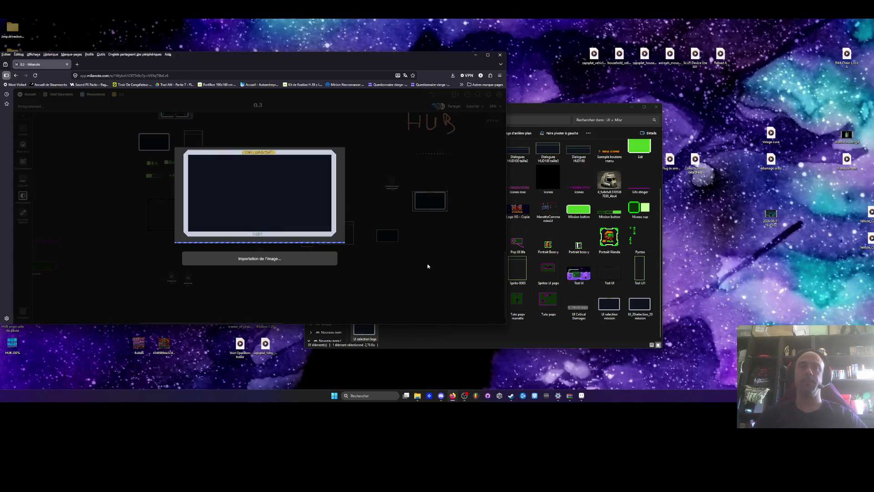
scroll(425, 233, up, 5)
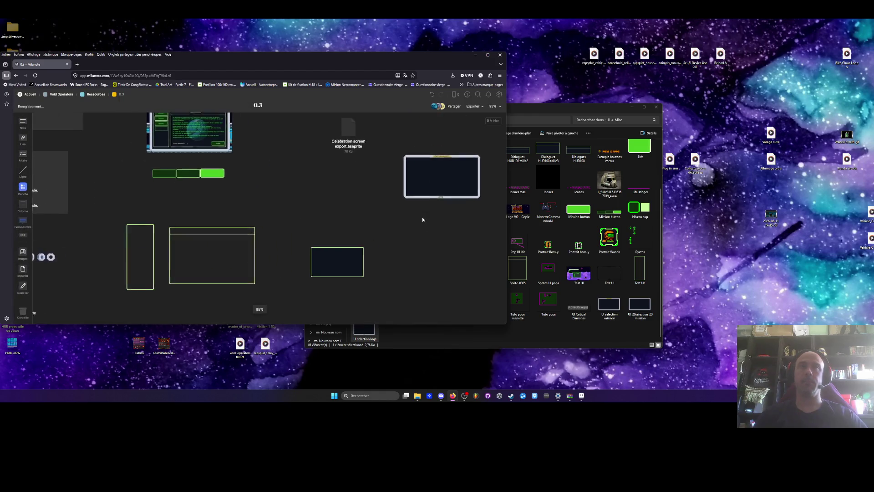
scroll(416, 164, down, 7)
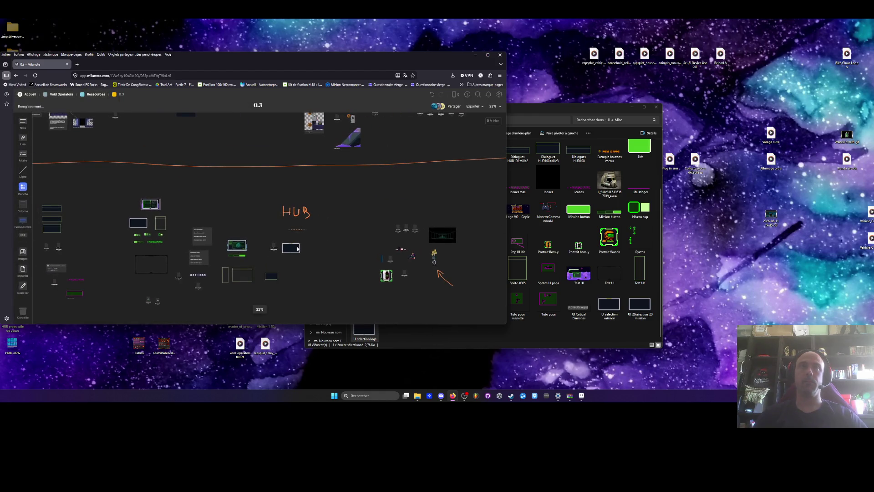
scroll(454, 266, up, 5)
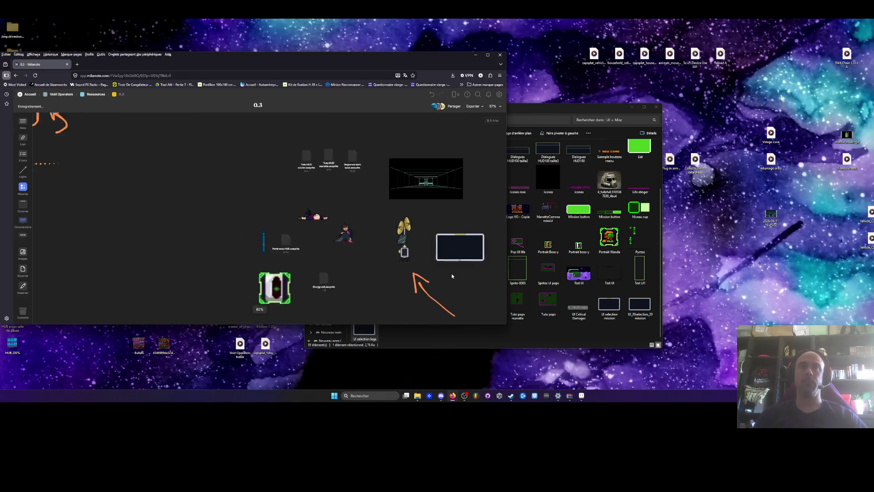
Shift the orange arrow right, caption the image 'Logo in game', and minimize the browser
drag(420, 296, 454, 297)
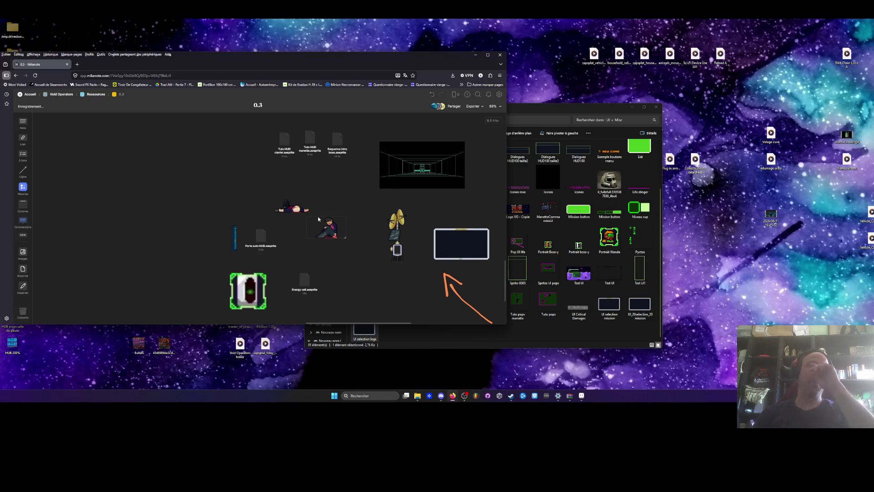
click(460, 243)
click(19, 183)
text(Logo in game)
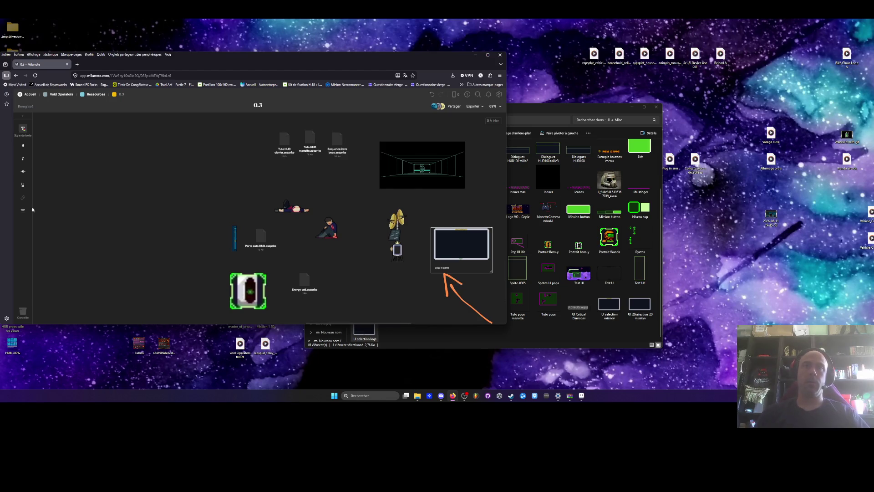
click(475, 55)
drag(534, 117, 515, 103)
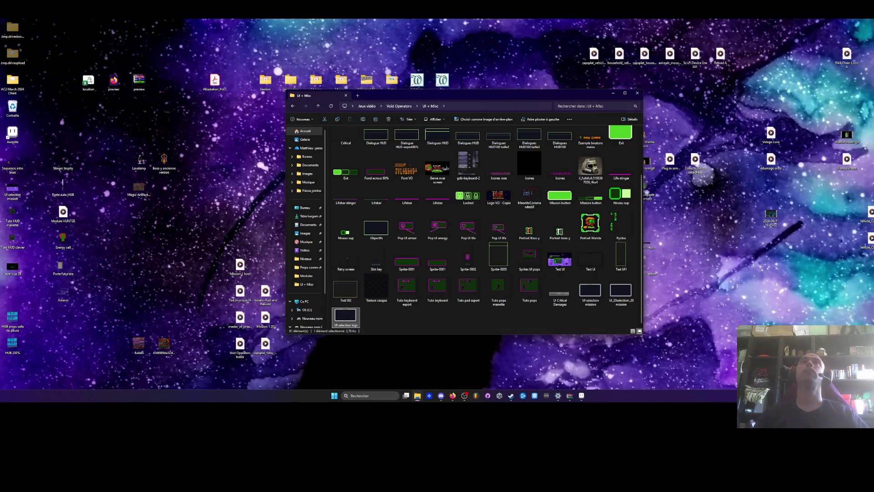
Peek at the desktop with Win+D and back, then minimize the UI + Misc folder window
click(753, 423)
key(super+d)
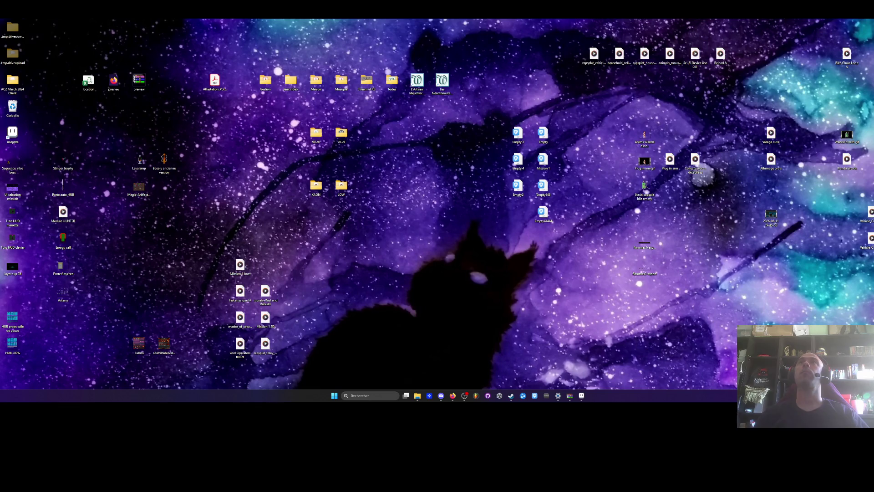
key(super+d)
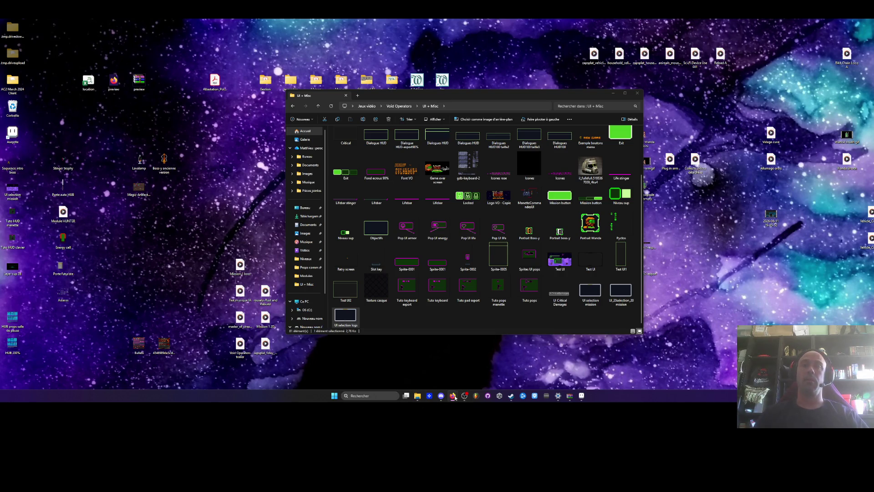
mouse_move(455, 397)
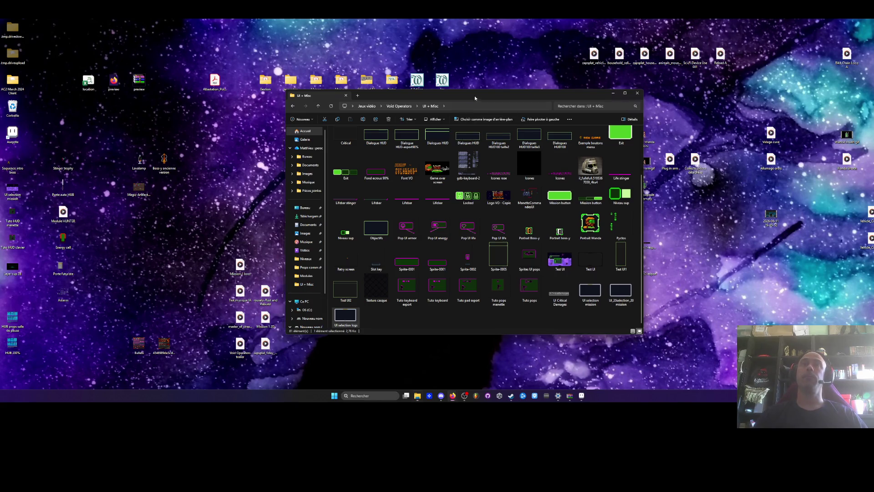
drag(601, 97, 575, 89)
click(583, 86)
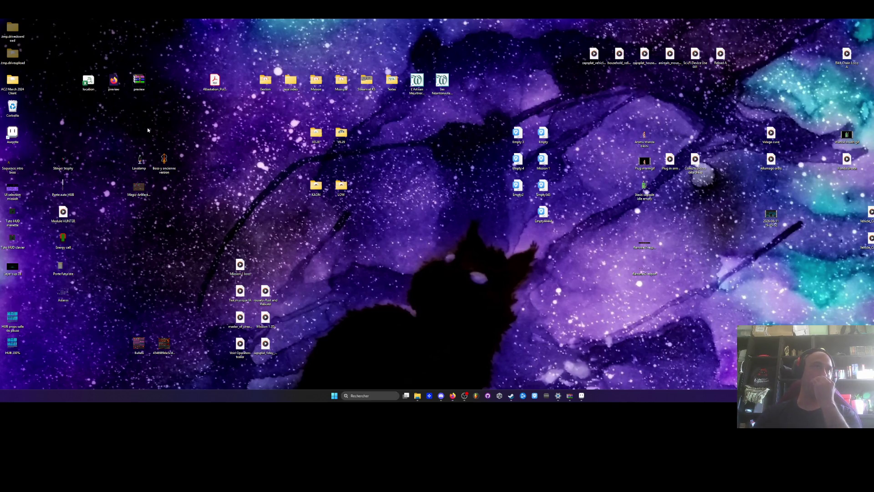
Browse Jeux vidéo > Void Operators > Sprites > Mobs > Voidling and open Voidling.aseprite in Aseprite
double_click(287, 87)
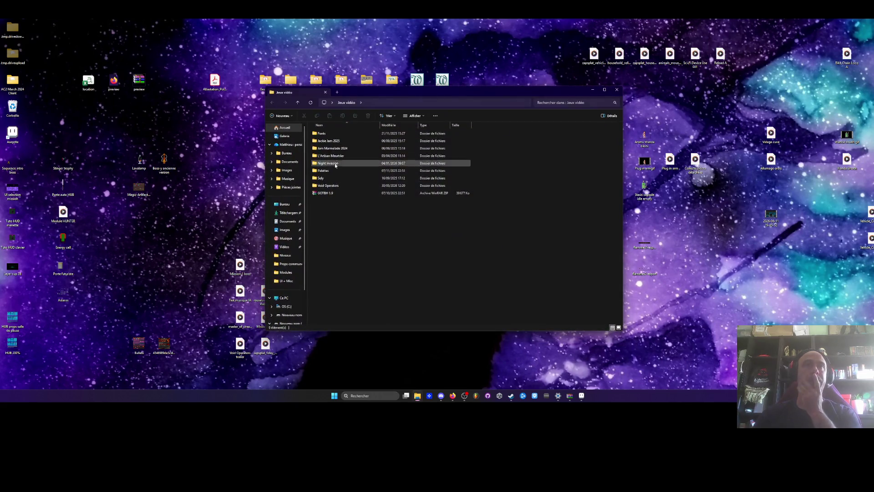
double_click(351, 185)
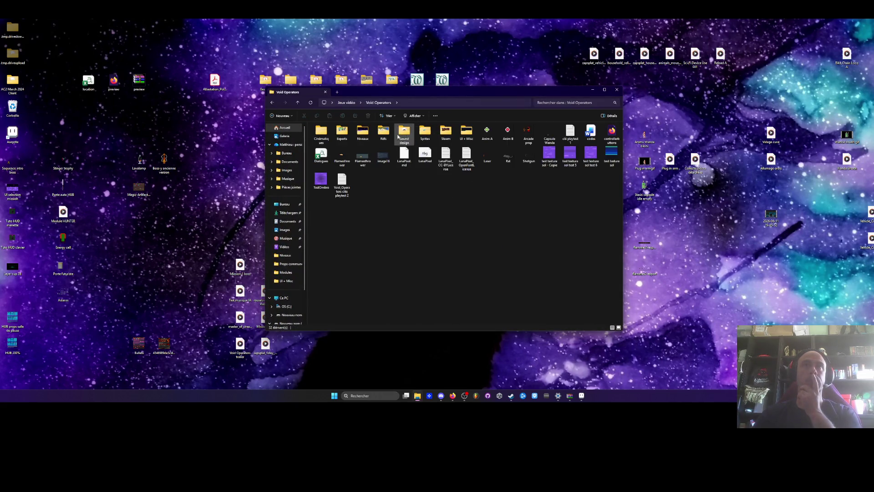
click(426, 131)
double_click(426, 132)
double_click(337, 141)
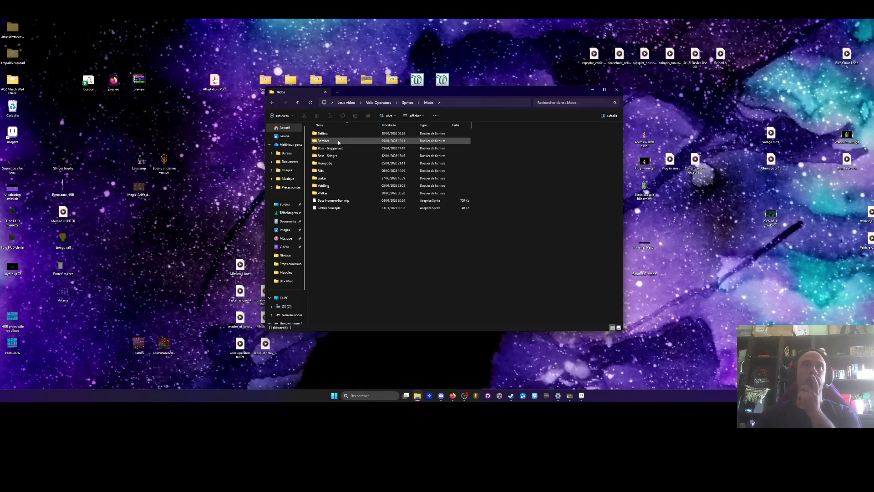
double_click(333, 186)
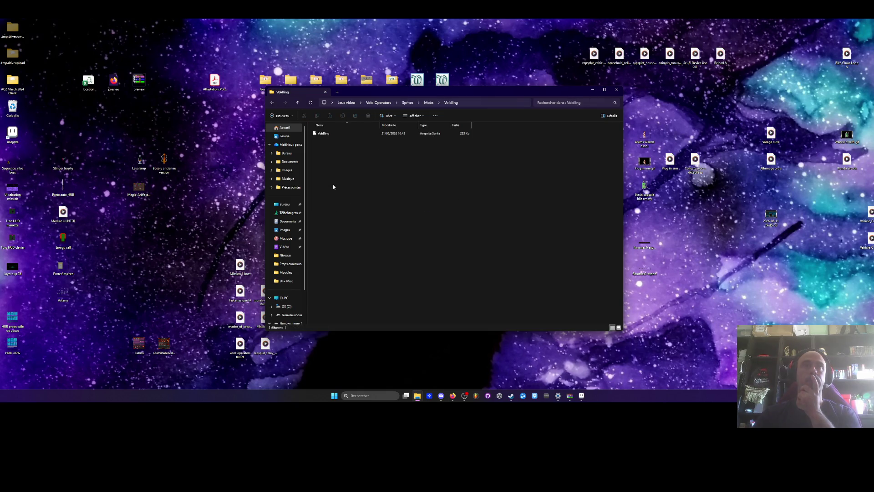
click(328, 134)
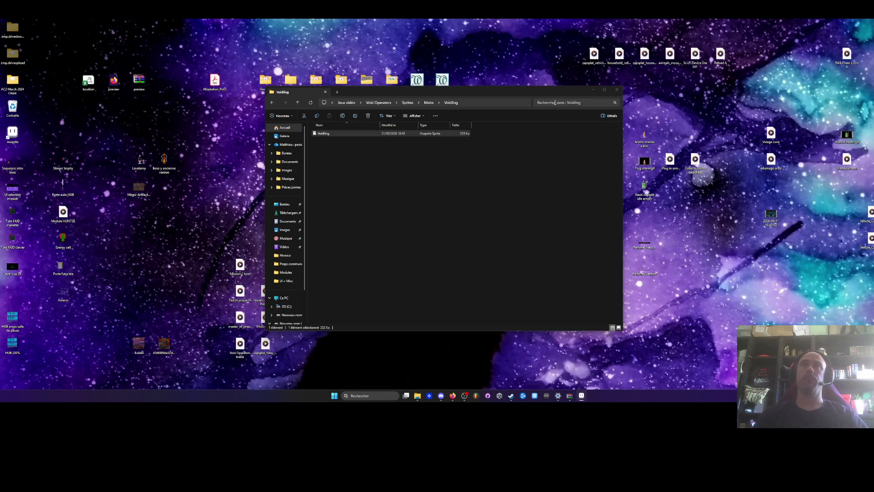
click(582, 396)
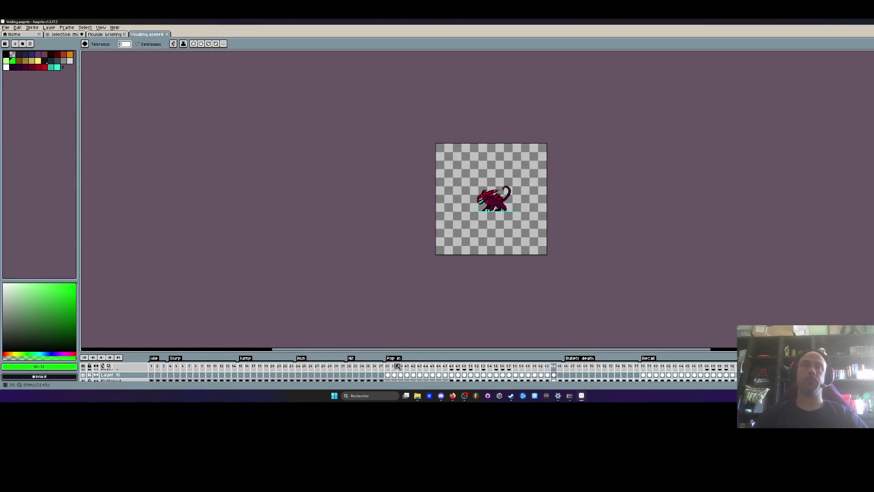
Enlarge the timeline and browse the Bullets death, Recall3, LaneUp, Recall2 and Explo death frames
drag(411, 353, 411, 277)
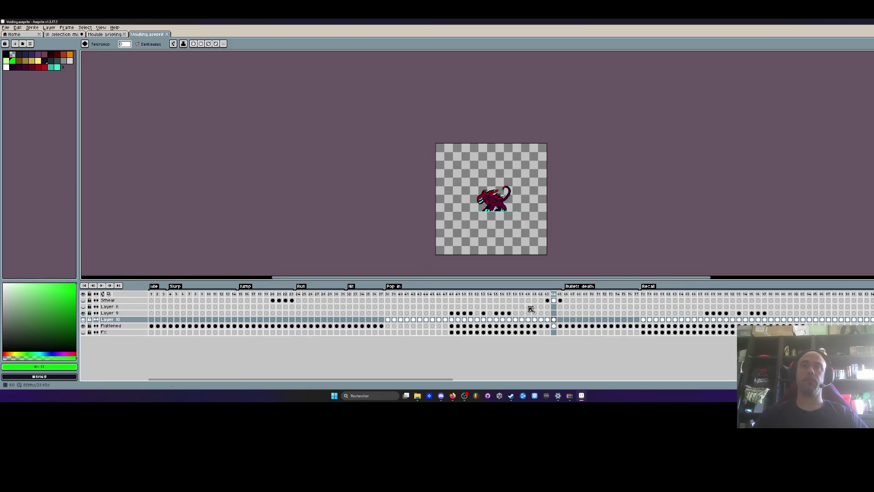
click(569, 295)
scroll(516, 218, up, 4)
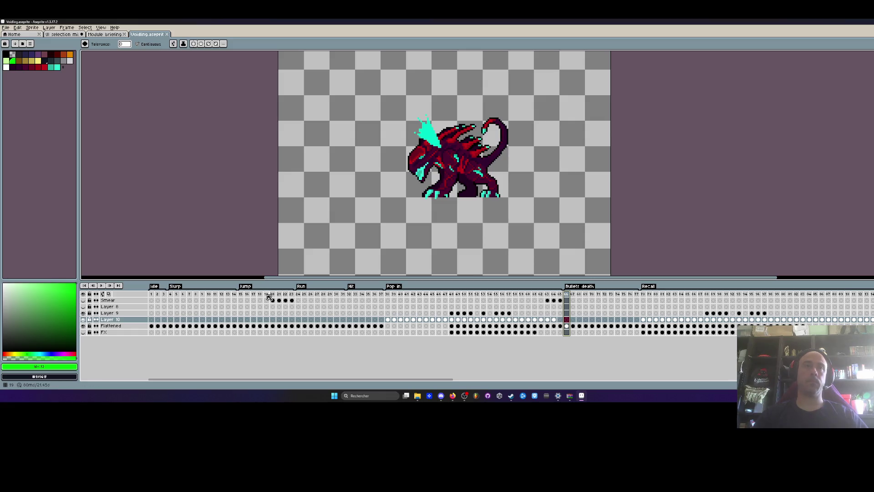
drag(384, 380, 583, 395)
drag(384, 294, 440, 294)
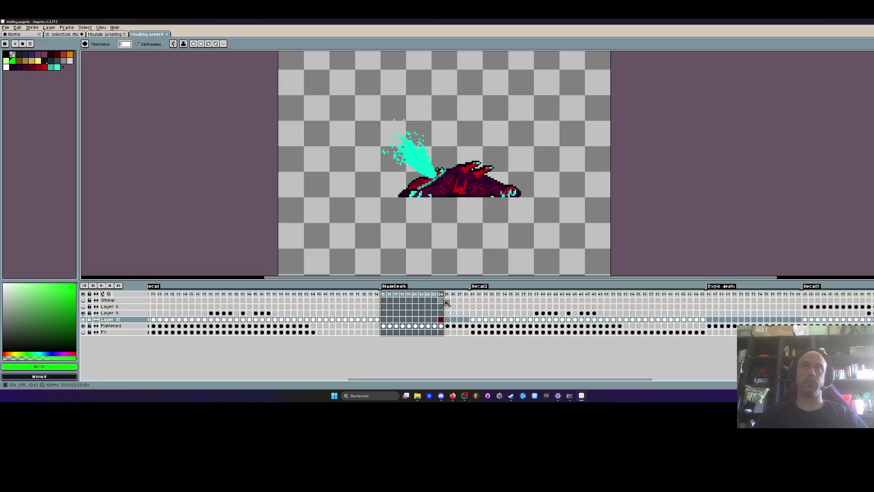
drag(474, 380, 578, 380)
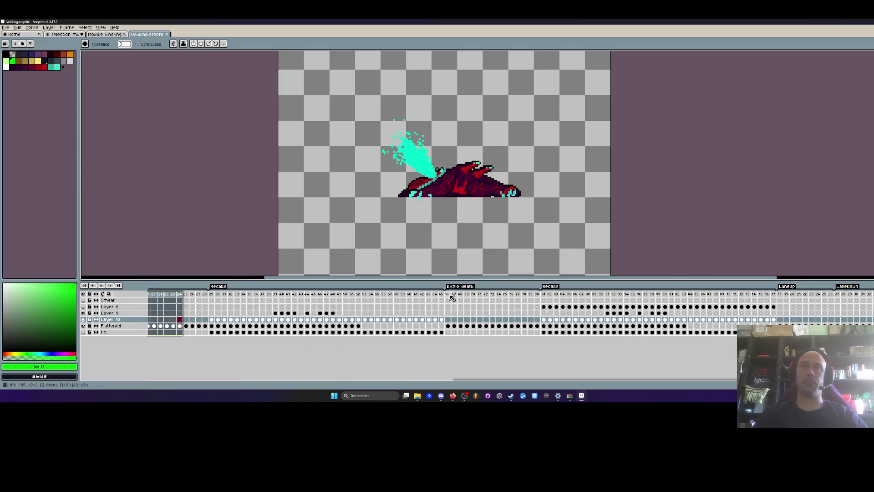
drag(448, 294, 491, 298)
drag(543, 293, 601, 293)
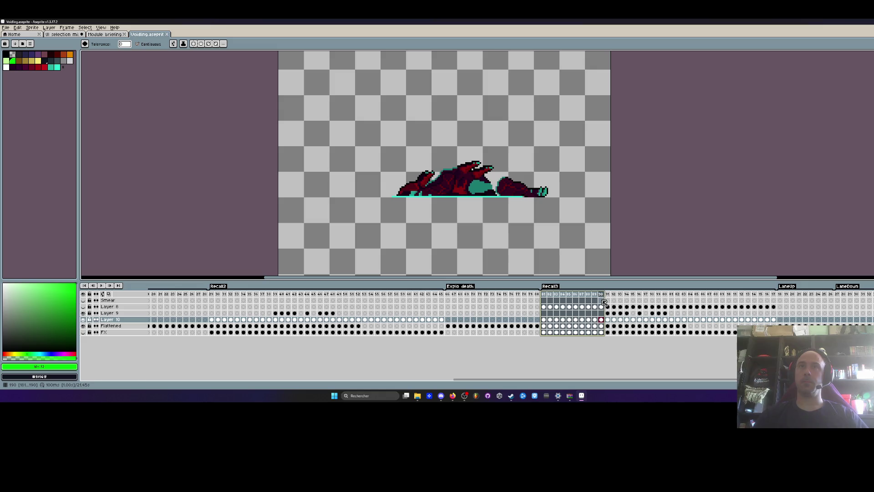
drag(779, 294, 871, 294)
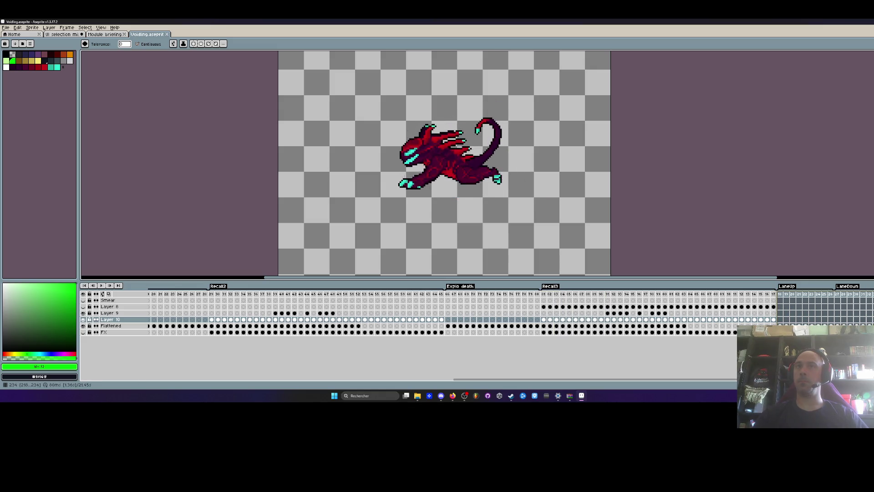
drag(205, 293, 308, 294)
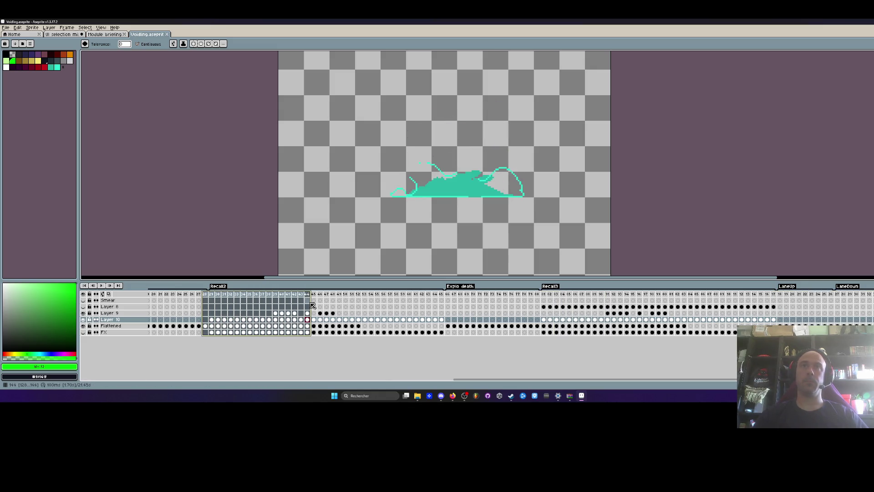
click(448, 297)
drag(463, 378, 158, 379)
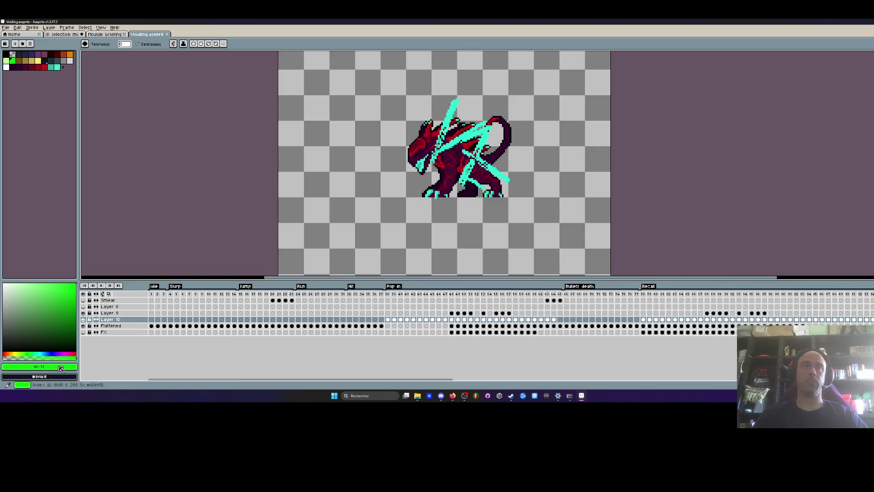
Inspect the crouching frame 16, the Hit flash frames, and the Pop in, Bullets death and BladeDeath frames
click(390, 301)
click(248, 297)
drag(248, 299, 289, 298)
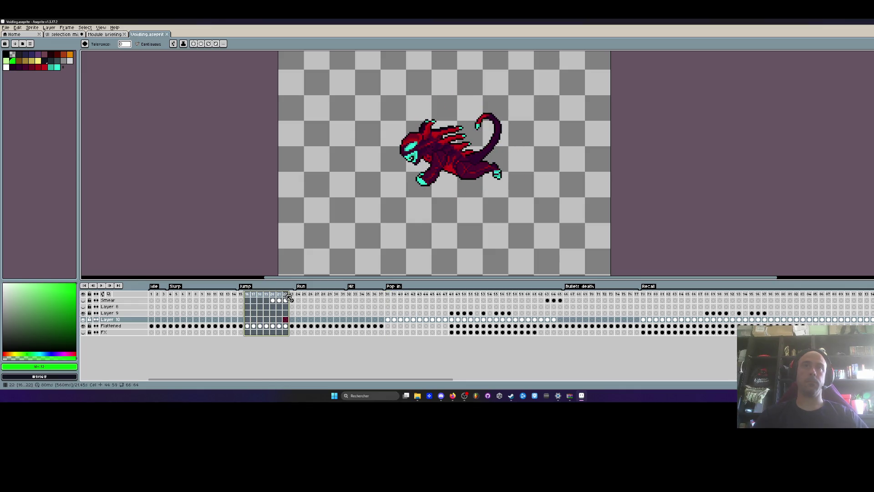
click(240, 296)
click(351, 297)
drag(350, 296, 366, 299)
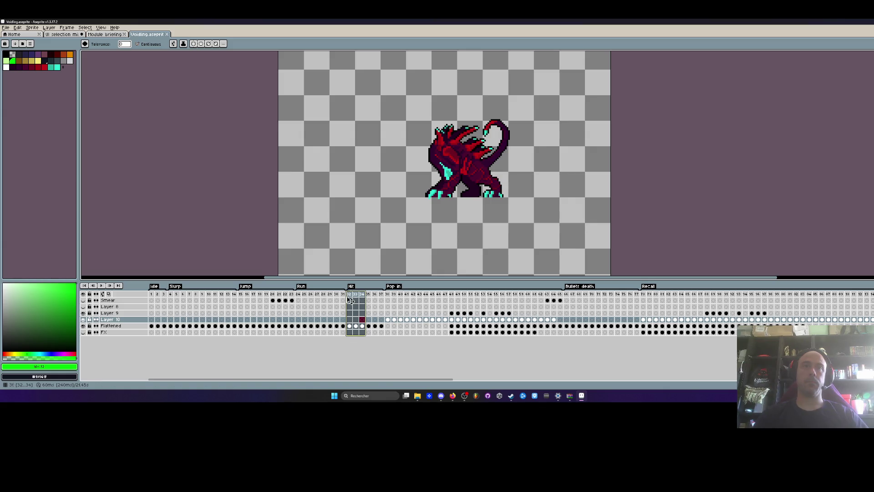
drag(387, 296, 498, 308)
drag(566, 294, 591, 294)
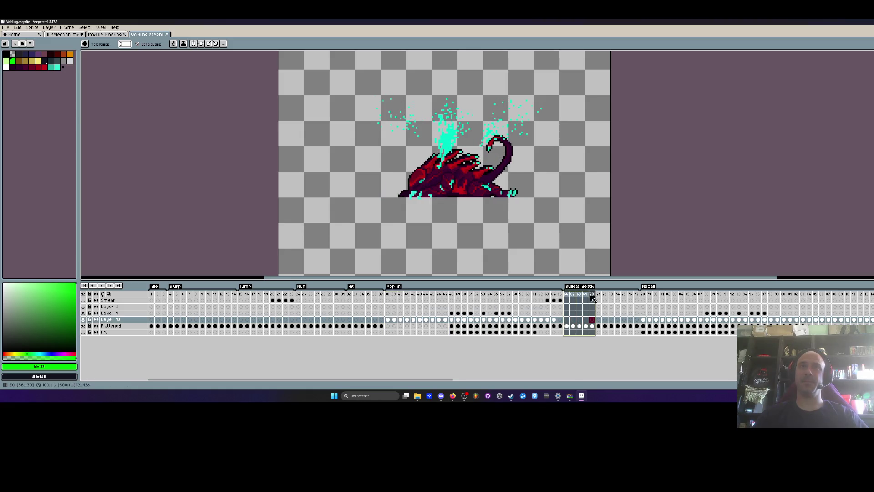
drag(450, 381, 542, 381)
drag(416, 294, 480, 296)
click(653, 294)
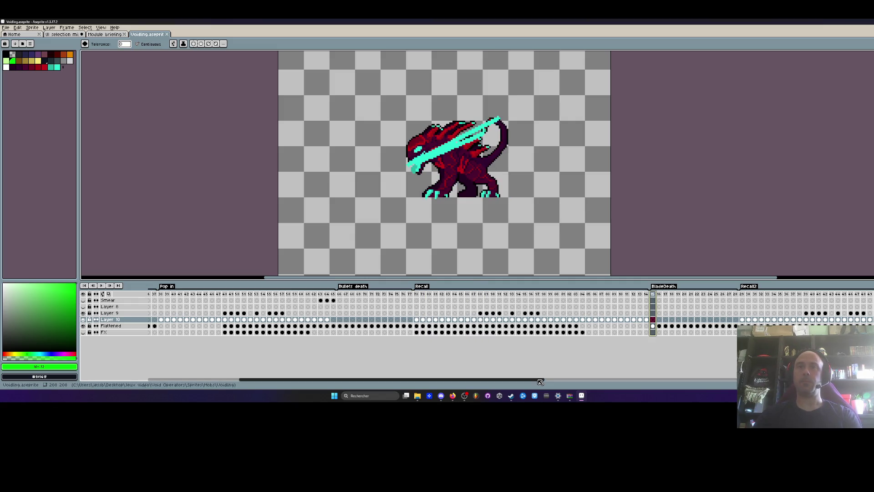
drag(478, 379, 387, 379)
Play the Hit animation from frame 32, then select Hit frames 32–37
click(351, 295)
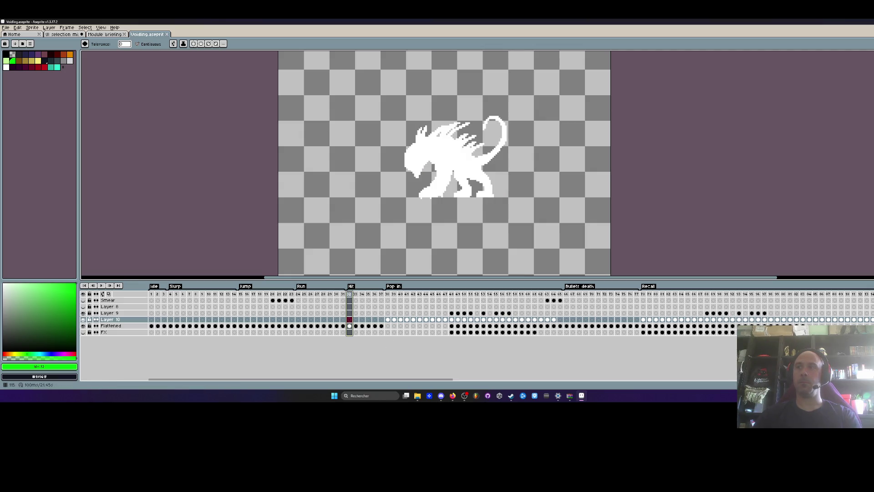
key(Return)
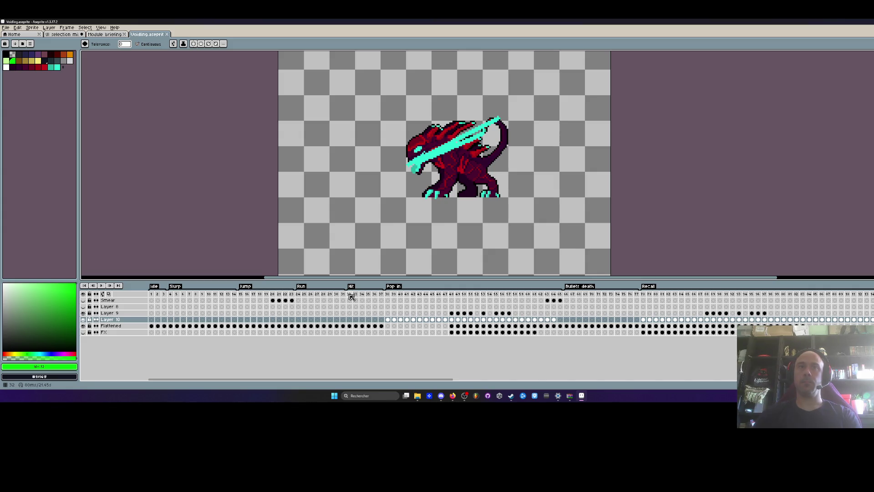
drag(351, 296, 381, 296)
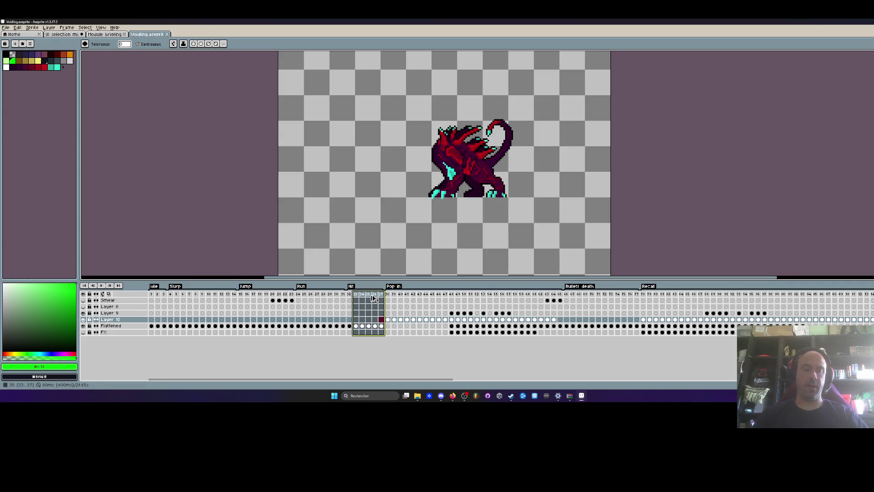
key(ctrl+f)
click(508, 188)
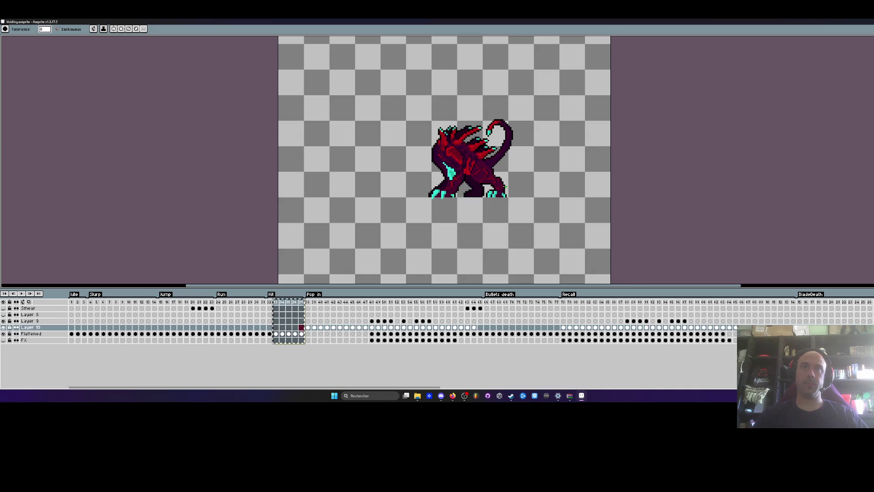
key(Tab)
key(ctrl+f)
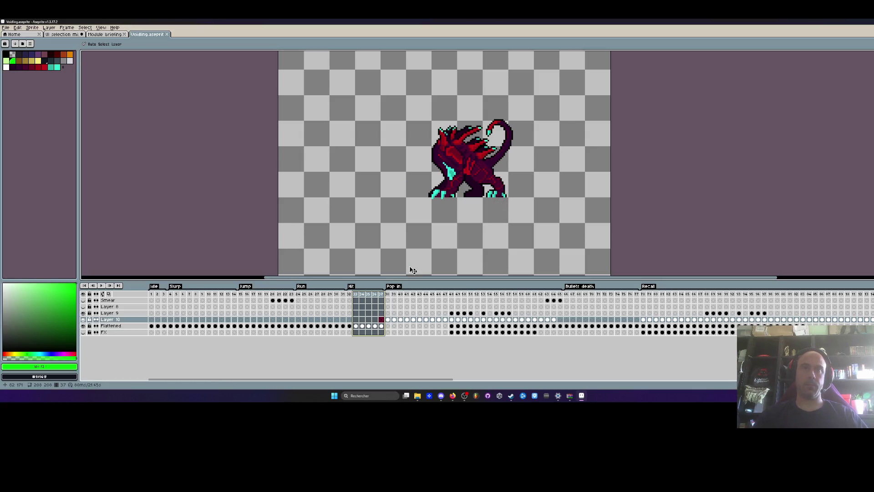
shift+click(380, 312)
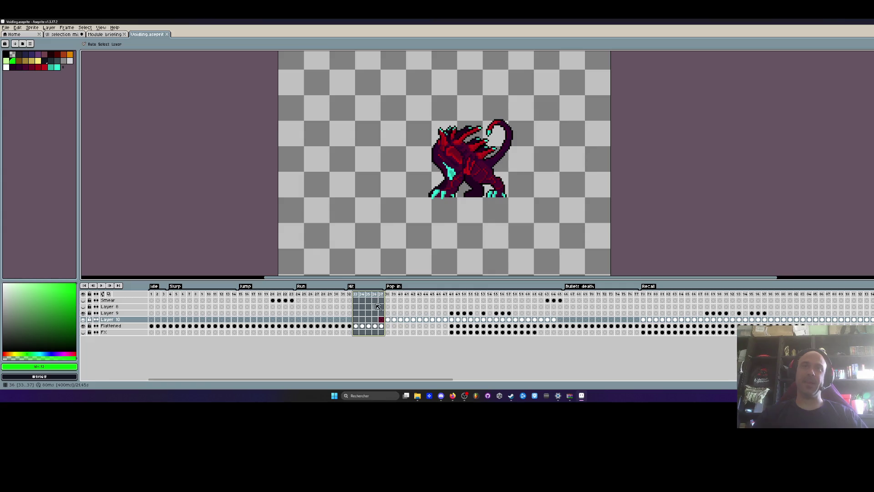
Add an empty frame at the timeline's end and reselect the Hit frames
scroll(456, 318, right, 10)
click(523, 293)
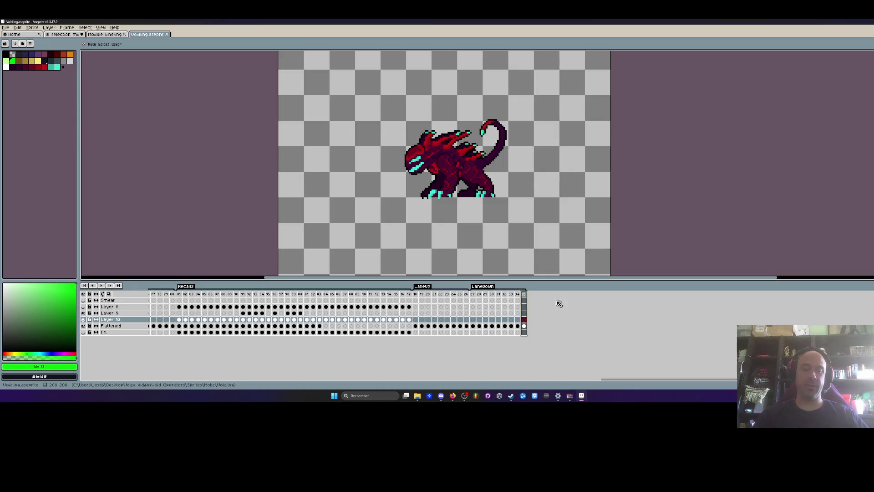
key(alt+b)
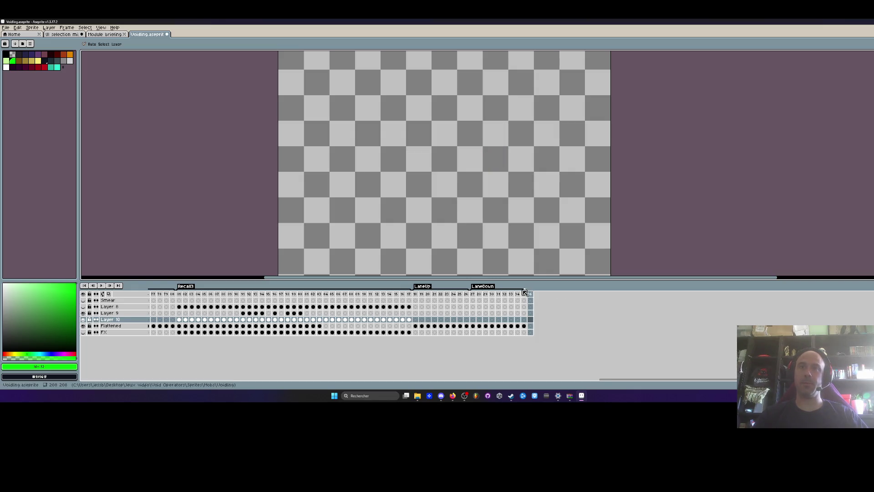
click(529, 293)
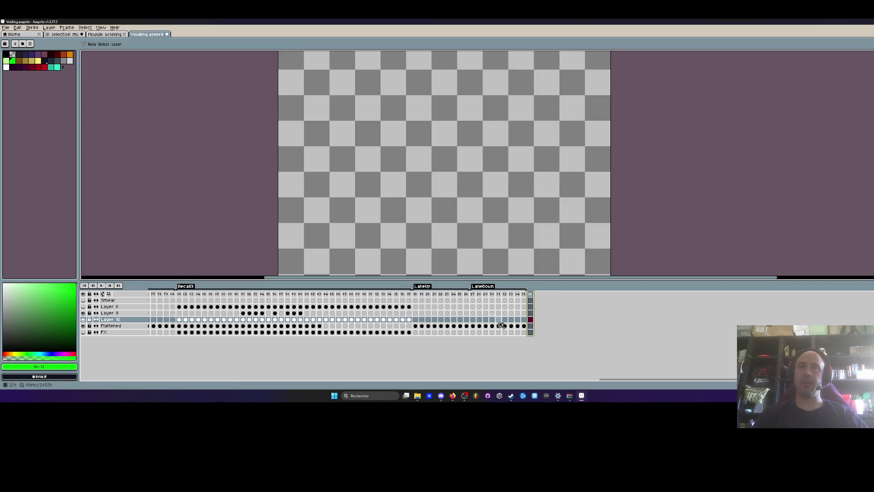
drag(602, 380, 273, 379)
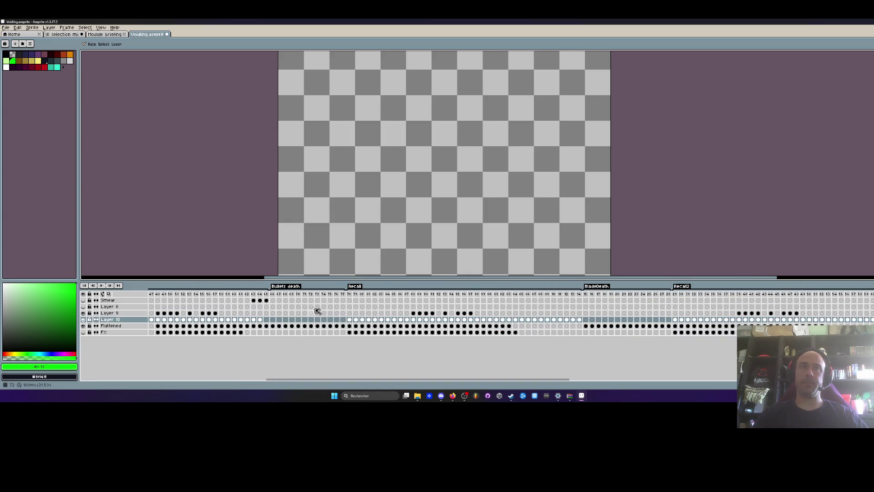
scroll(299, 318, left, 10)
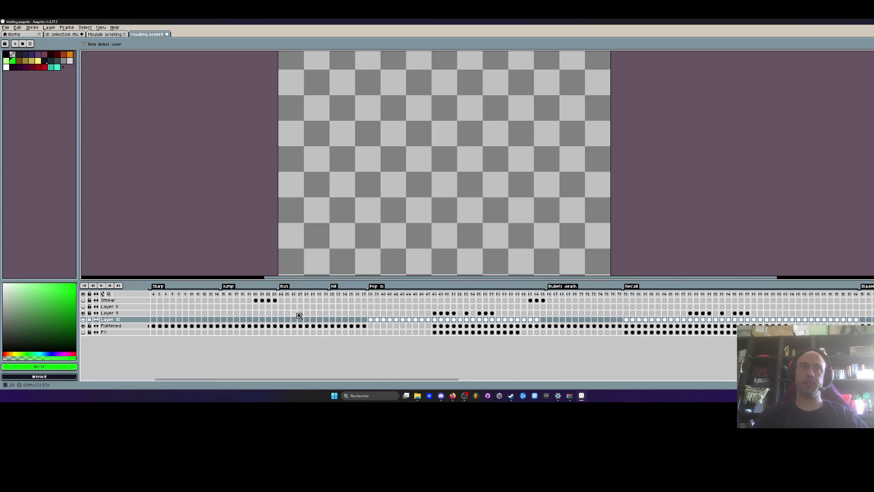
drag(337, 298, 364, 297)
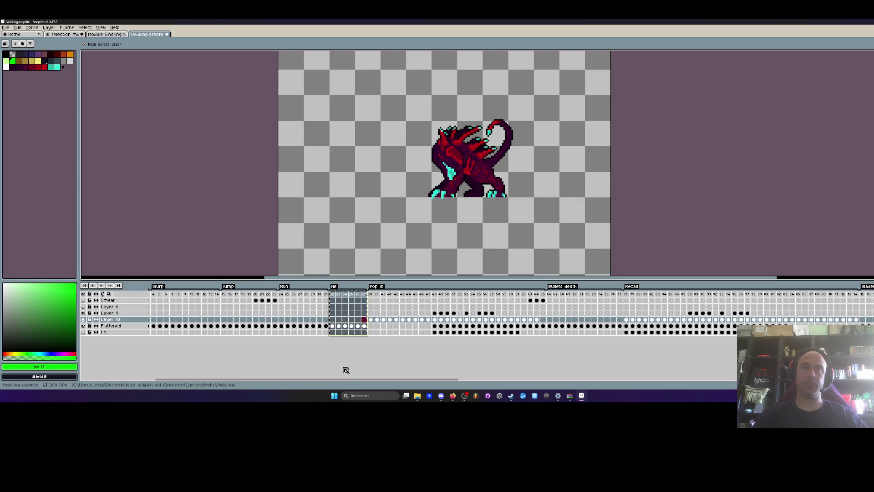
Paste the Hit frames at the end, step through them, and select pasted frames 236–242
scroll(346, 367, right, 5)
scroll(582, 322, right, 10)
click(523, 297)
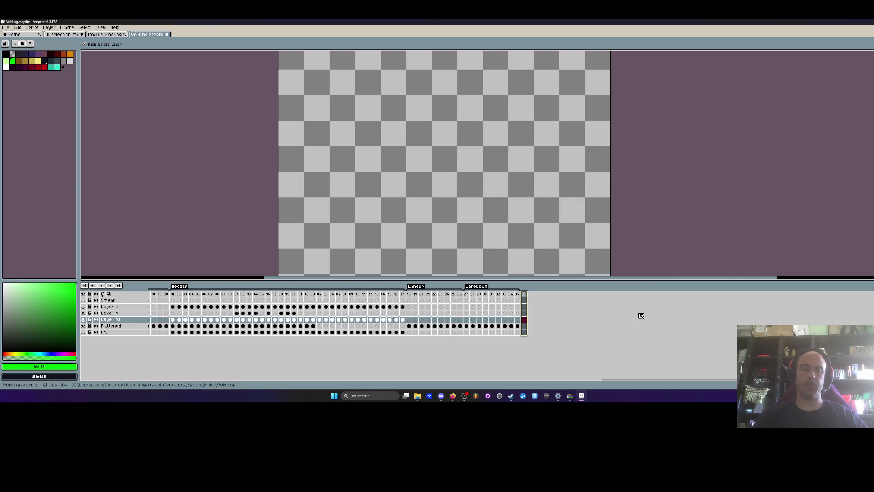
key(Left)
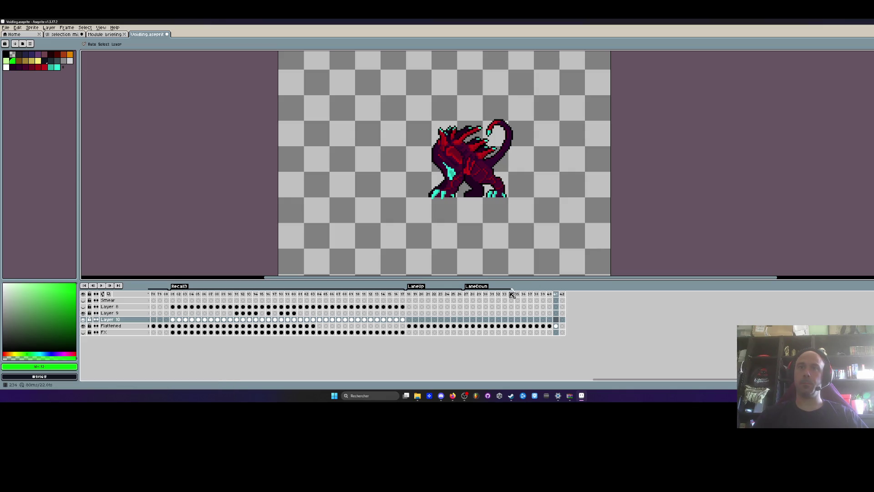
click(519, 295)
click(525, 294)
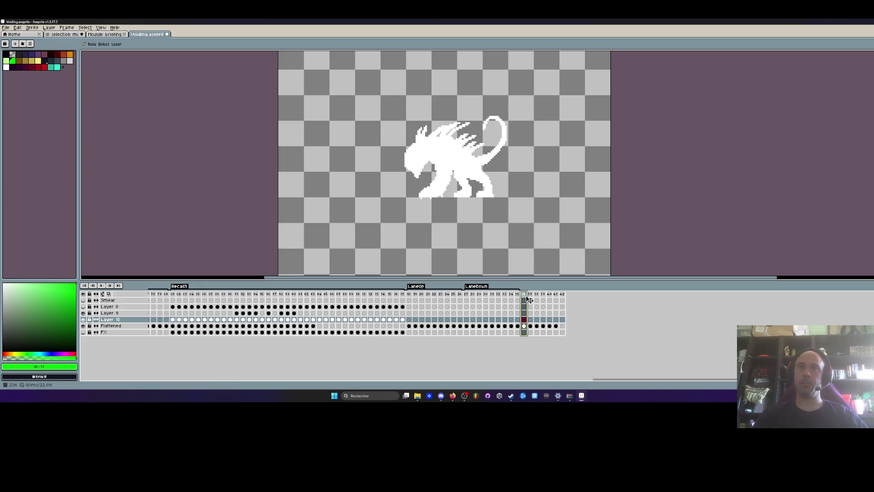
click(530, 294)
drag(526, 296, 562, 295)
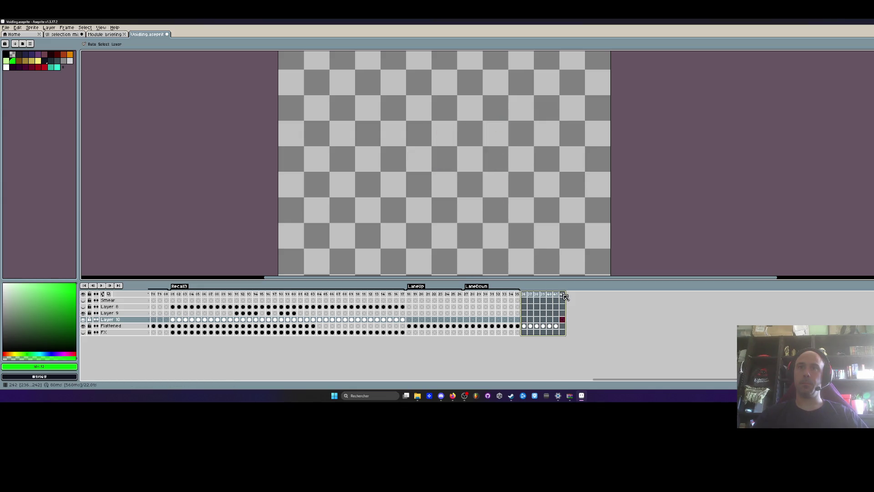
right_click(563, 295)
Create a 'Death fire' tag over frames 236–242
click(596, 322)
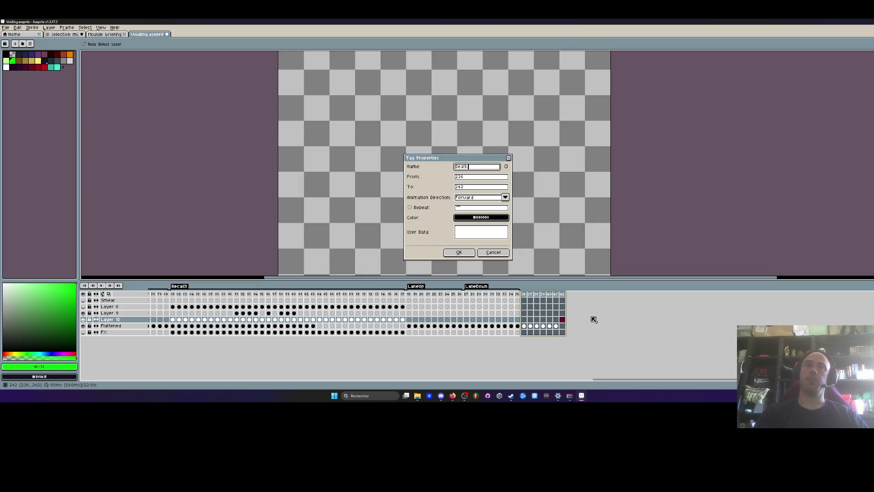
text(e)
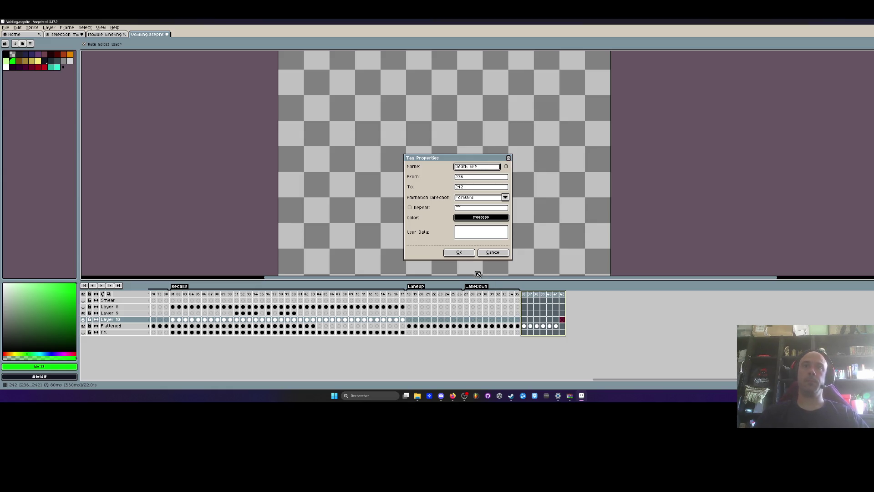
click(459, 253)
Delete the leftover empty end frame and view frame 241 of Death fire
click(560, 320)
key(alt+Delete)
click(558, 303)
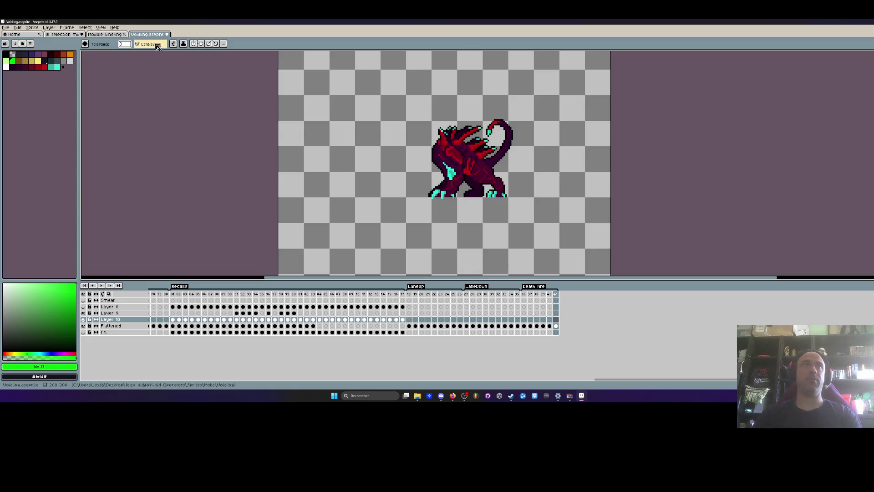
Step through the new Death fire frames and look over frames 15–18
click(409, 294)
scroll(452, 230, up, 1)
click(522, 300)
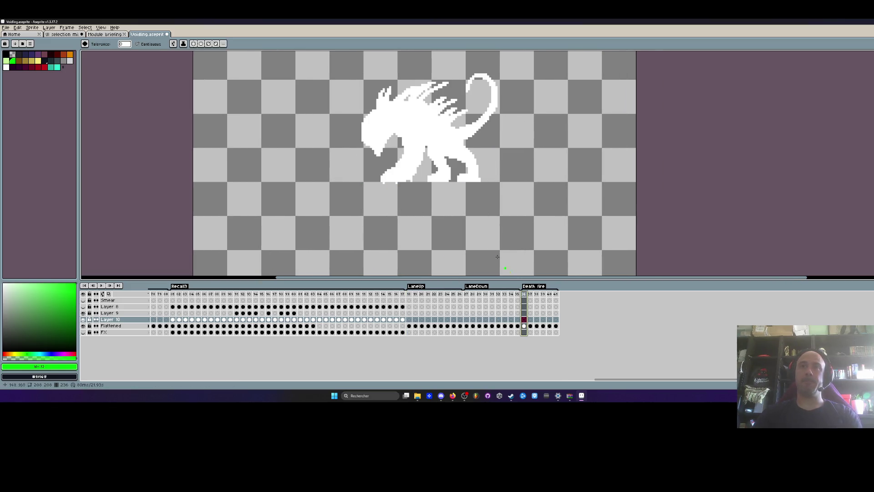
scroll(437, 185, up, 1)
key(Right)
key(Right)
key(Right)
key(Left)
key(Left)
key(Left)
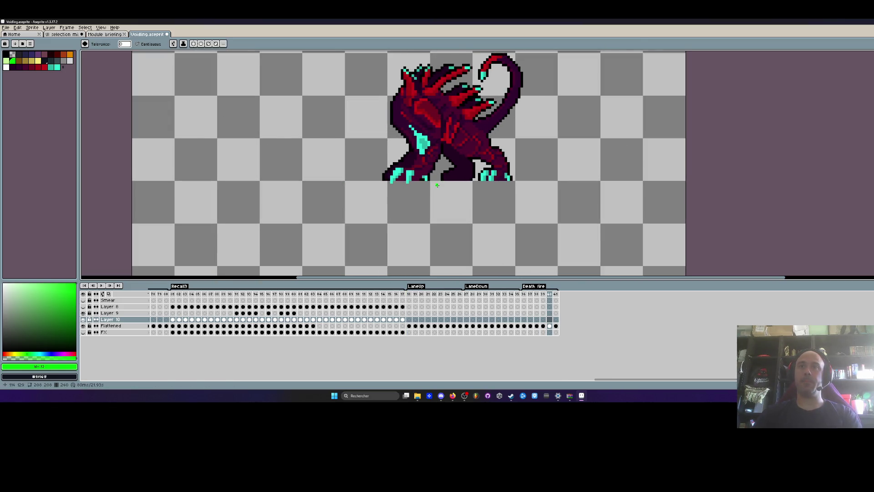
key(Right)
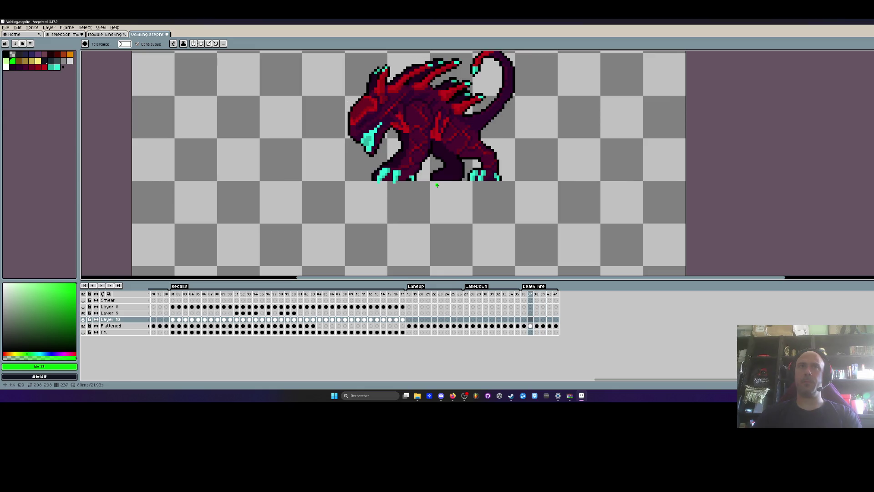
key(Right)
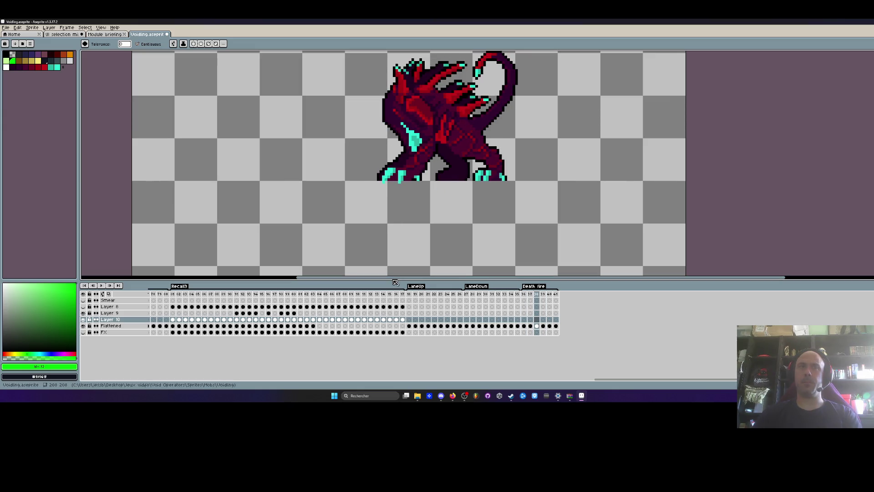
drag(614, 379, 398, 379)
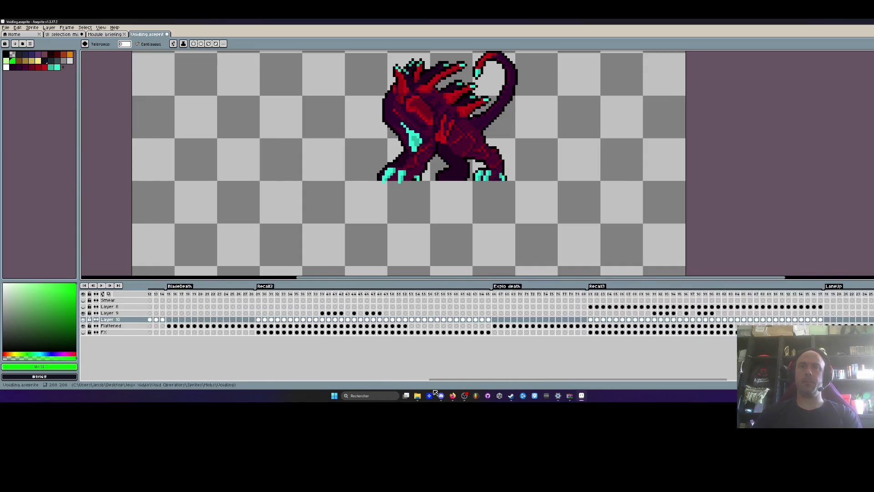
mouse_move(296, 294)
mouse_down()
mouse_move(332, 295)
mouse_move(320, 297)
mouse_up()
drag(386, 379, 156, 379)
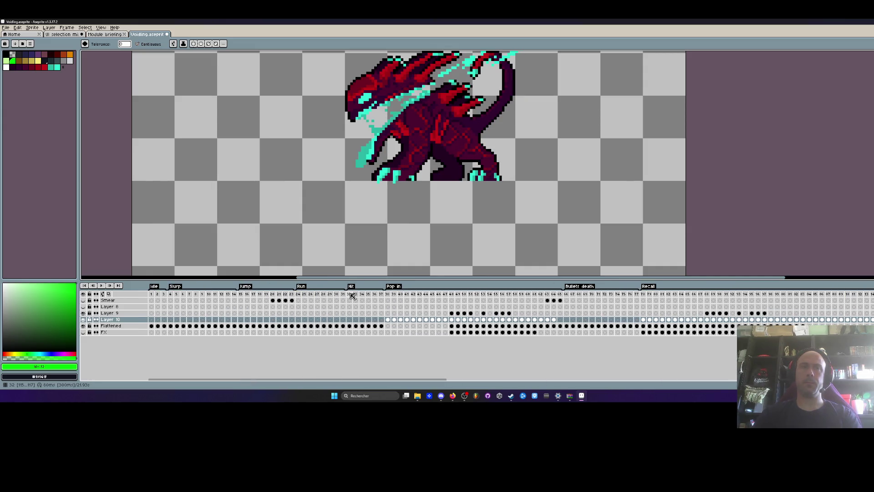
Preview Bullets death from frame 66 and select its frames 66–77 on the Flattened layer
click(566, 296)
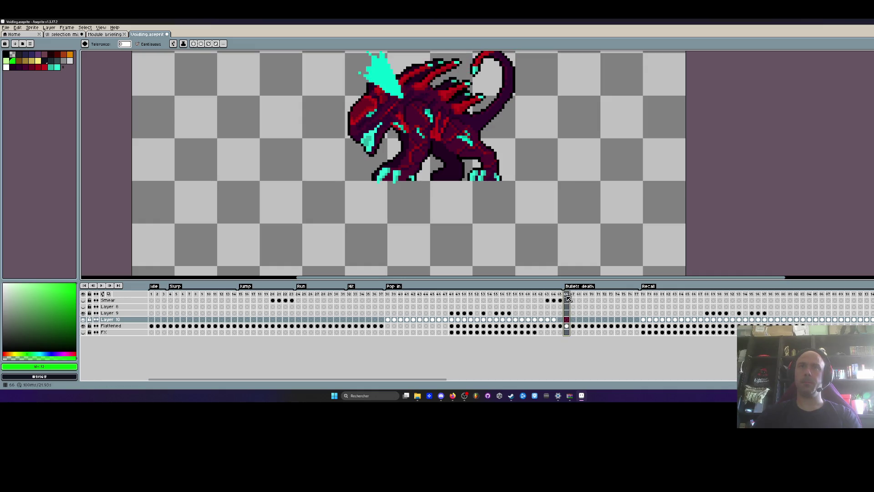
key(Return)
mouse_move(570, 299)
mouse_down()
mouse_move(569, 318)
mouse_move(598, 332)
mouse_up()
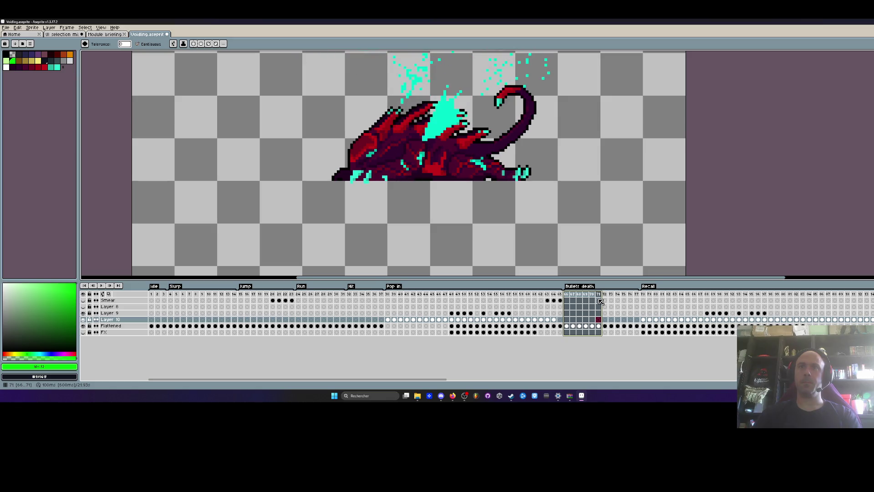
shift+click(638, 330)
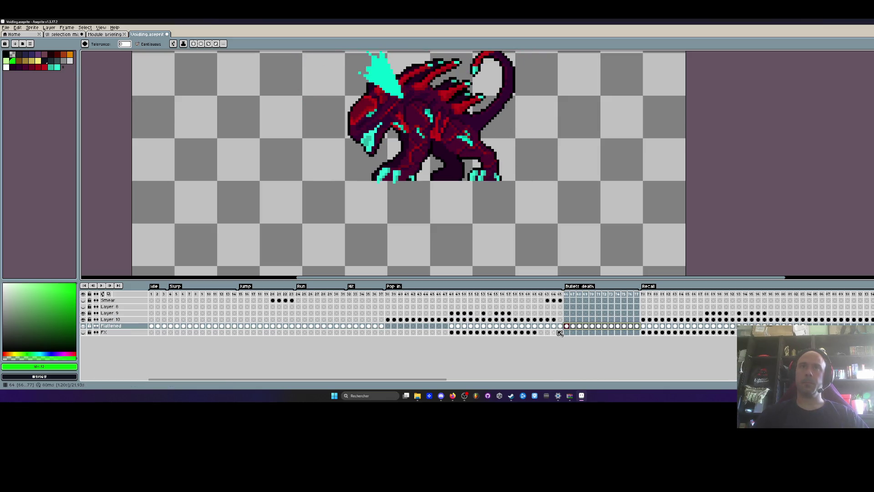
Copy the Bullets death frames, move the Death fire cels onto Layer 10, and add an empty end frame
key(ctrl+c)
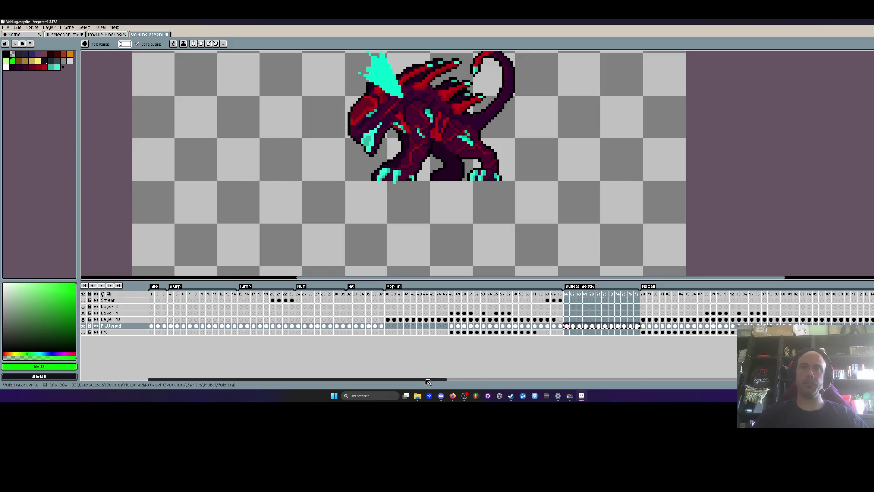
drag(428, 382, 720, 381)
click(493, 326)
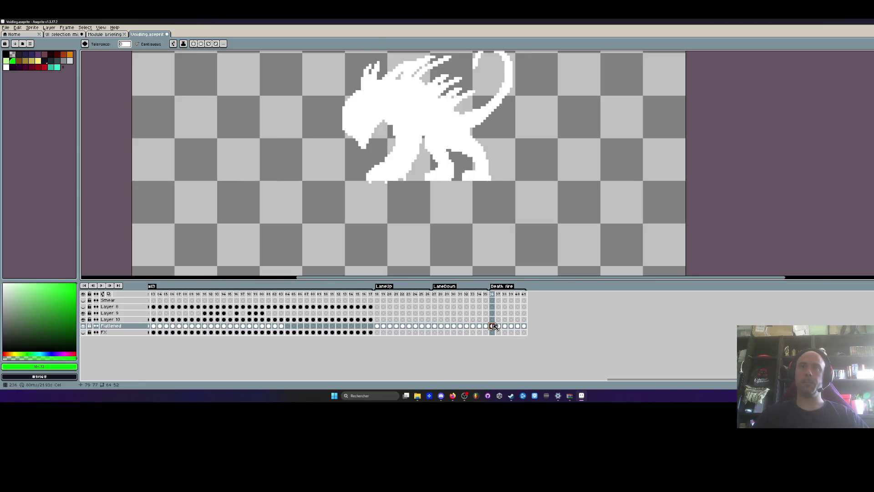
click(493, 319)
drag(523, 326, 494, 320)
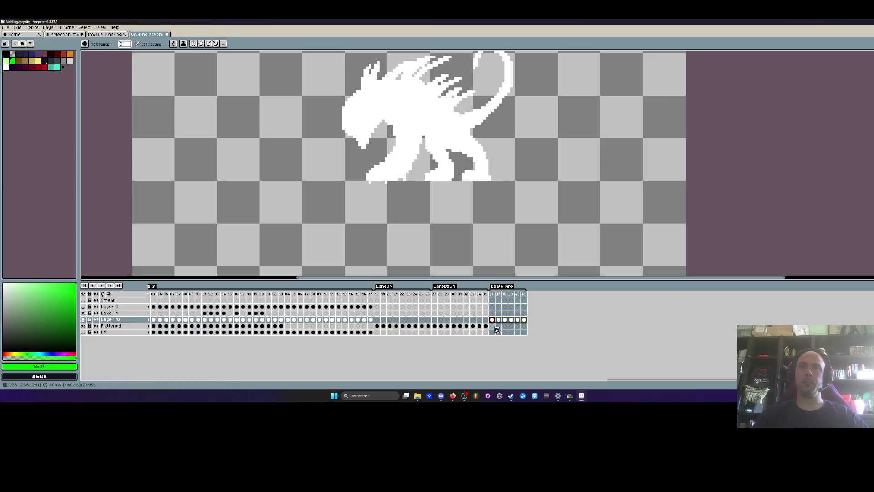
click(494, 326)
click(527, 304)
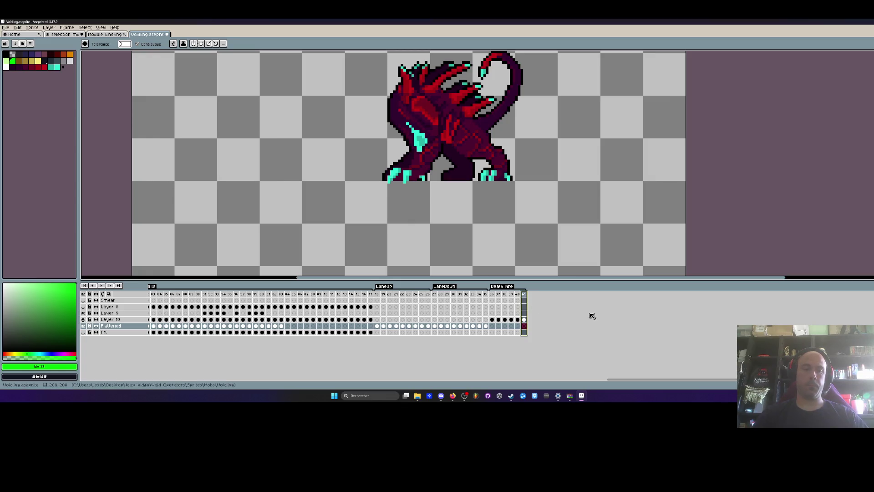
key(alt+n)
mouse_move(543, 331)
mouse_down()
mouse_move(552, 322)
mouse_move(530, 326)
mouse_up()
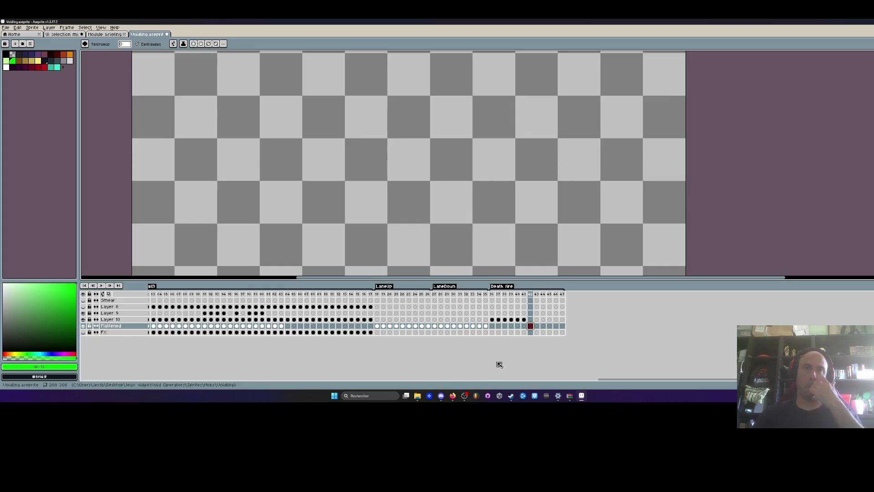
Check the Pop in and Layer 10 cels, then reselect Bullets death frames 66–77 on Flattened
drag(601, 379, 89, 382)
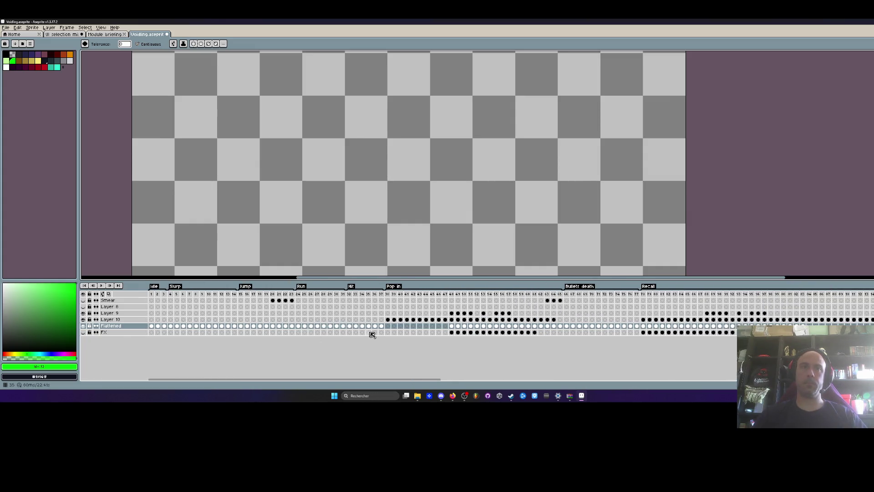
click(407, 307)
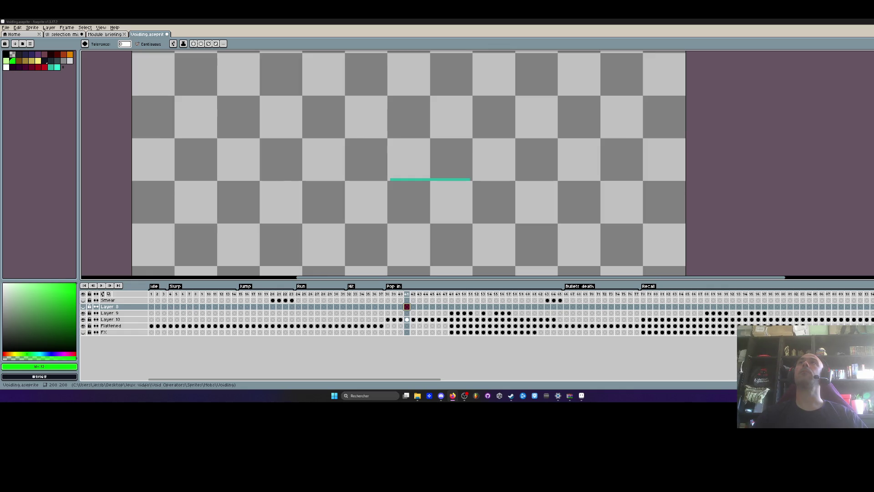
click(387, 319)
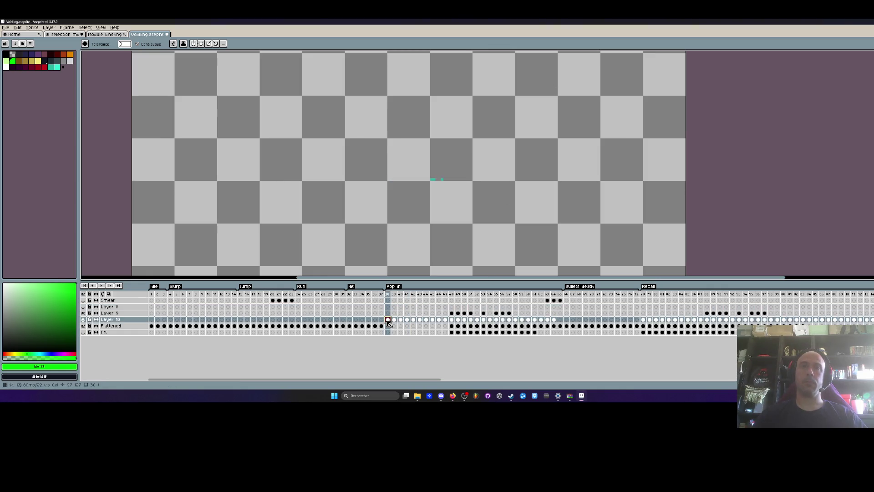
click(567, 327)
drag(567, 326, 636, 327)
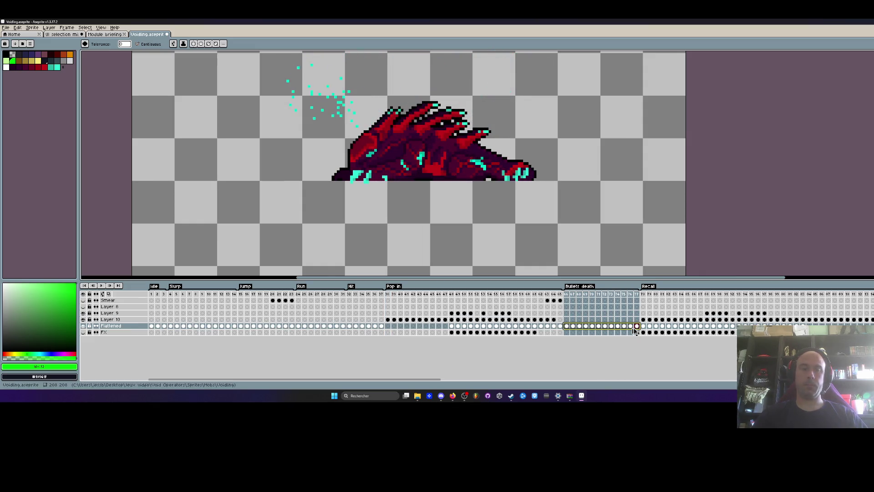
Paste the Bullets death frames into the empty cel after the last frame and recentre the view
drag(430, 380, 624, 380)
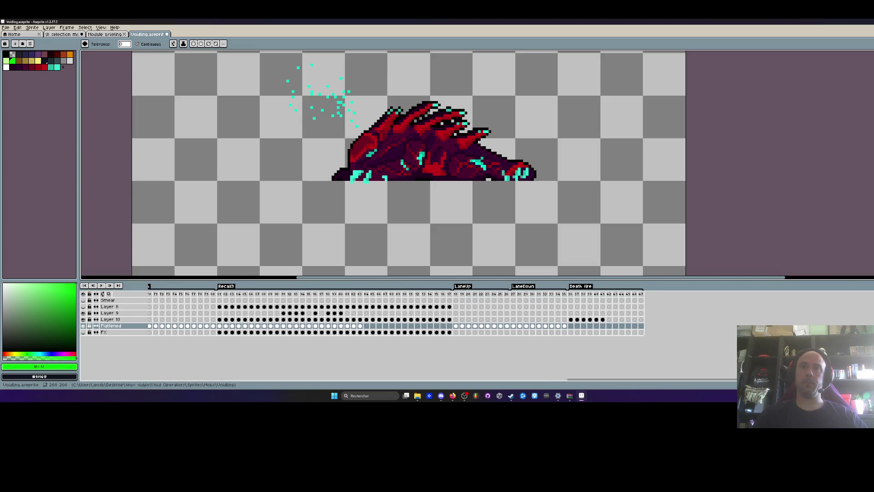
click(570, 326)
click(610, 326)
key(ctrl+v)
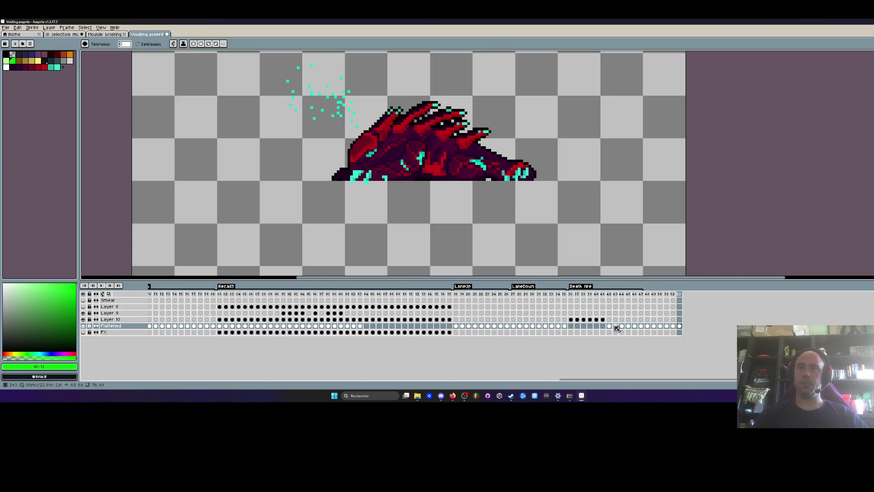
click(610, 294)
key(minus)
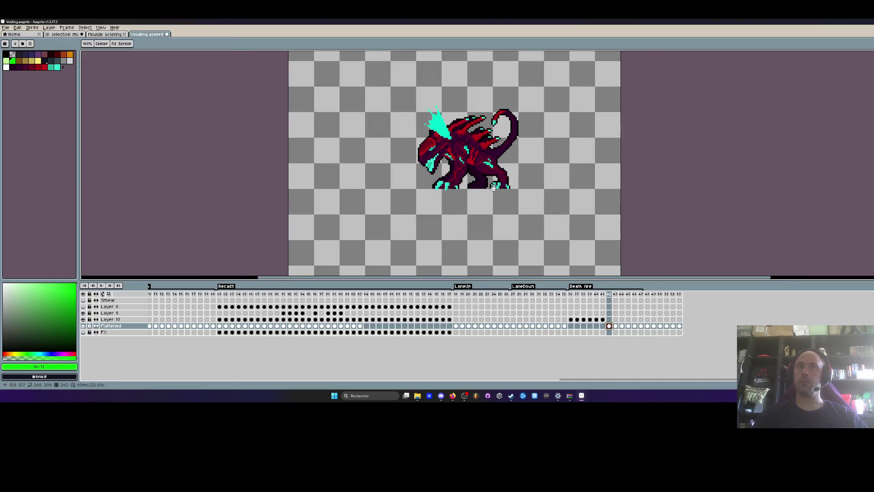
drag(461, 201, 443, 199)
scroll(443, 199, up, 2)
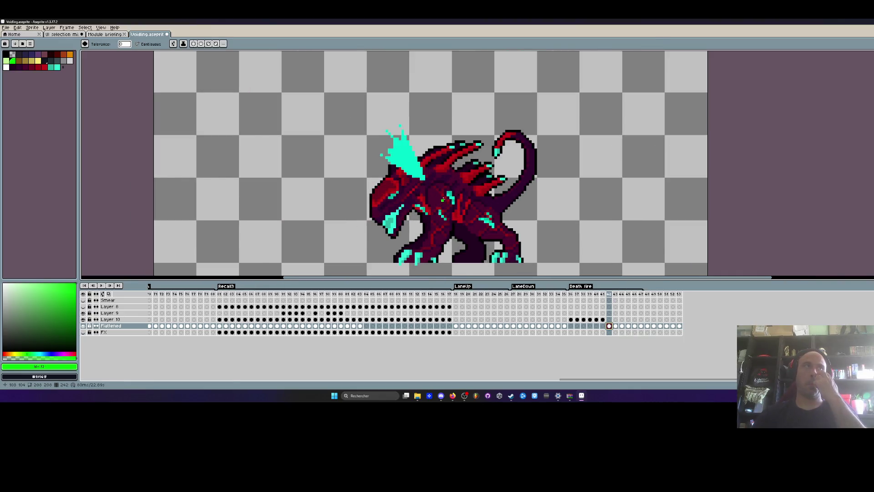
Minimize Aseprite and go back up to the Mobs folder in File Explorer
mouse_move(404, 21)
mouse_down()
mouse_move(434, 110)
mouse_move(419, 97)
mouse_up()
key(super+Down)
click(258, 108)
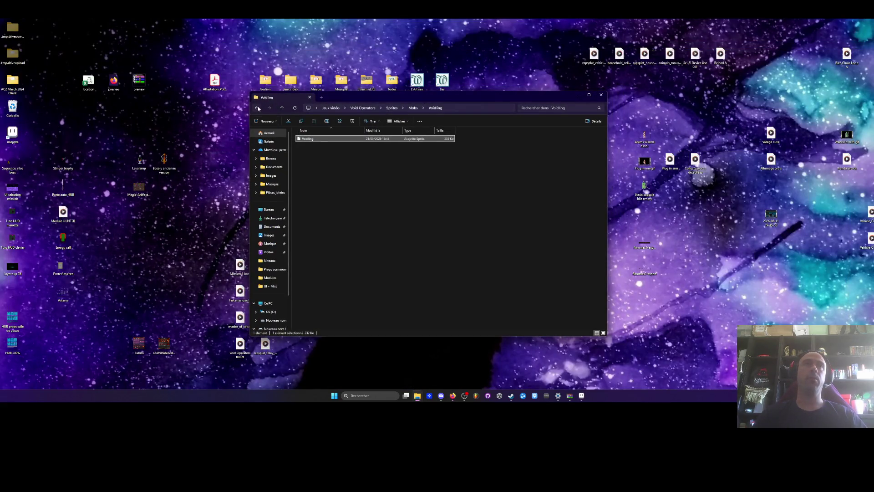
Go back up to the Void Operators folder and reposition the Explorer window higher on screen
click(258, 108)
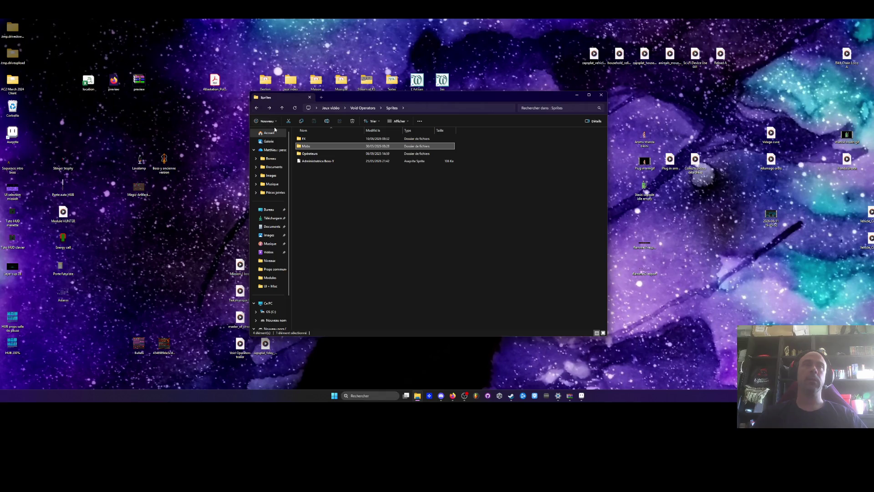
click(257, 109)
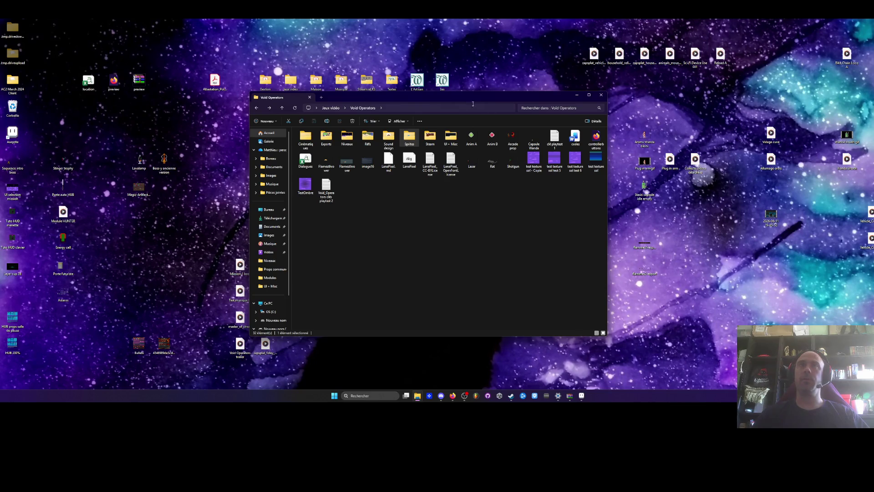
key(super+Down)
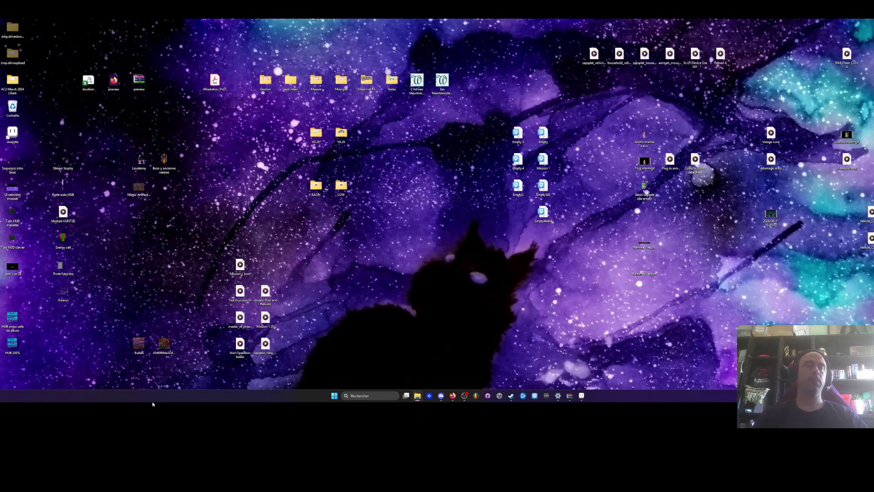
key(alt+Tab)
drag(384, 96, 399, 58)
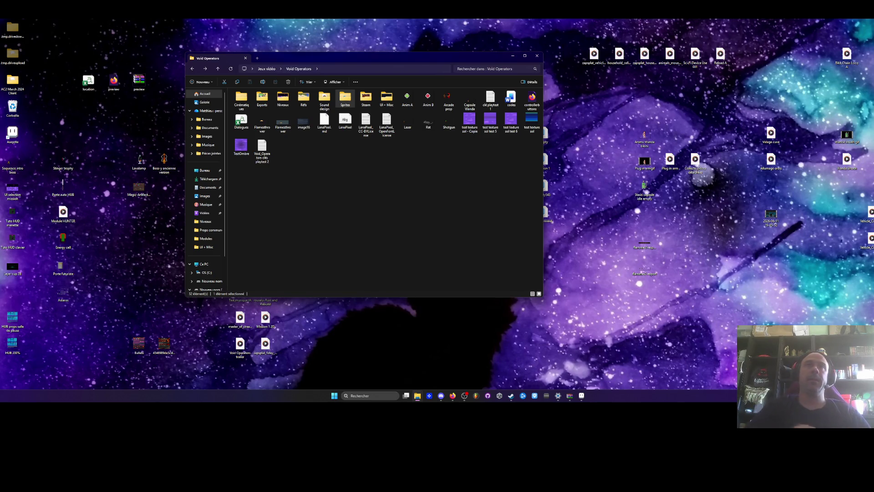
click(376, 203)
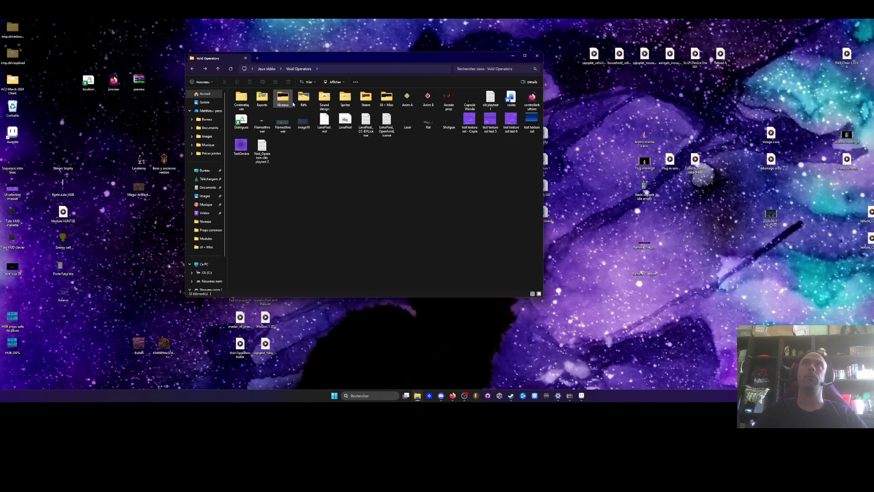
drag(314, 59, 324, 70)
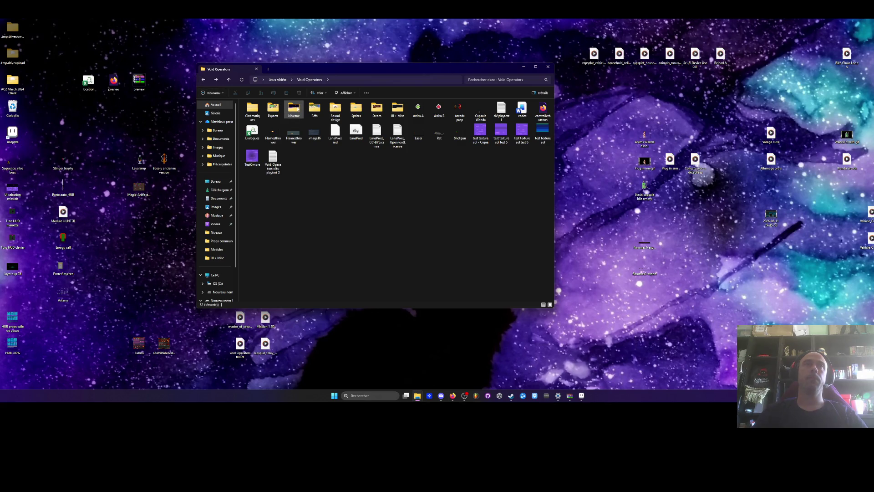
Browse the Niveaux and Props communes folders, then return to Void Operators
double_click(294, 109)
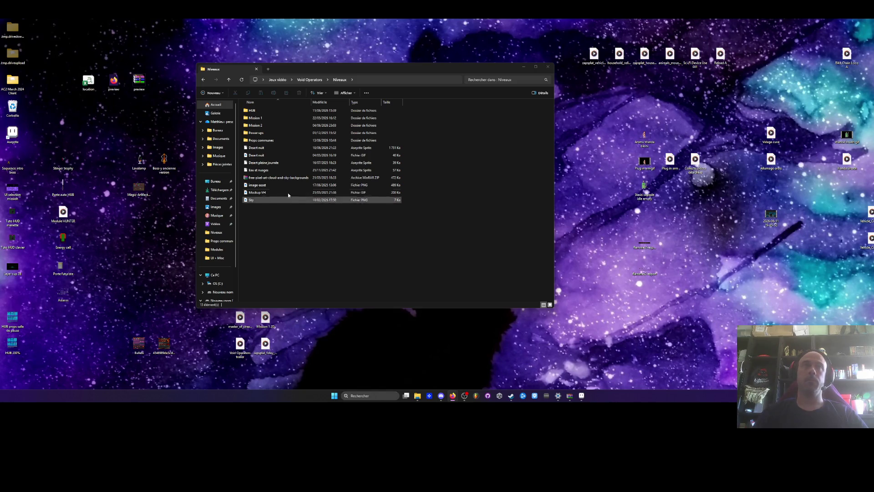
double_click(264, 142)
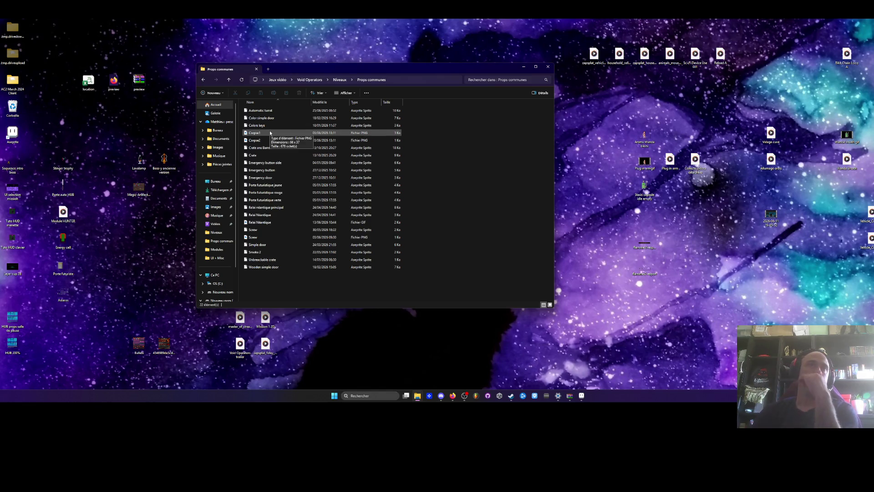
key(alt+Left)
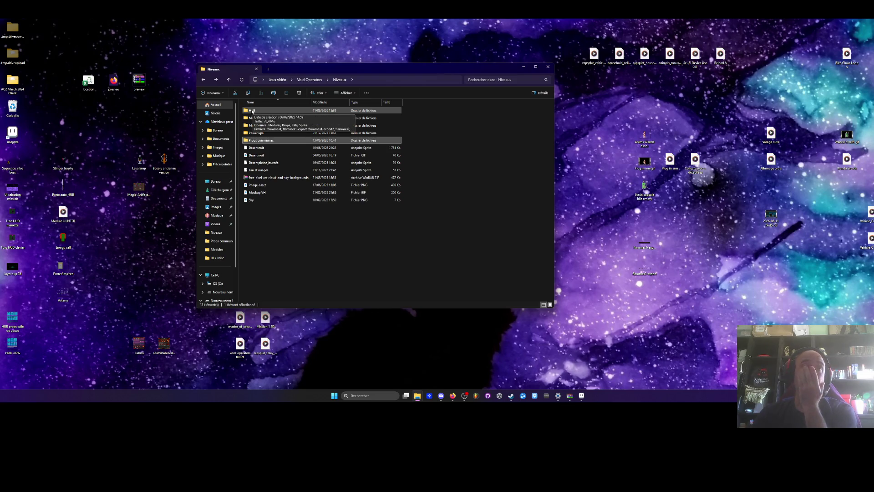
double_click(259, 140)
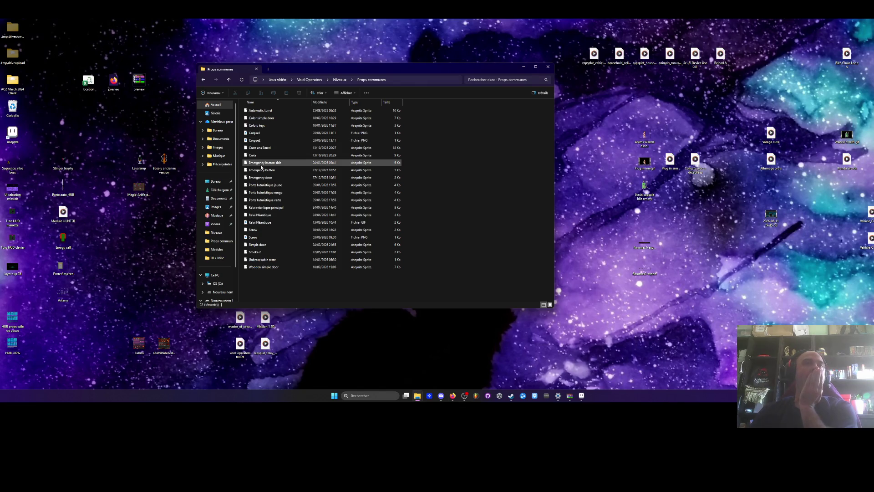
click(205, 80)
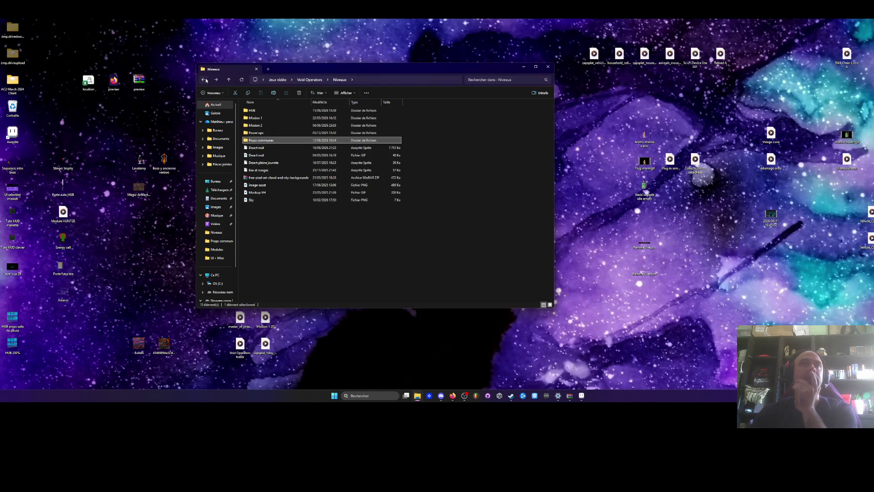
click(205, 79)
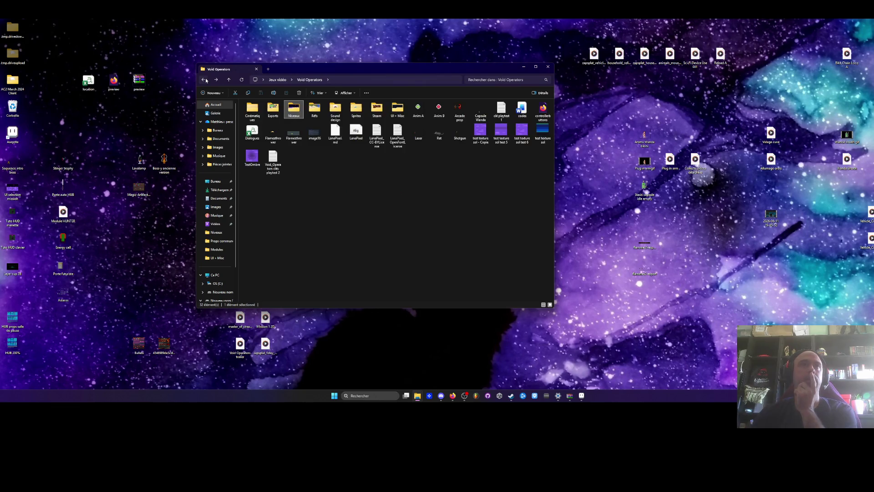
Open the UI + Misc folder, look through its contents and move the window to the bottom-left
click(396, 116)
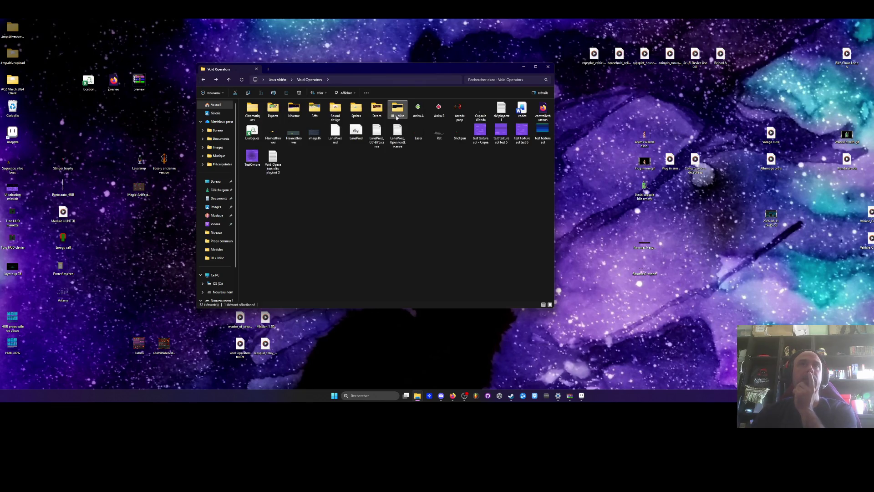
double_click(394, 114)
scroll(384, 180, down, 3)
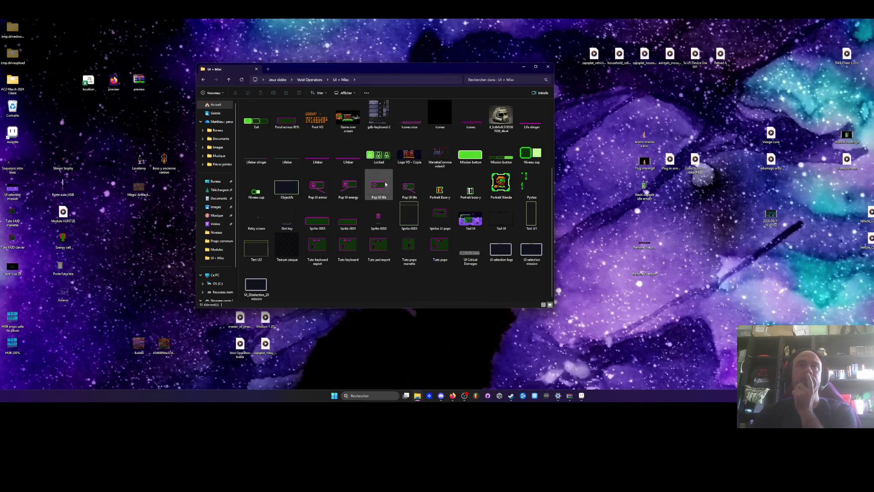
scroll(385, 184, up, 3)
mouse_move(492, 68)
mouse_down()
mouse_move(470, 81)
mouse_move(279, 361)
mouse_move(567, 104)
mouse_move(422, 88)
mouse_up()
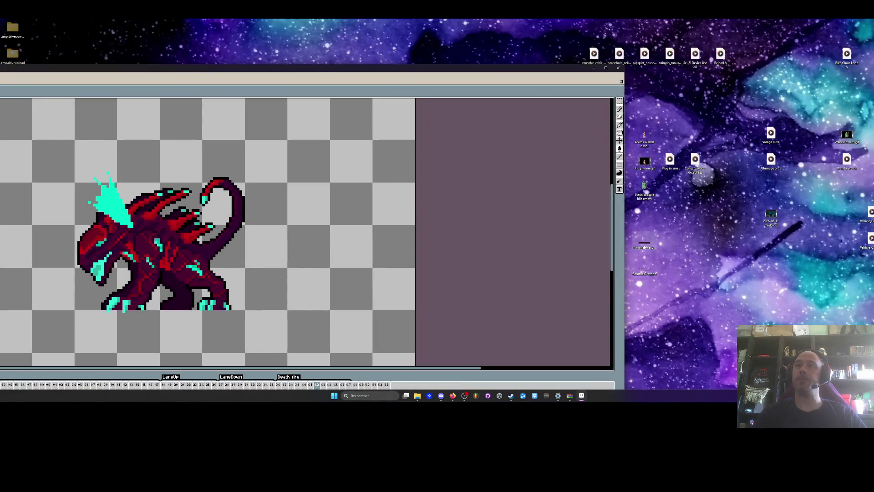
Open both flammes export PNGs in Aseprite and maximize the editor
drag(651, 263, 459, 256)
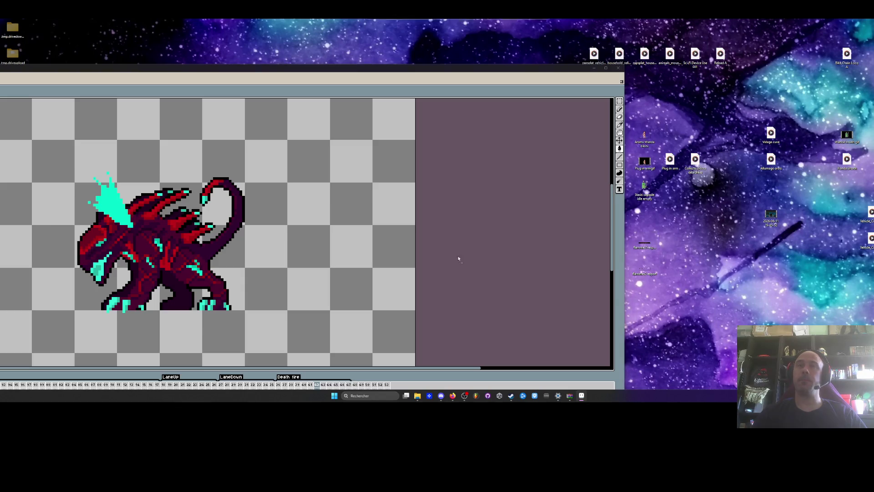
drag(626, 266, 166, 273)
key(Return)
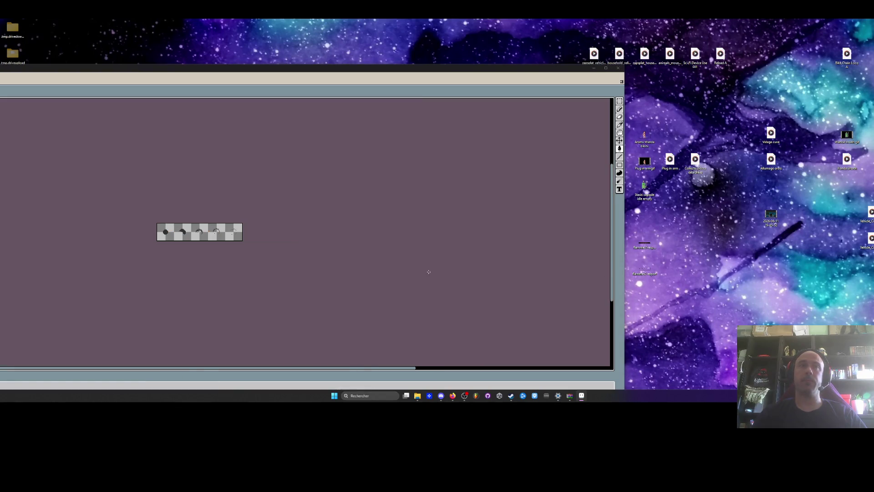
click(606, 68)
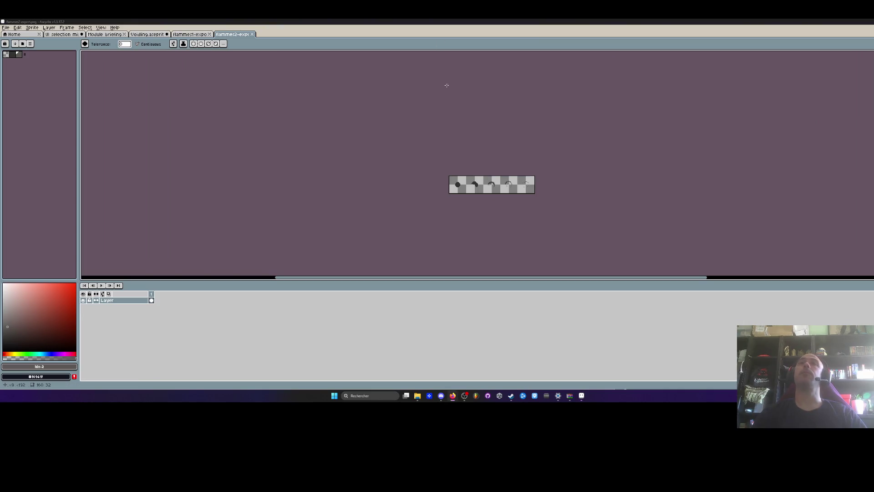
Copy the fifth fireball frame from the flammes1-export strip and return to the Voidling sprite
click(190, 34)
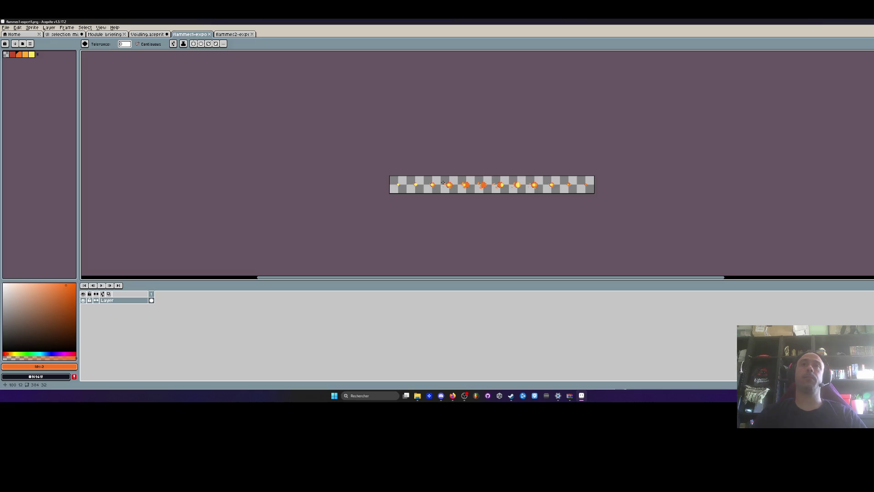
scroll(442, 183, up, 3)
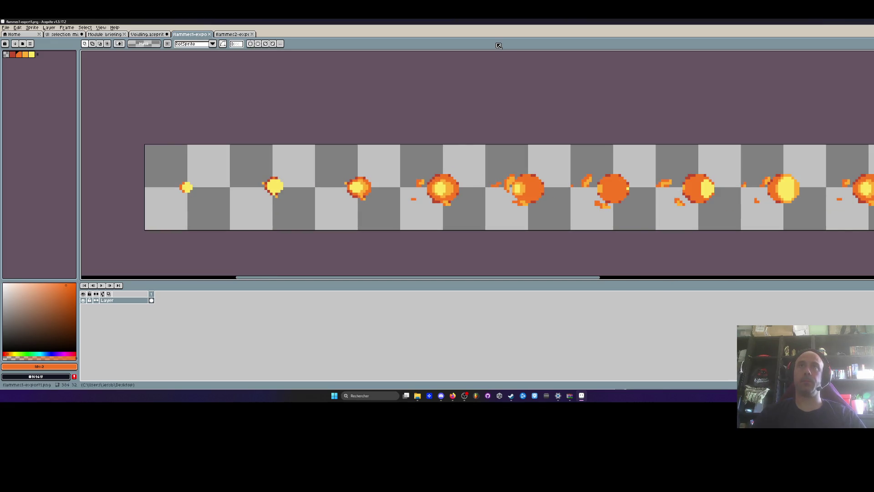
scroll(550, 115, down, 1)
scroll(542, 166, right, 3)
scroll(557, 170, up, 2)
scroll(557, 170, down, 1)
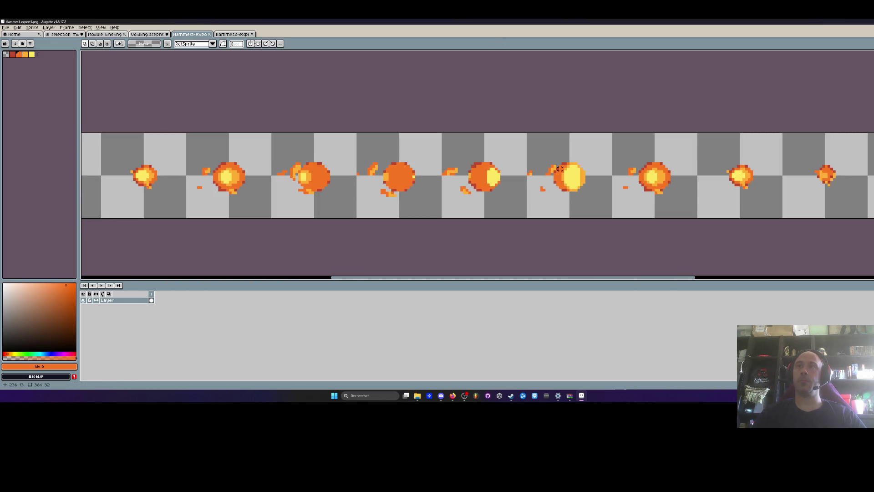
scroll(555, 169, up, 1)
drag(511, 150, 624, 232)
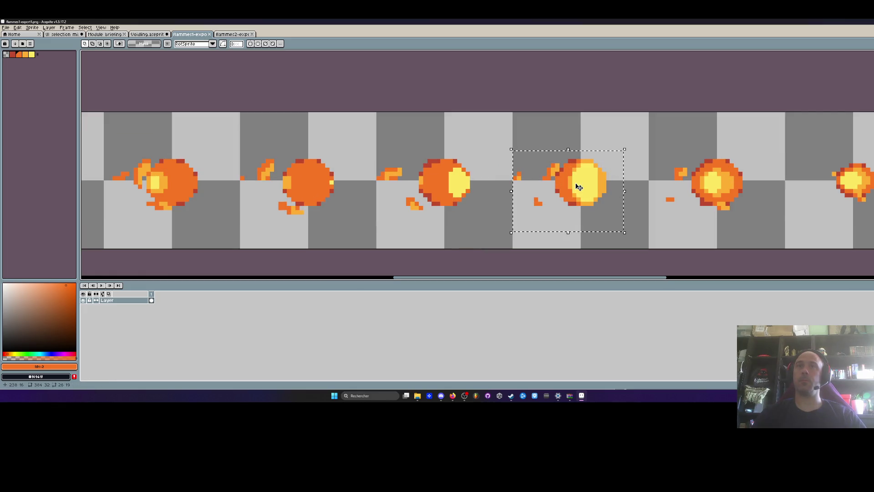
key(ctrl+d)
click(147, 34)
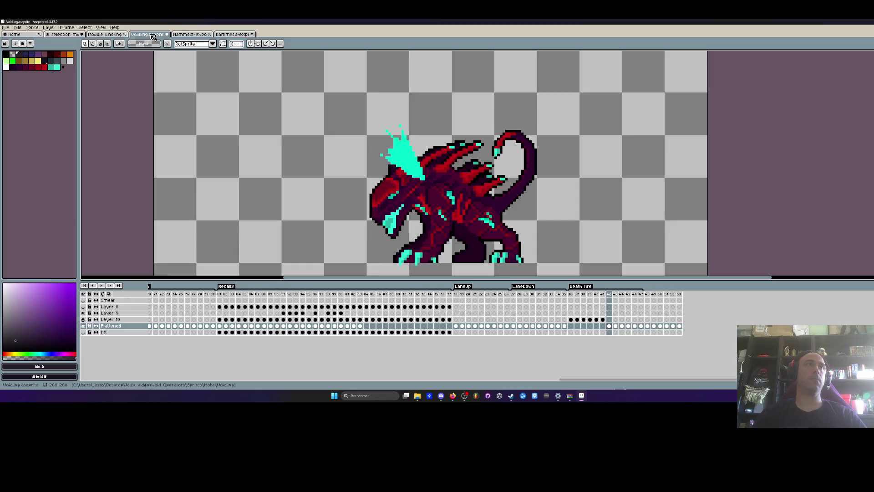
Make Layer 8 visible and active, then play and stop at the start of Death fire
scroll(295, 169, down, 1)
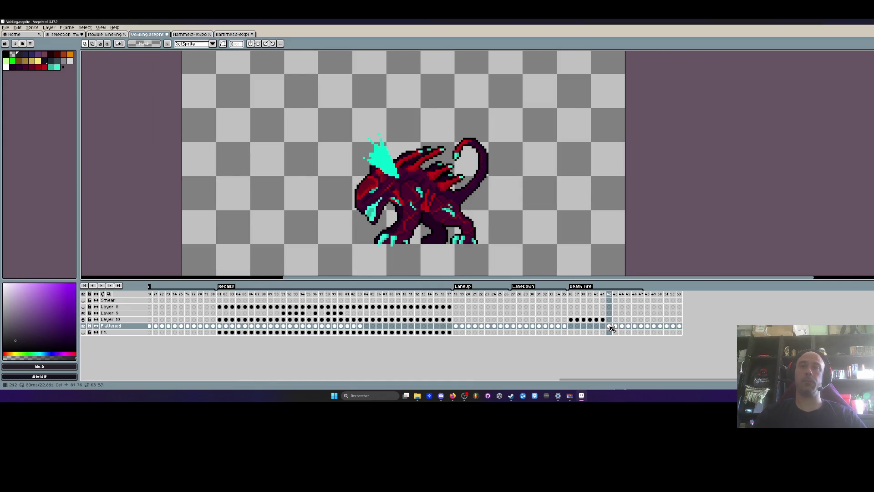
scroll(346, 172, down, 1)
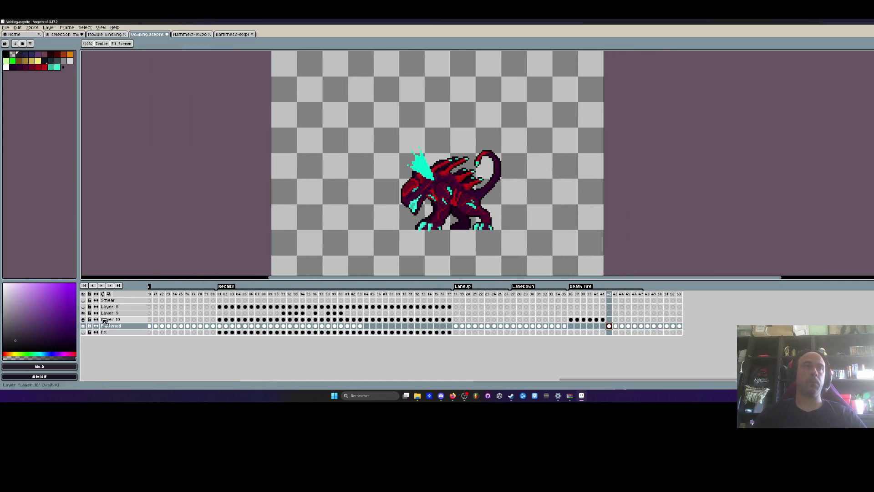
click(449, 306)
click(341, 313)
click(83, 319)
click(83, 320)
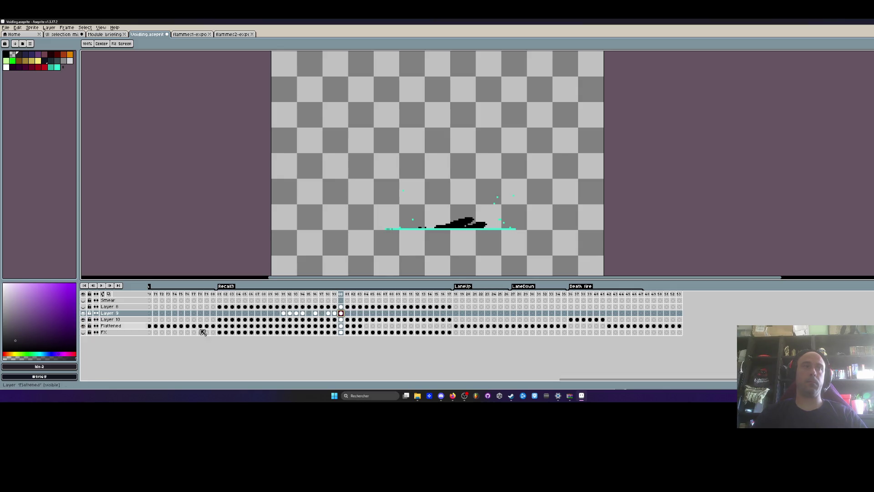
click(113, 306)
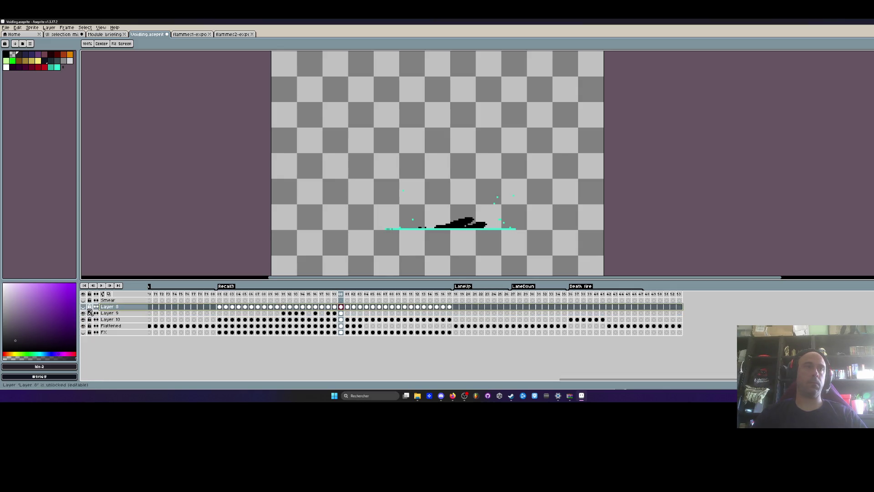
click(83, 307)
click(449, 307)
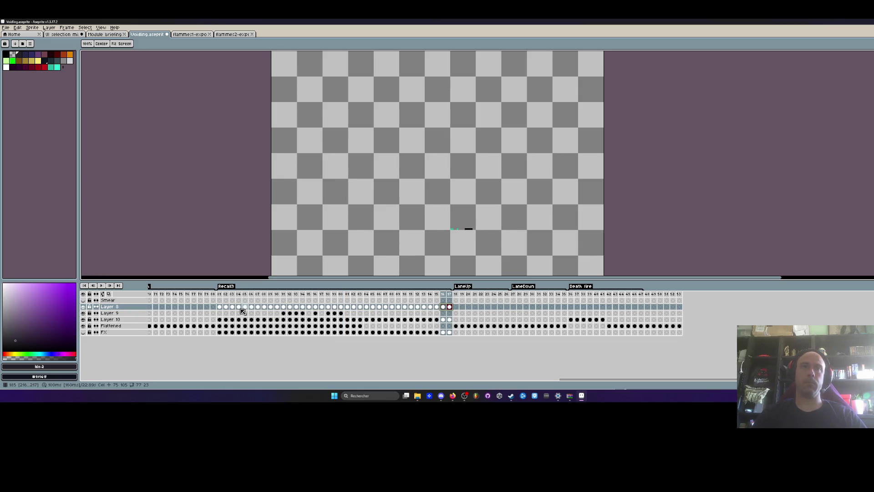
key(Return)
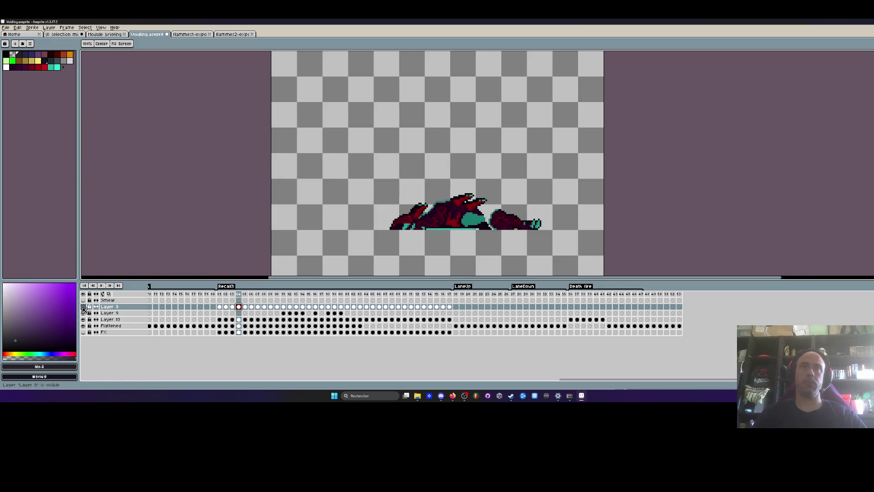
click(570, 306)
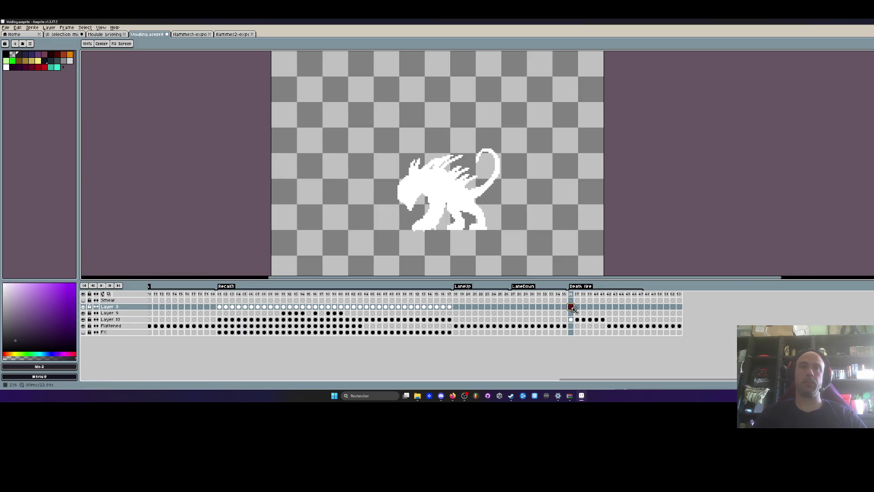
Paste the fireball and compare the flammes1 and flammes2 strips before returning to Voidling
key(ctrl+v)
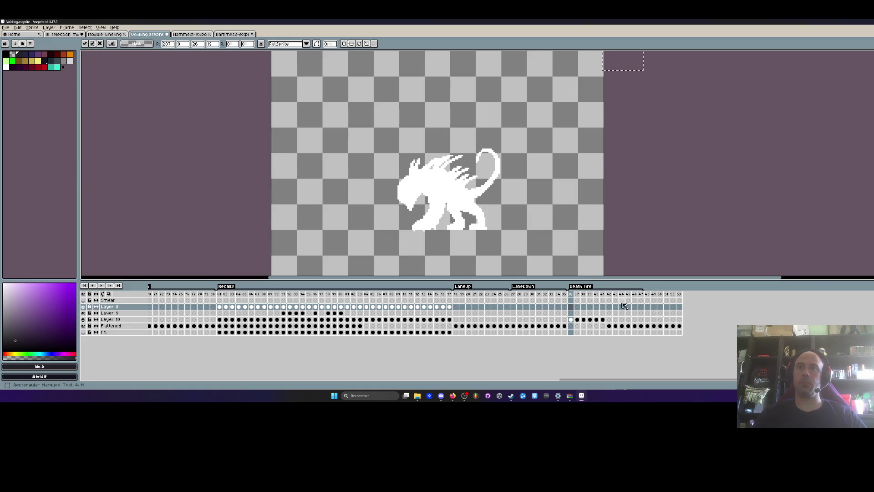
scroll(518, 172, down, 3)
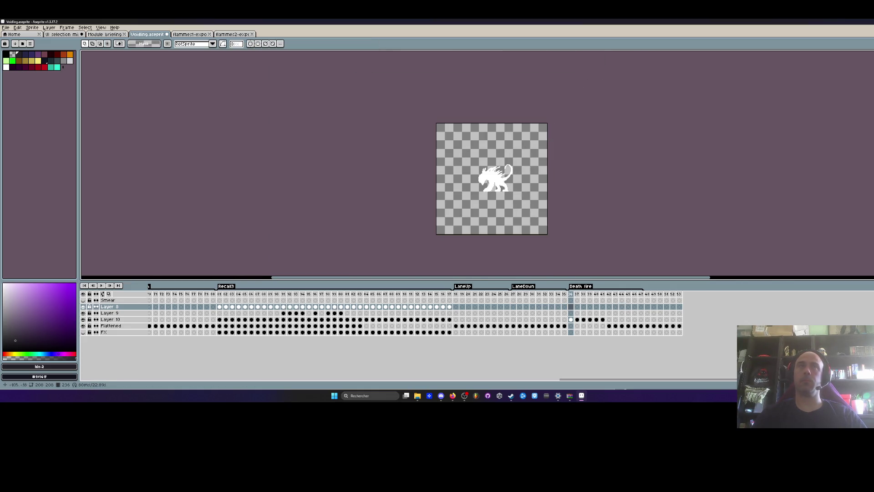
click(232, 34)
click(201, 37)
click(238, 36)
click(146, 35)
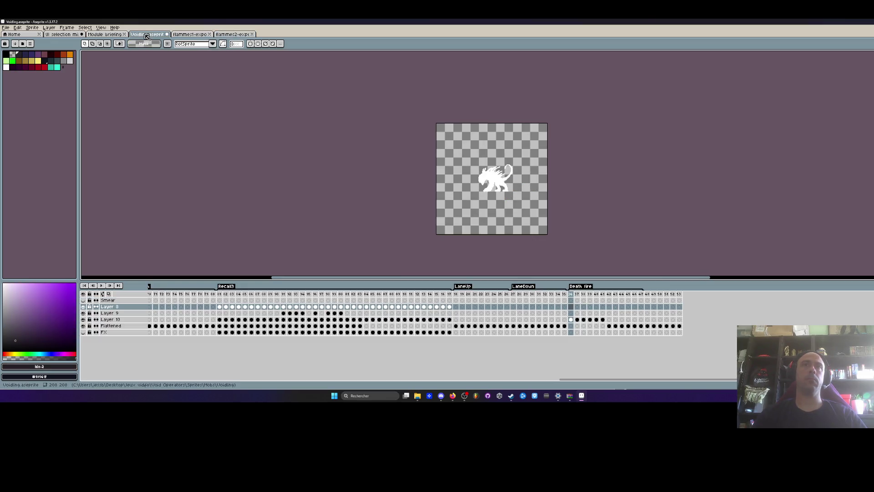
click(223, 34)
click(207, 35)
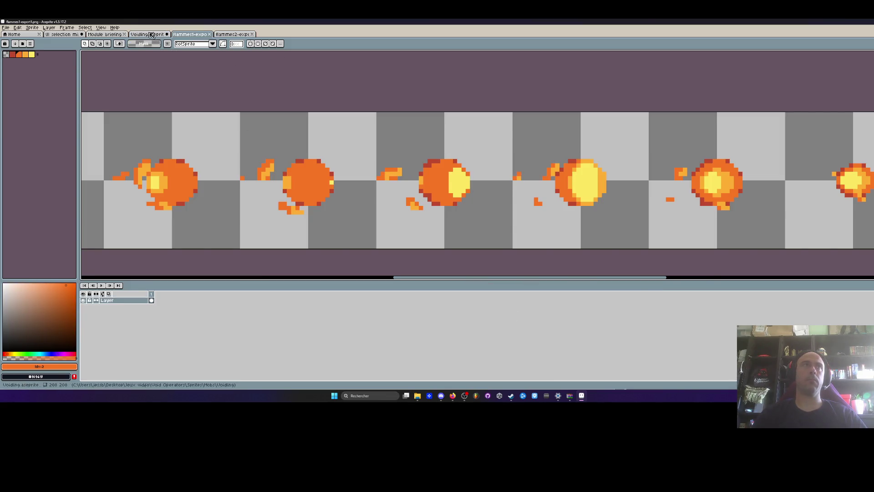
click(146, 35)
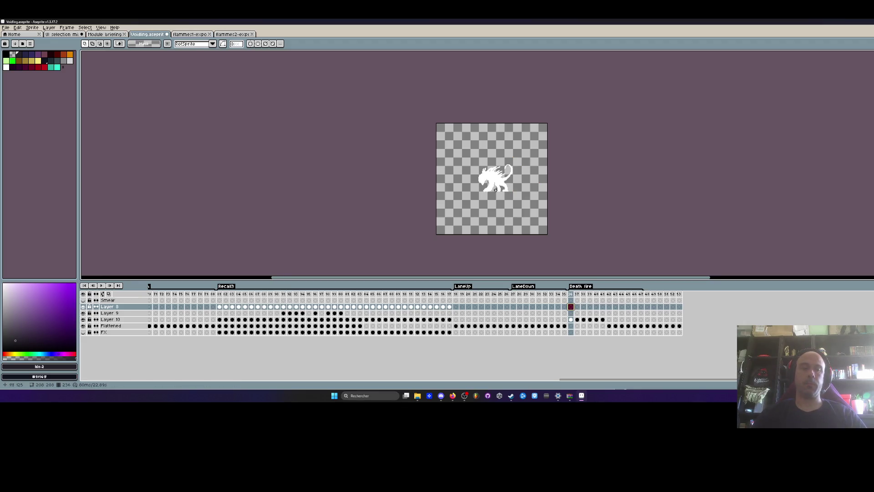
Paste the fireball into the Voidling frame and place it above and right of the creature
key(ctrl+v)
mouse_move(554, 133)
mouse_down()
mouse_move(487, 146)
mouse_move(502, 171)
mouse_move(626, 137)
mouse_move(540, 151)
mouse_up()
scroll(488, 146, up, 3)
scroll(540, 151, down, 1)
drag(521, 123, 567, 147)
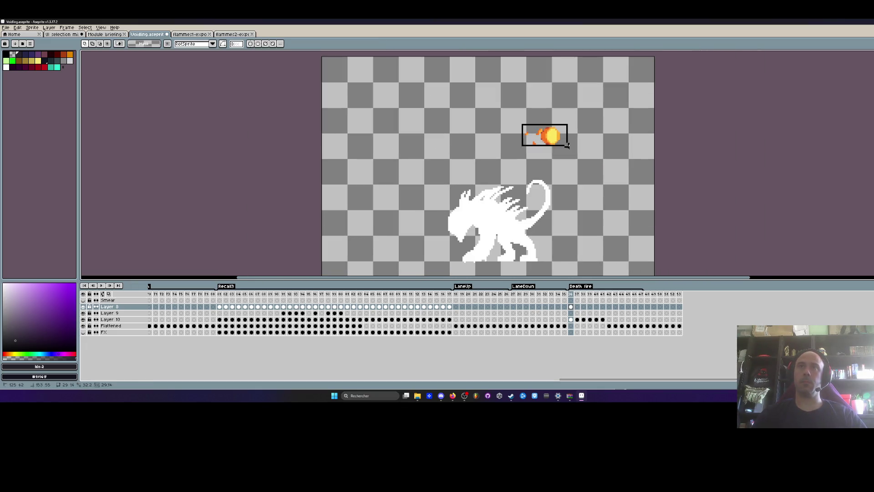
Go to Layer 8 at frame 42 and pan the view onto the creature
click(609, 306)
key(space)
mouse_move(519, 177)
mouse_down()
mouse_move(496, 159)
mouse_move(507, 115)
mouse_up()
scroll(518, 117, up, 1)
key(i)
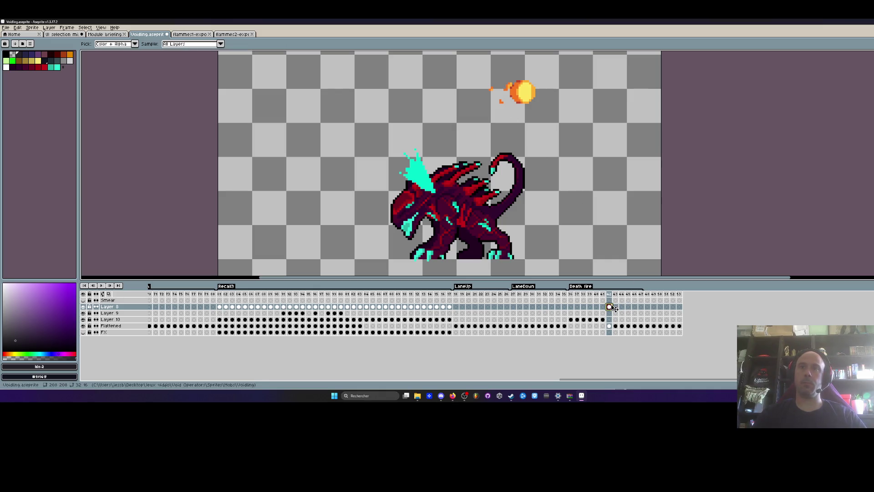
scroll(441, 209, up, 1)
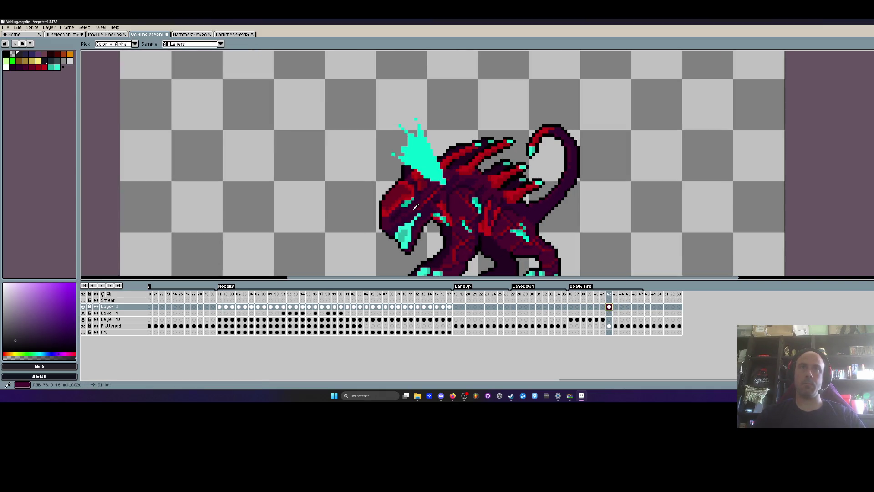
scroll(452, 169, down, 1)
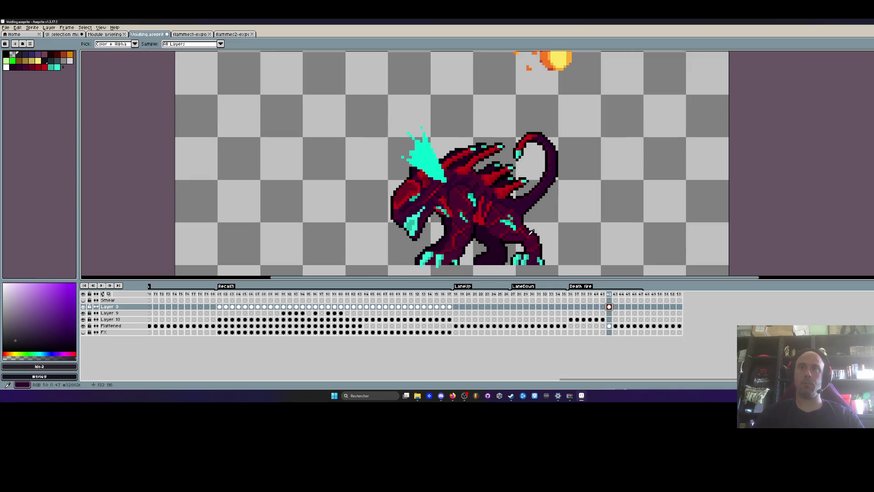
Step through the frames around frame 42, then select frames 32–36 across all layers
key(Right)
key(Right)
key(Left)
key(Left)
key(Right)
key(Left)
drag(573, 381, 162, 390)
drag(349, 294, 378, 303)
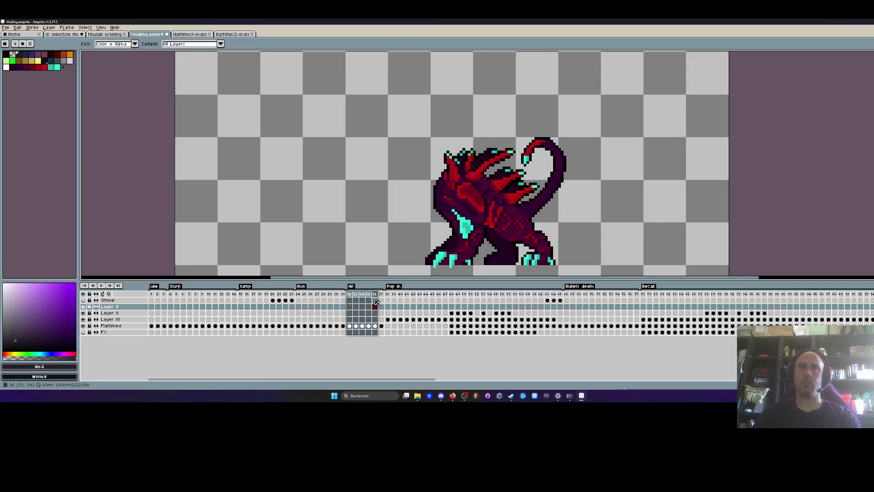
Scroll the timeline past LaneUp and LaneDown to the Death fire tag and show frame 237
drag(179, 300, 630, 306)
drag(392, 380, 526, 380)
drag(530, 296, 587, 299)
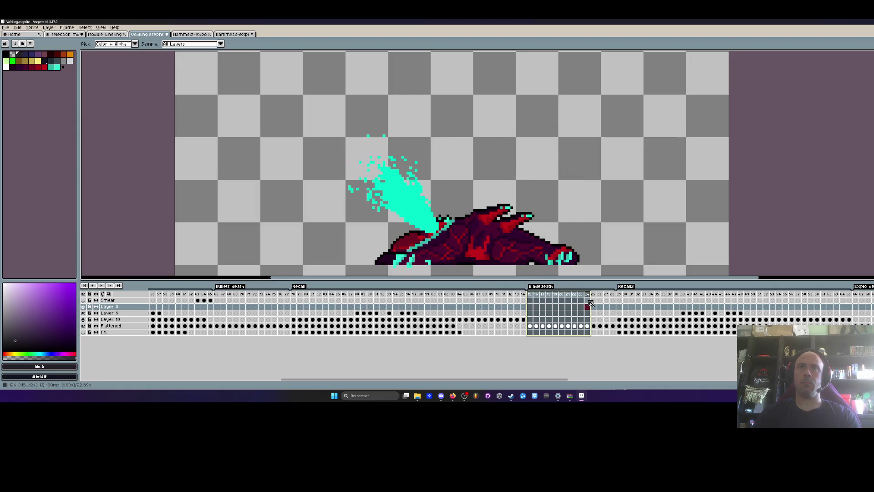
drag(463, 382, 797, 382)
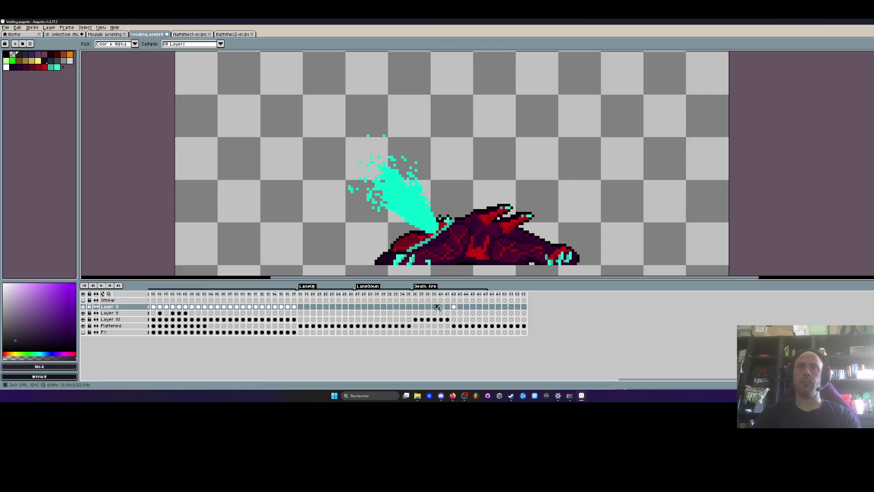
click(422, 296)
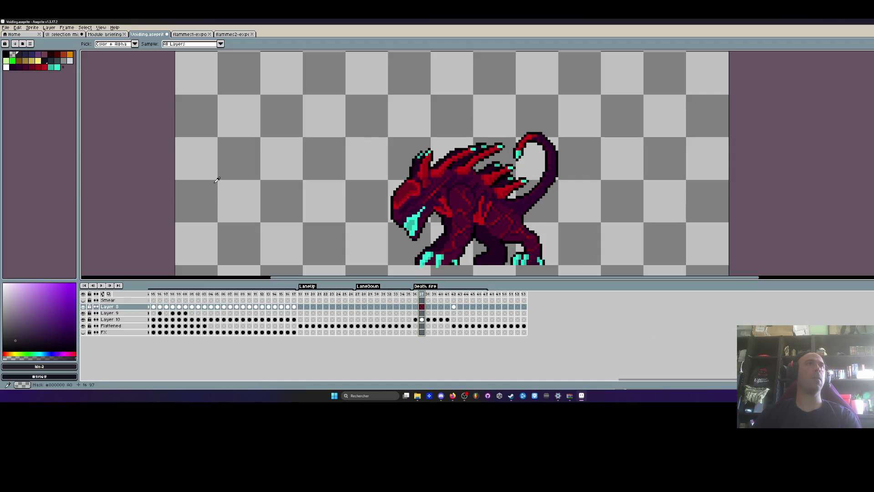
From the Void Operators Exports folder, open the Voidlings export file in Aseprite
key(super+Down)
key(super+Down)
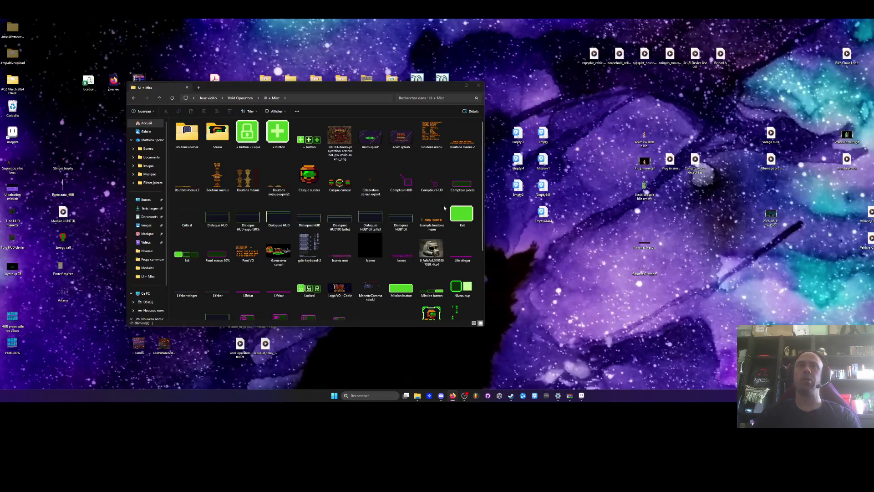
click(133, 99)
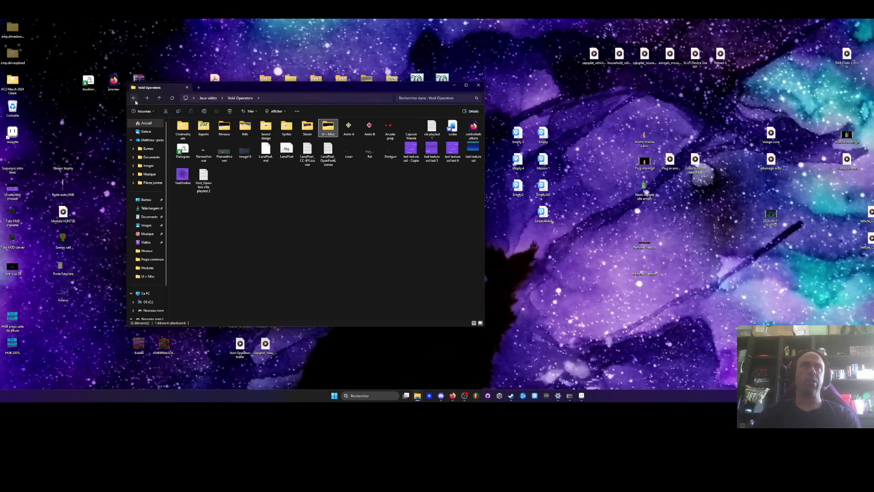
double_click(204, 128)
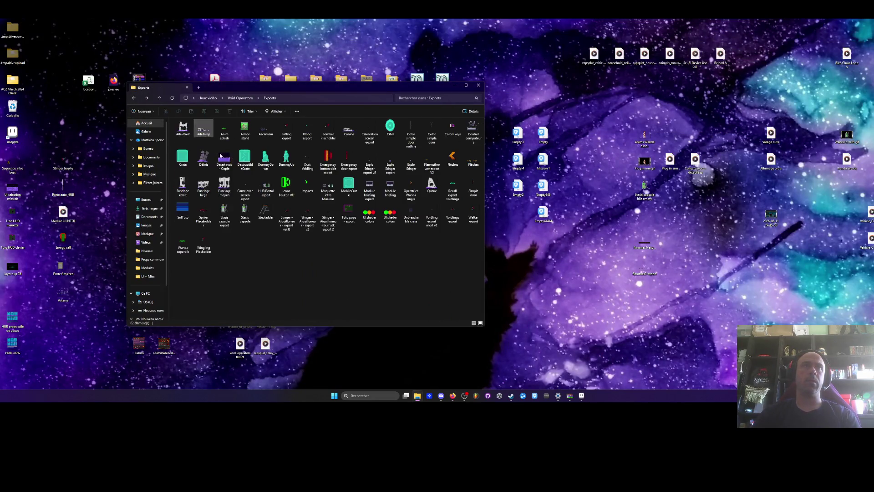
click(203, 214)
click(203, 243)
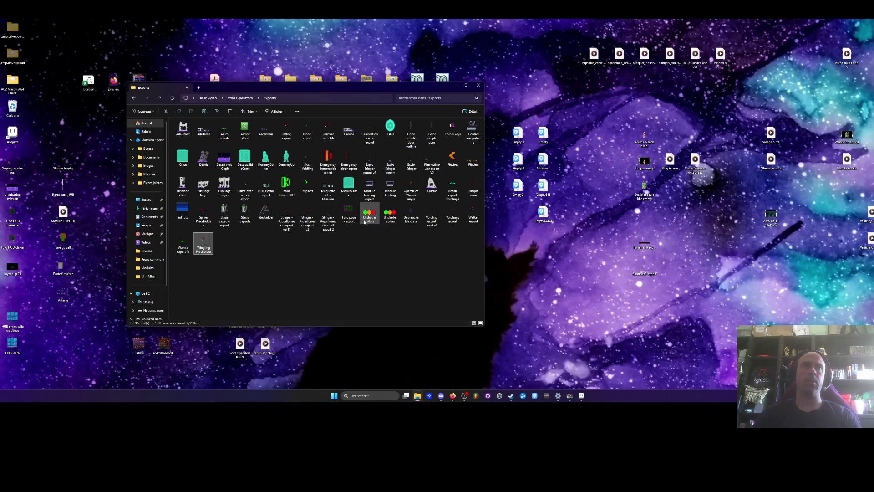
click(453, 213)
click(568, 354)
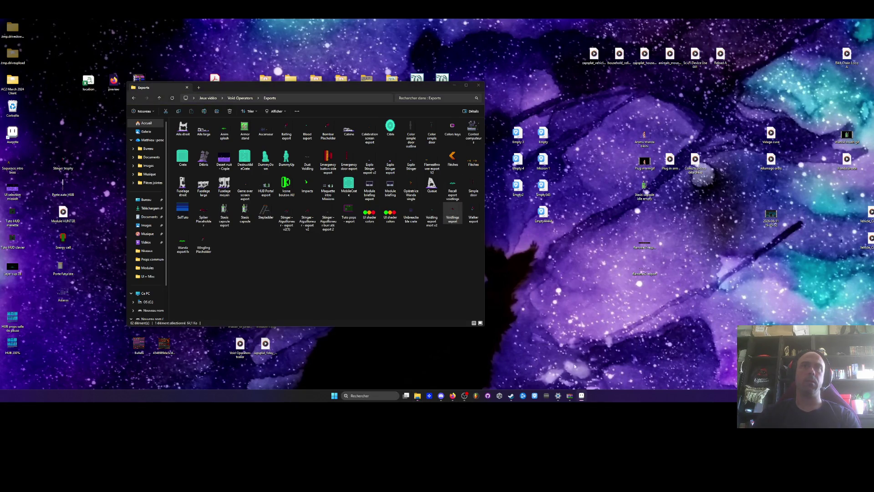
click(583, 396)
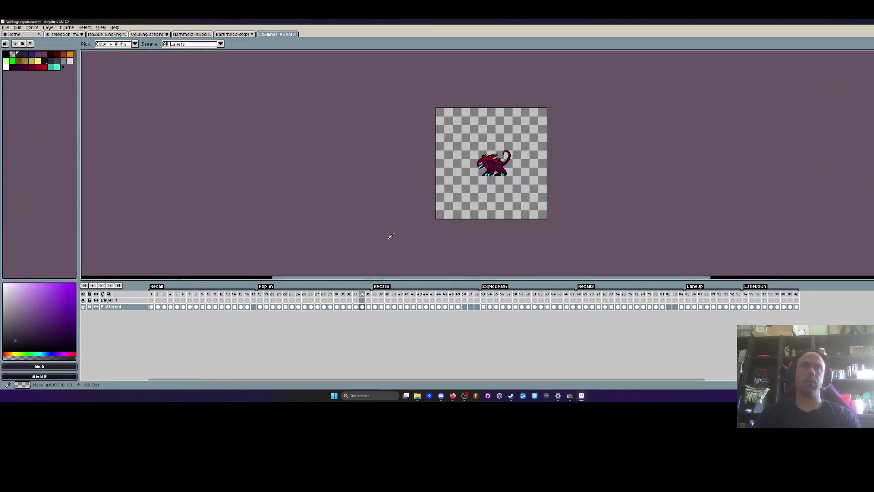
Select frames 1–51 of the export, then switch back to the Voidling sprite
drag(155, 300, 765, 300)
click(233, 34)
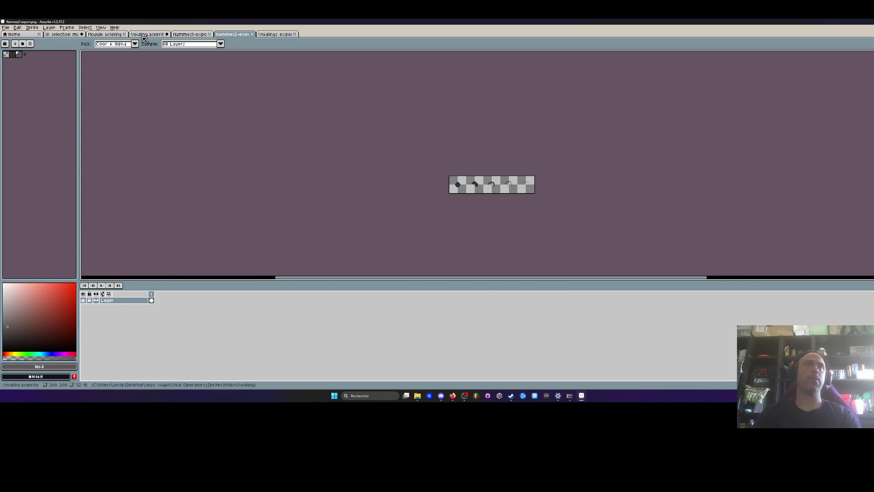
key(ctrl+shift+Tab)
key(ctrl+shift+Tab)
key(Right)
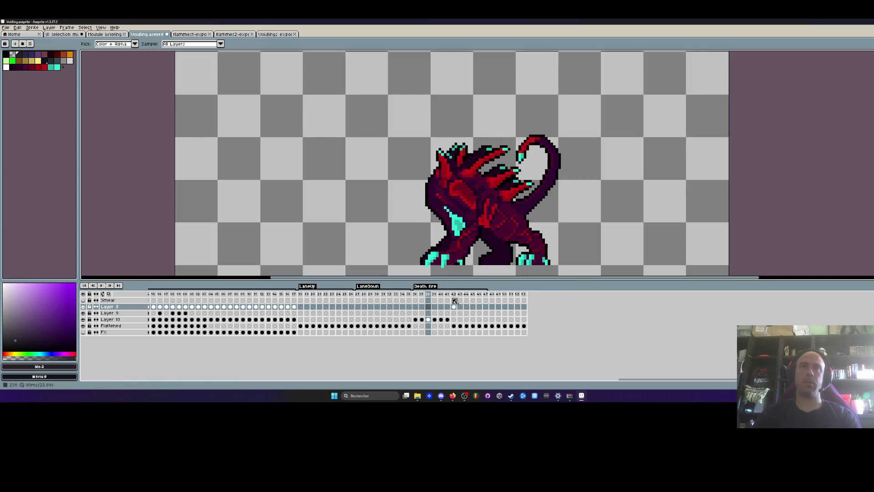
Scrub the Death fire frames around frame 42 until the fireball pose shows
mouse_move(493, 296)
mouse_down()
mouse_move(521, 296)
mouse_move(460, 299)
mouse_up()
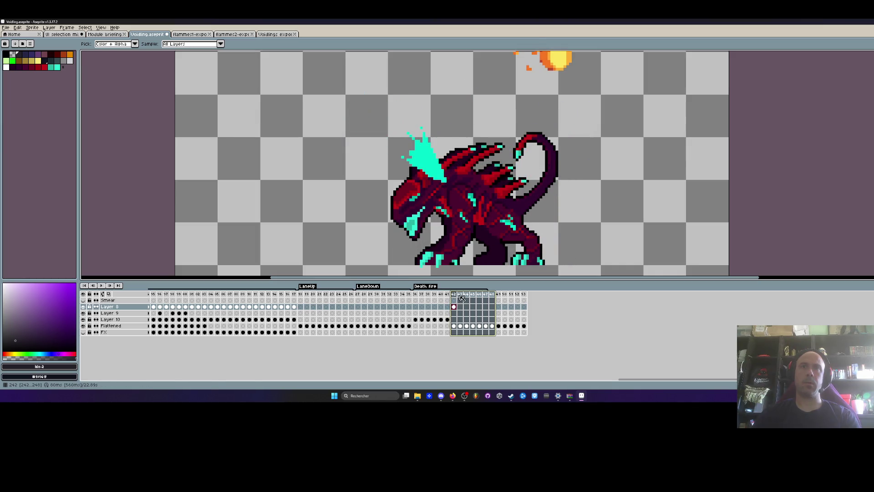
click(455, 295)
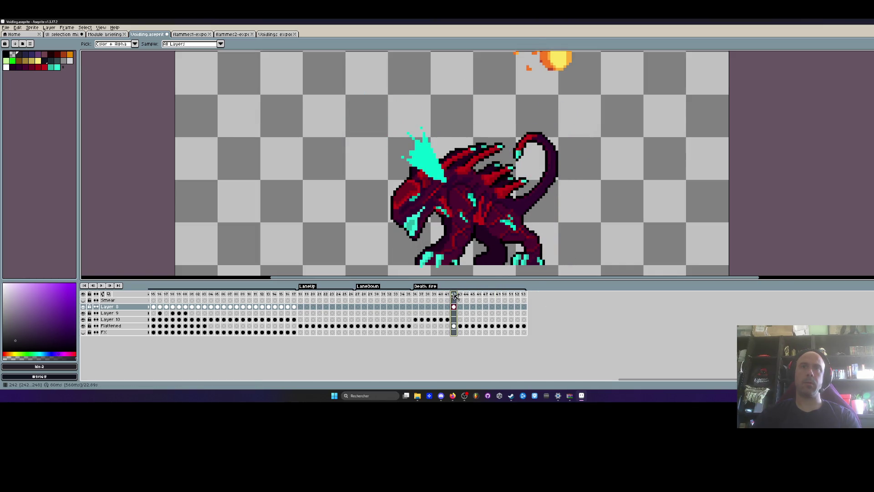
scroll(455, 204, down, 2)
key(Left)
key(Right)
key(Right)
key(Right)
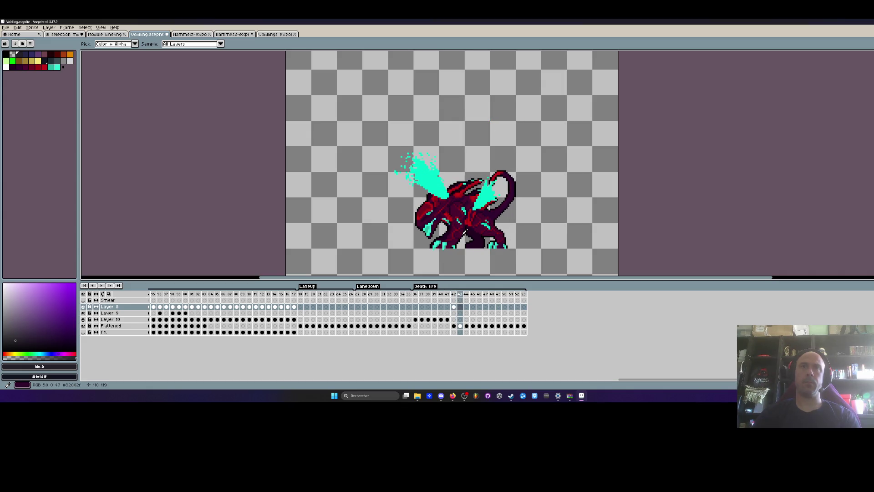
key(Left)
key(Left)
key(Left)
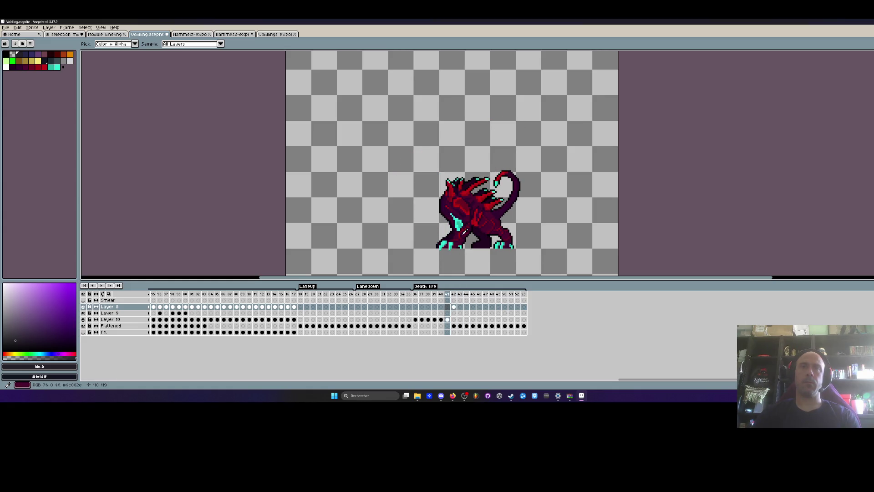
key(Right)
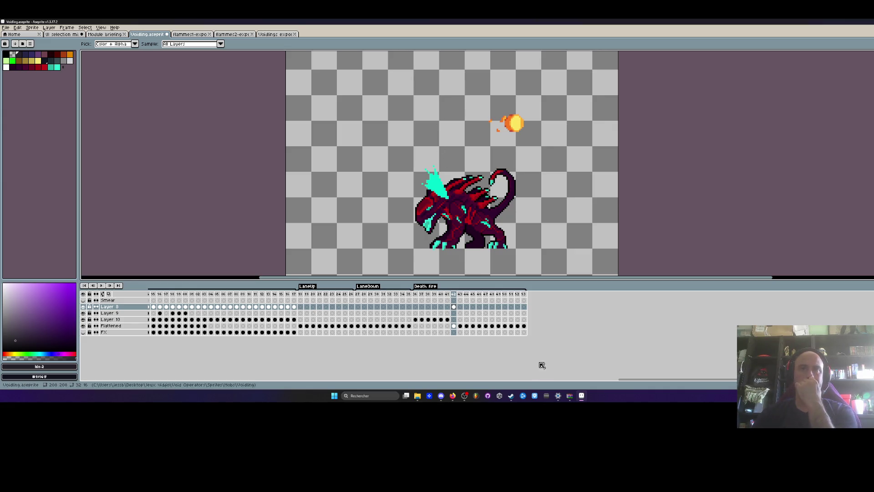
drag(622, 381, 332, 374)
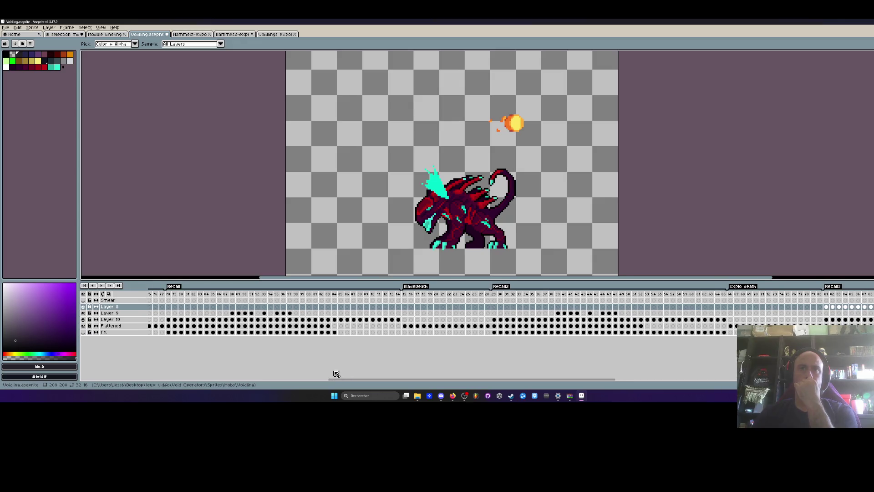
mouse_move(409, 299)
mouse_down()
mouse_move(472, 298)
mouse_move(405, 299)
mouse_move(419, 298)
mouse_up()
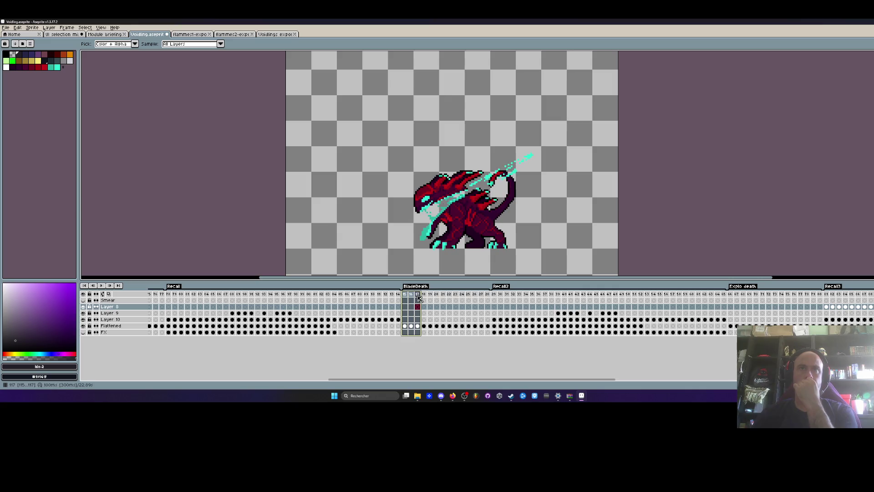
drag(427, 380, 666, 379)
drag(569, 295, 606, 298)
click(605, 295)
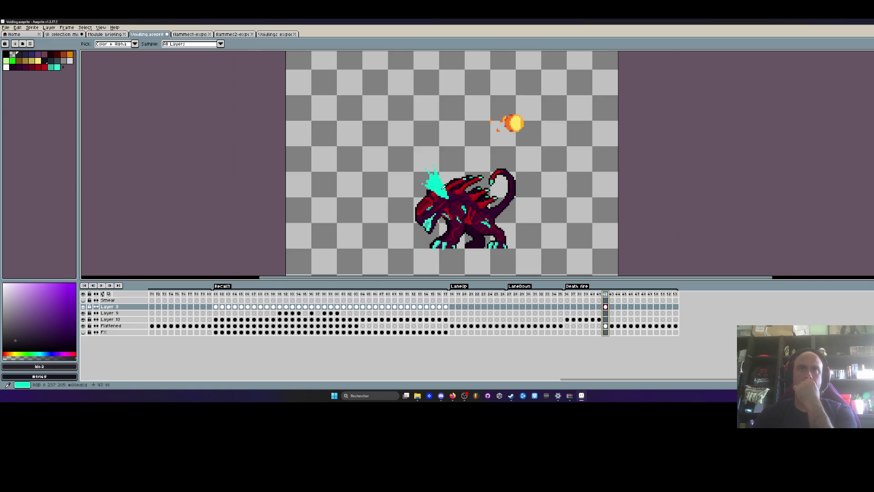
Set the paint colour to transparent and delete the cyan flame above the head on the Flattened layer
scroll(443, 187, up, 1)
click(119, 144)
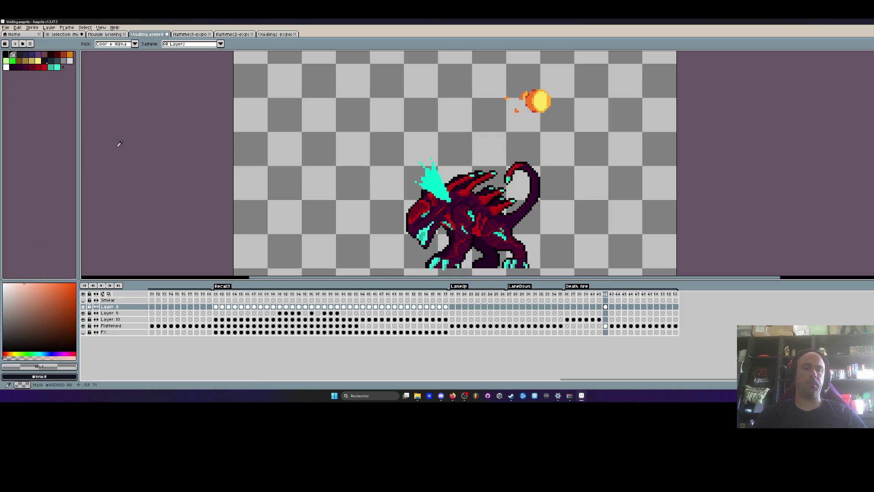
key(w)
key(Down)
key(Down)
key(Down)
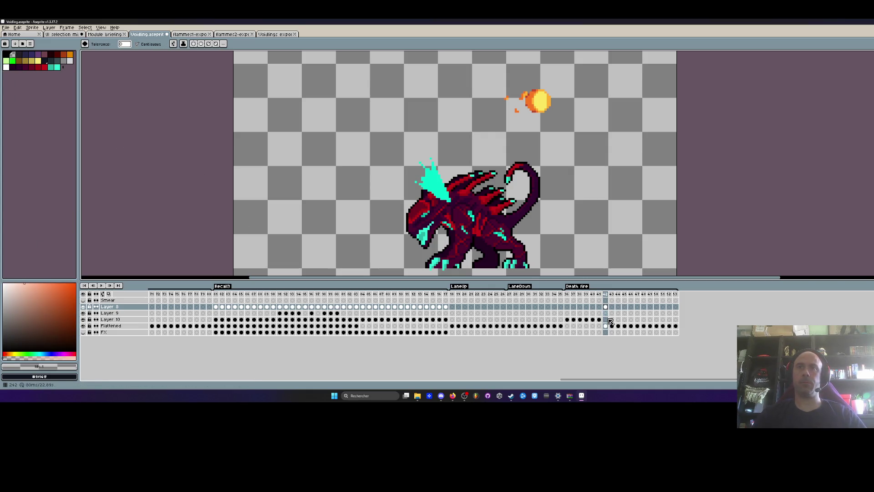
click(424, 169)
key(Delete)
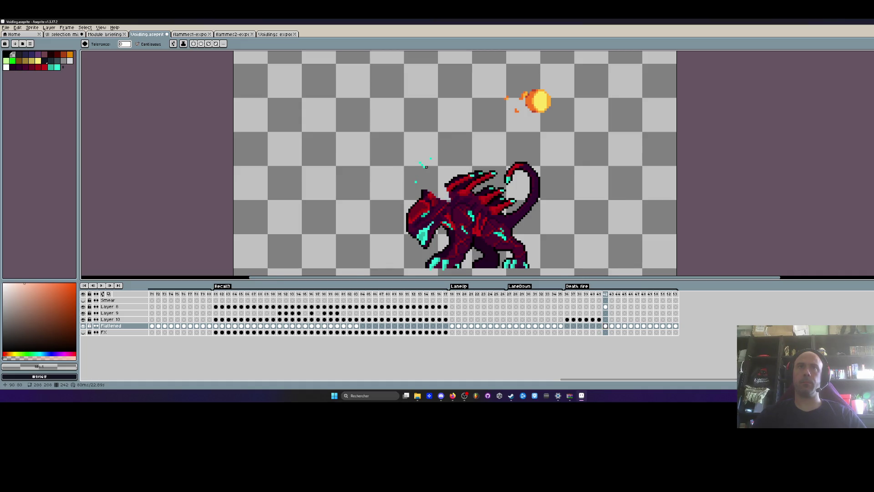
scroll(427, 166, up, 1)
key(b)
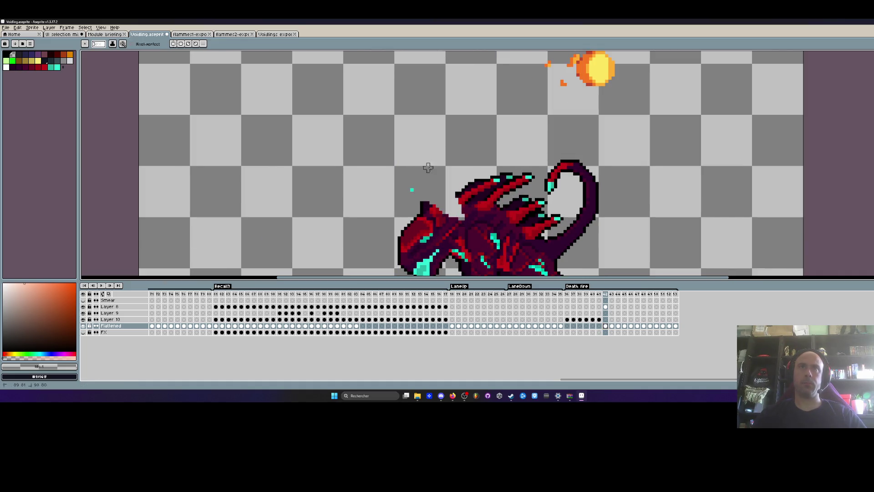
scroll(408, 187, down, 3)
On the next frame, flood-fill the cyan flame areas with transparency
key(Right)
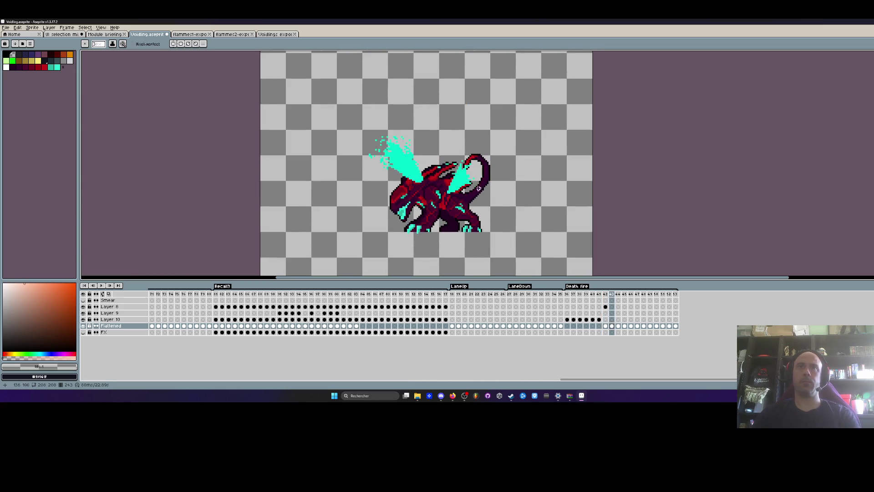
key(g)
click(459, 178)
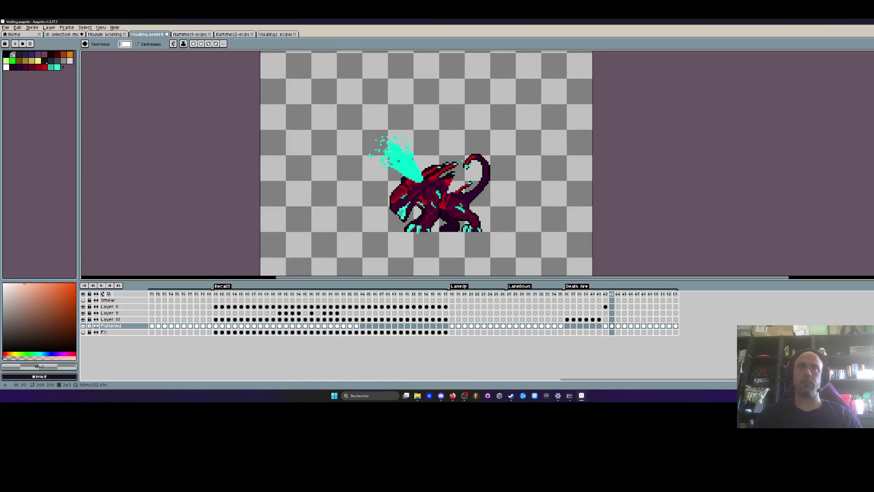
click(397, 156)
key(b)
scroll(409, 155, up, 2)
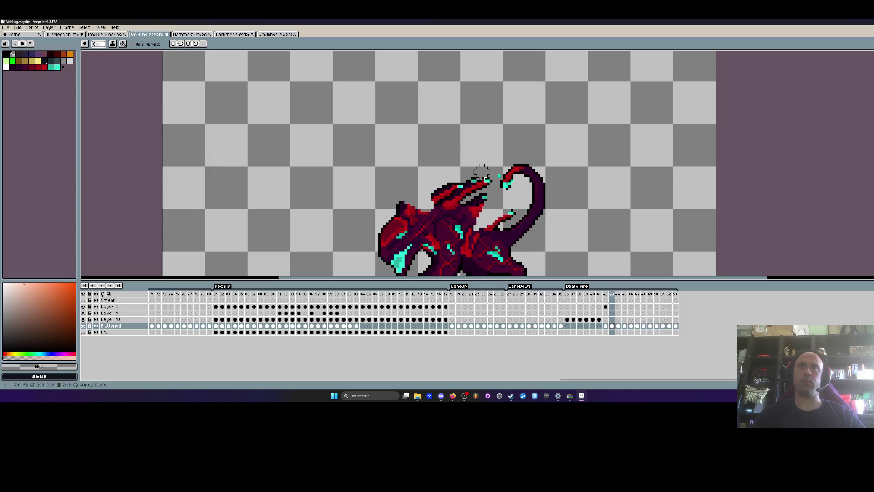
scroll(479, 148, down, 2)
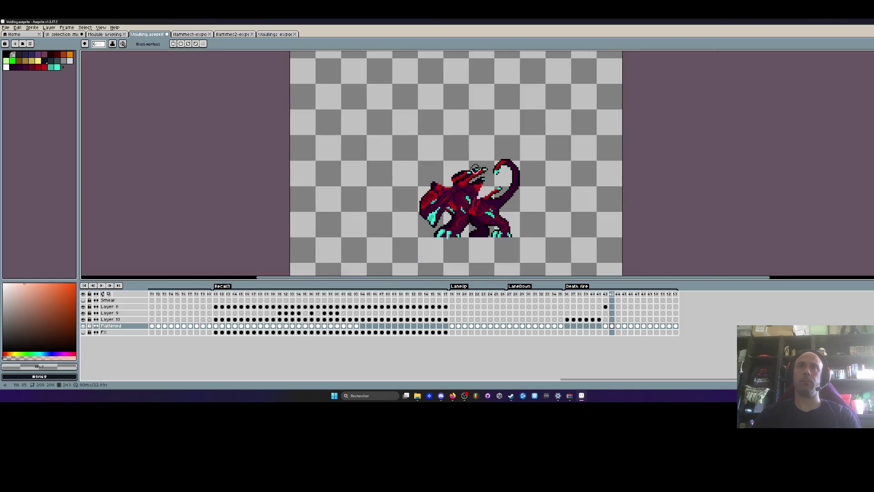
On the following frame, erase the left cyan flame splash with the pencil
key(Right)
scroll(469, 172, up, 1)
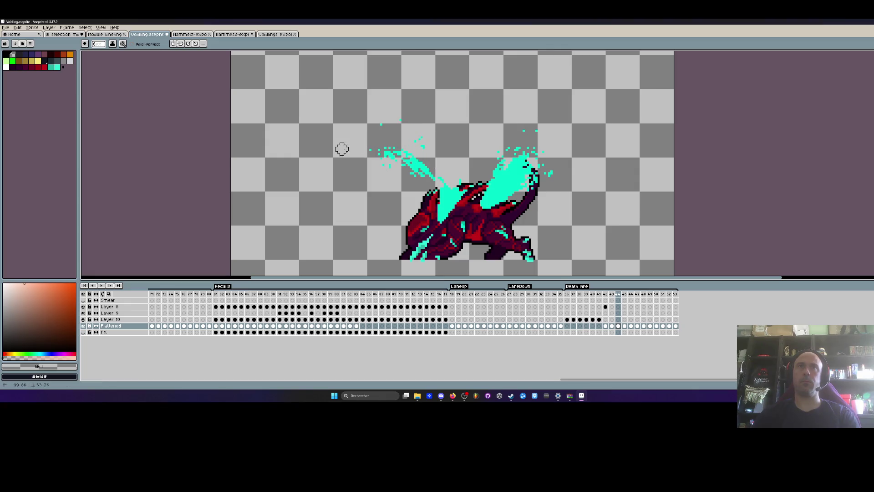
drag(418, 151, 419, 172)
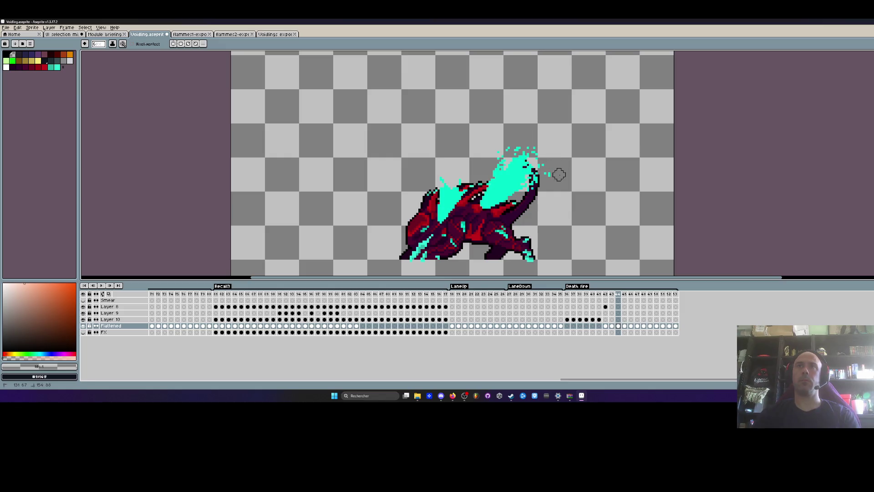
scroll(559, 174, down, 2)
scroll(296, 336, left, 10)
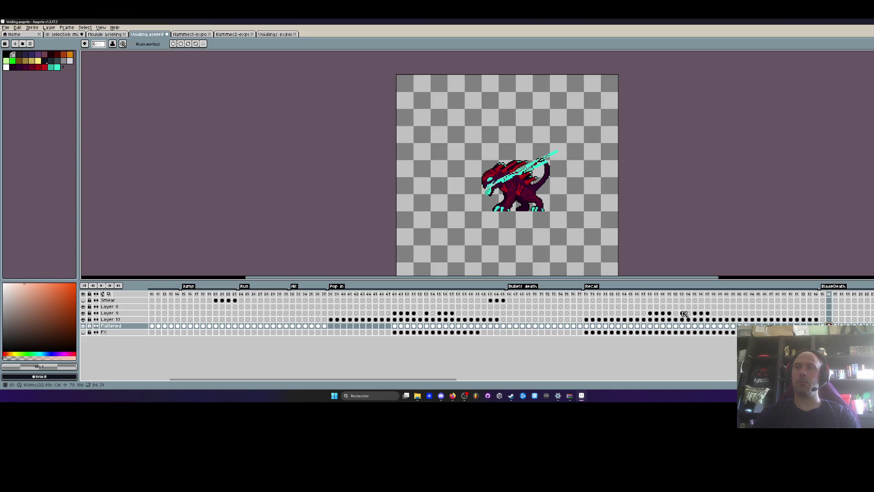
At the BladeDeath frame, select the FX cel at frame 242 and add Layer 11 above it
drag(454, 379, 577, 372)
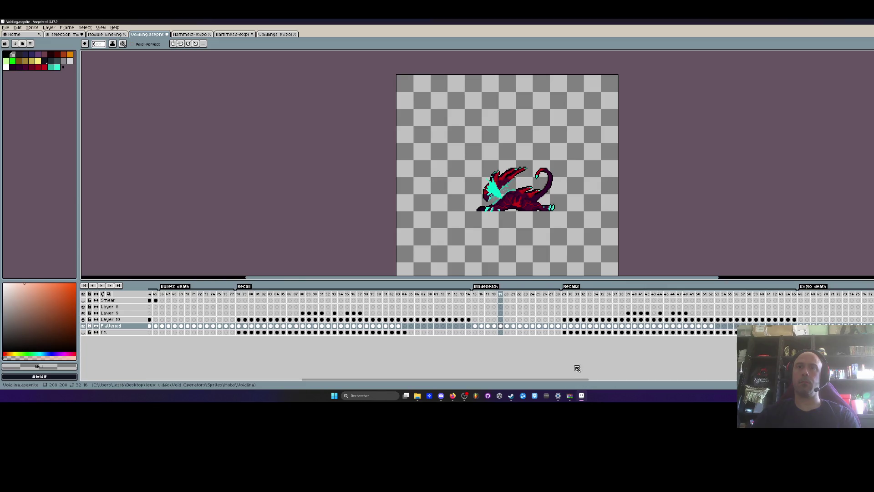
click(481, 327)
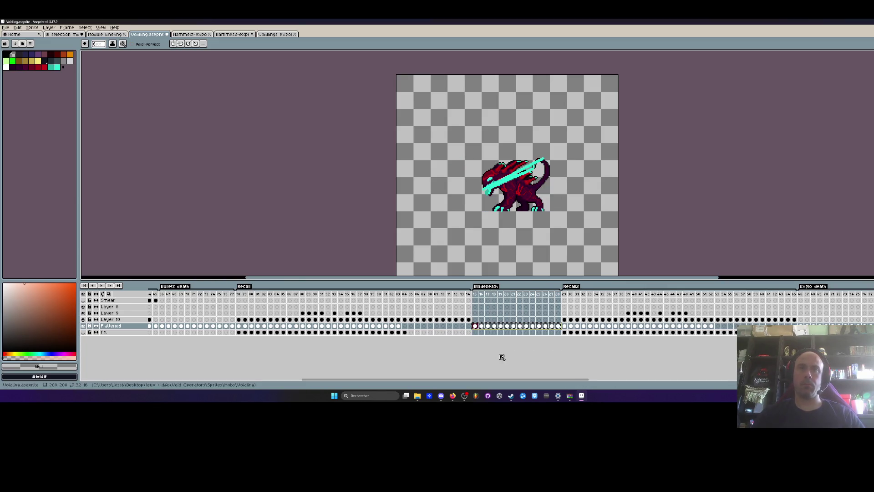
drag(503, 379, 610, 379)
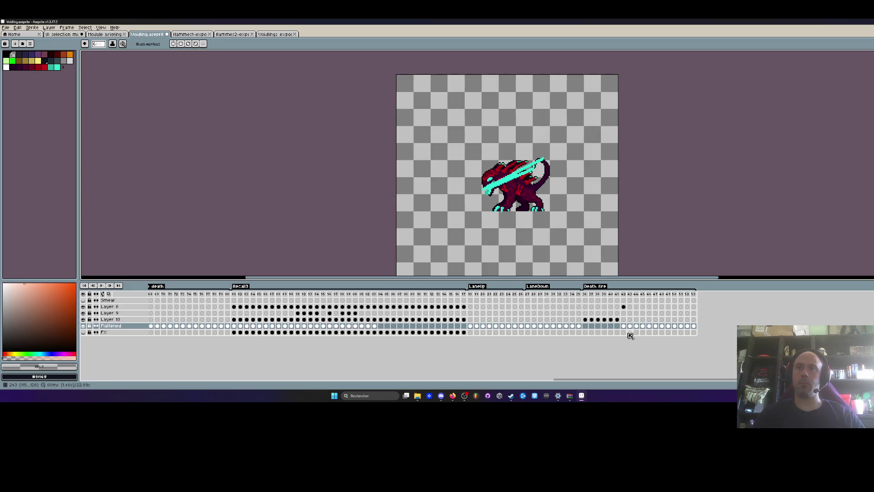
click(628, 333)
click(623, 332)
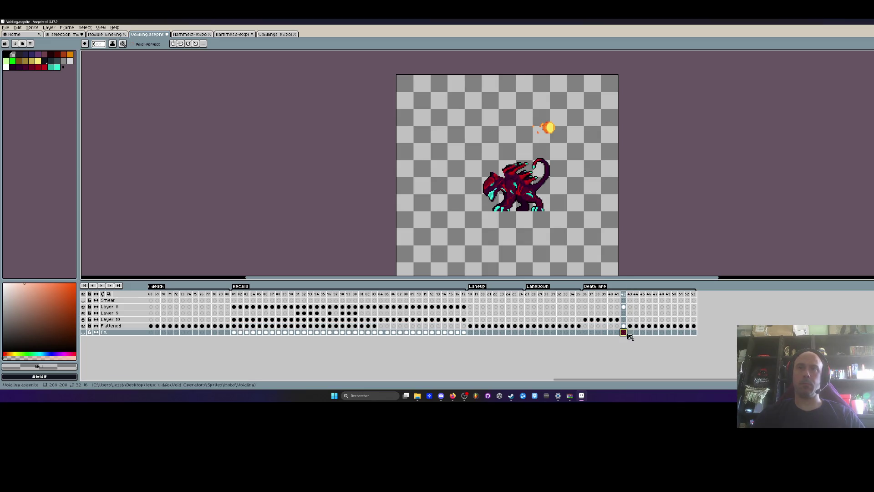
key(shift+n)
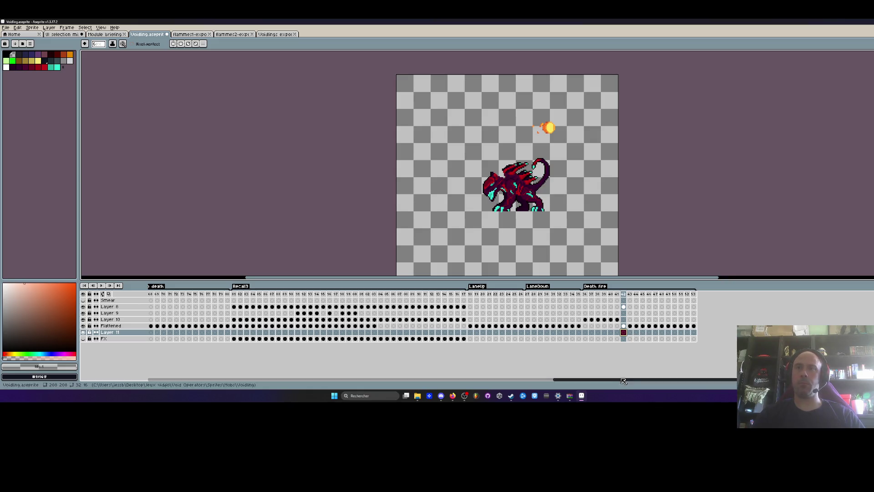
Extend the Flattened cel selection back to frame 115 across the timeline
drag(622, 379, 269, 351)
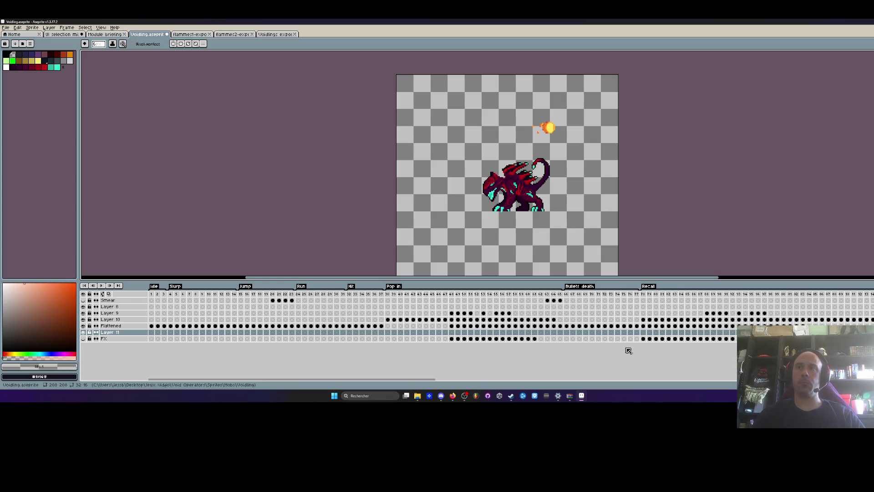
drag(421, 384, 541, 384)
drag(650, 326, 631, 326)
shift+click(567, 326)
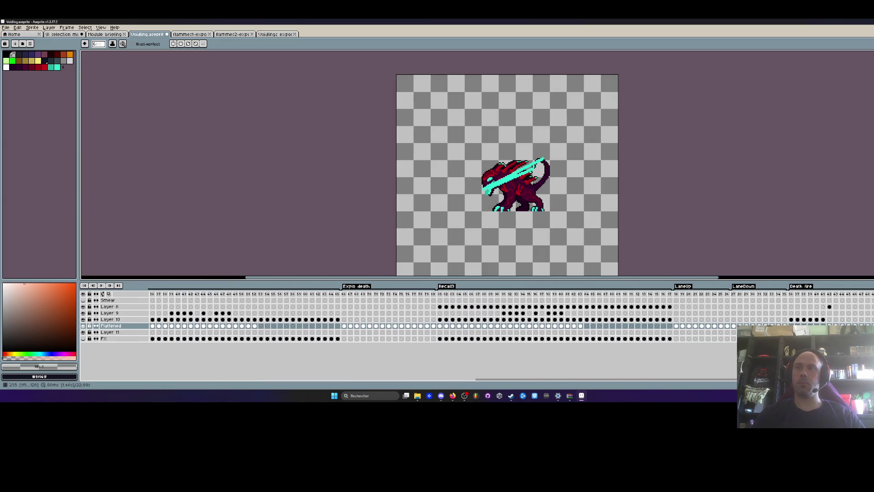
drag(681, 379, 792, 380)
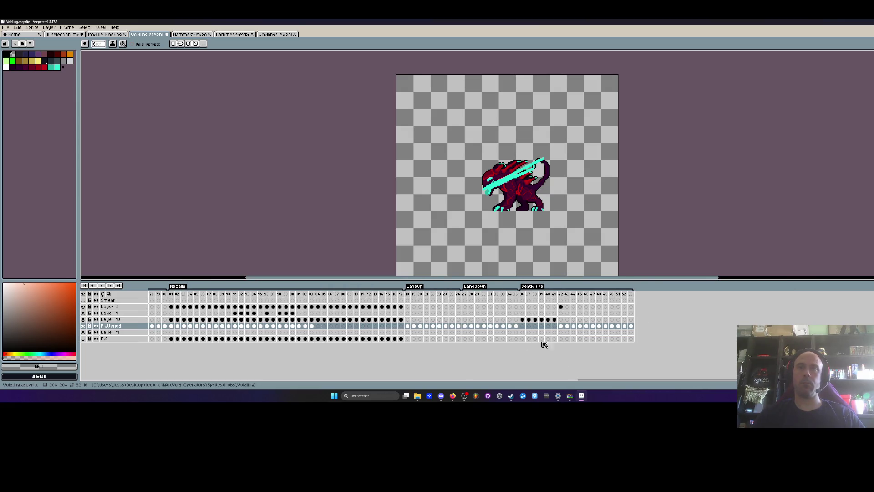
Move the Layer 11 slash cels to frames 55–68 and check the slash at frame 55
click(560, 331)
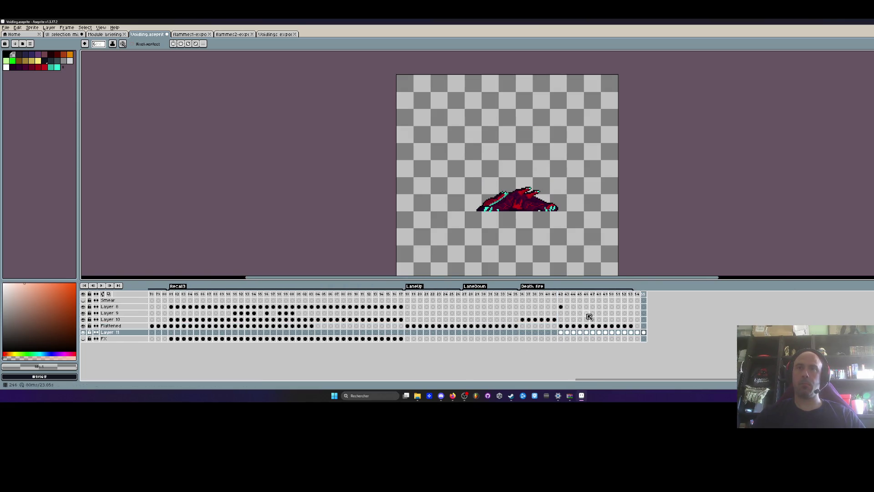
click(554, 294)
scroll(547, 226, up, 2)
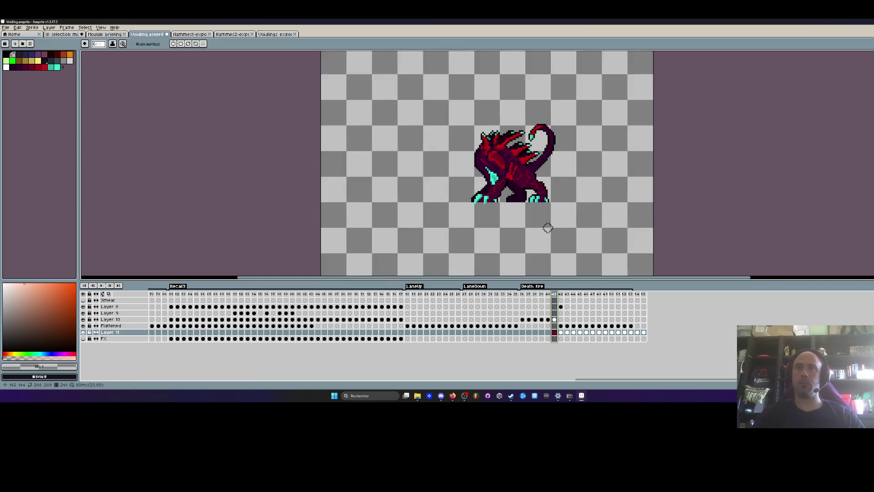
key(Right)
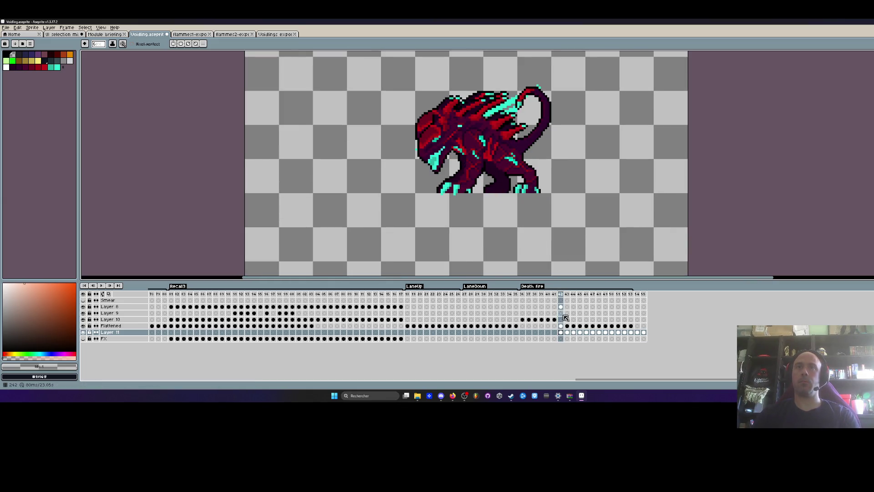
drag(561, 333, 726, 337)
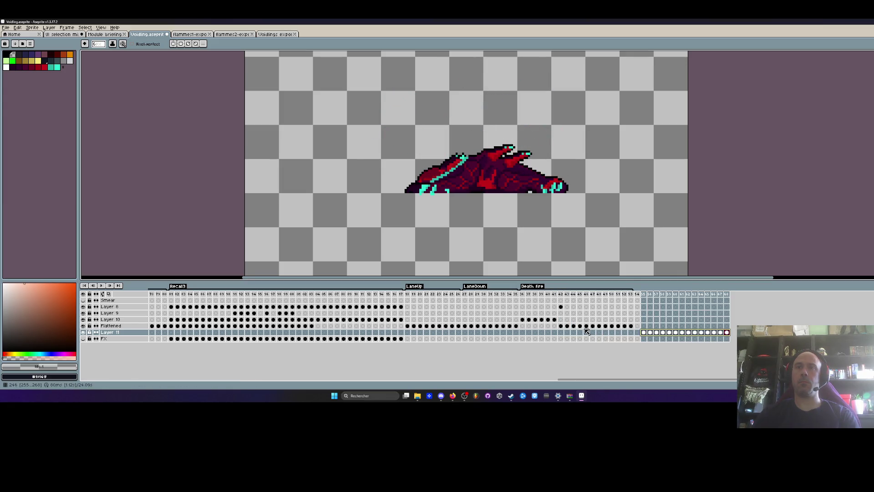
click(560, 326)
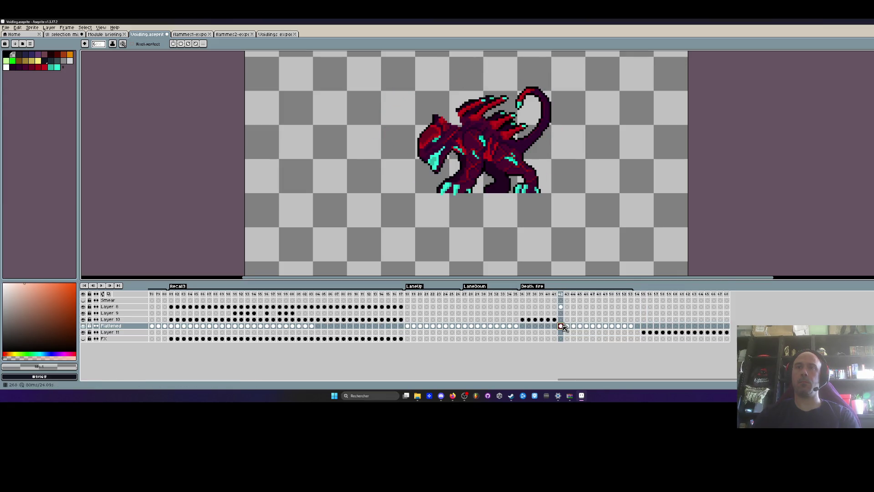
click(644, 333)
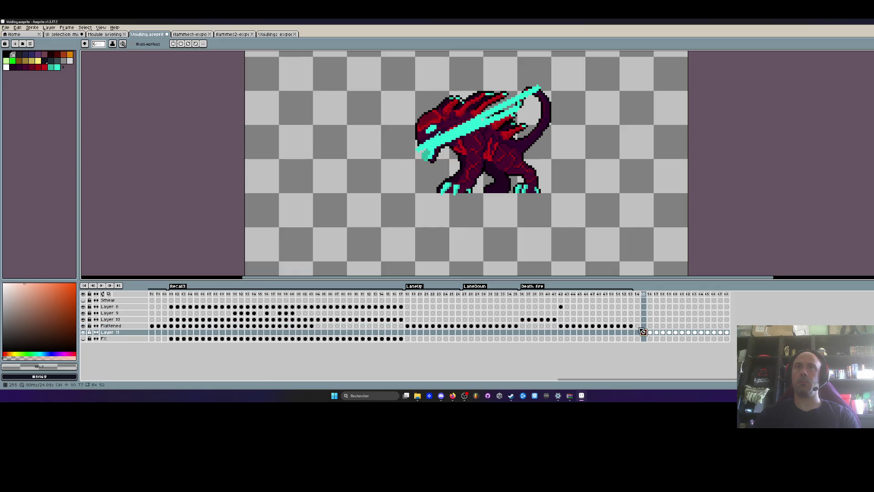
key(m)
scroll(513, 139, up, 2)
Lasso the slash, then compare Flattened frames 42/43 with Layer 11 slash frames 56/57
mouse_move(520, 93)
mouse_down()
mouse_move(412, 142)
mouse_move(346, 207)
mouse_move(600, 75)
mouse_up()
scroll(412, 142, down, 1)
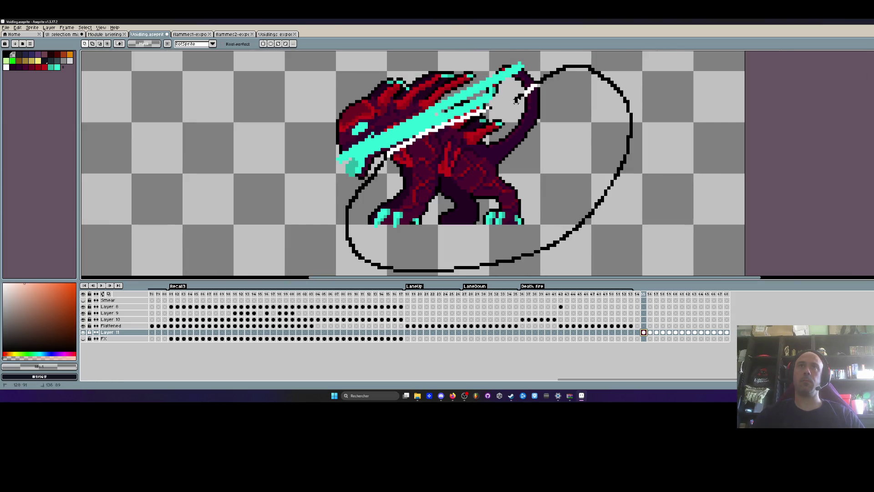
drag(486, 116, 485, 117)
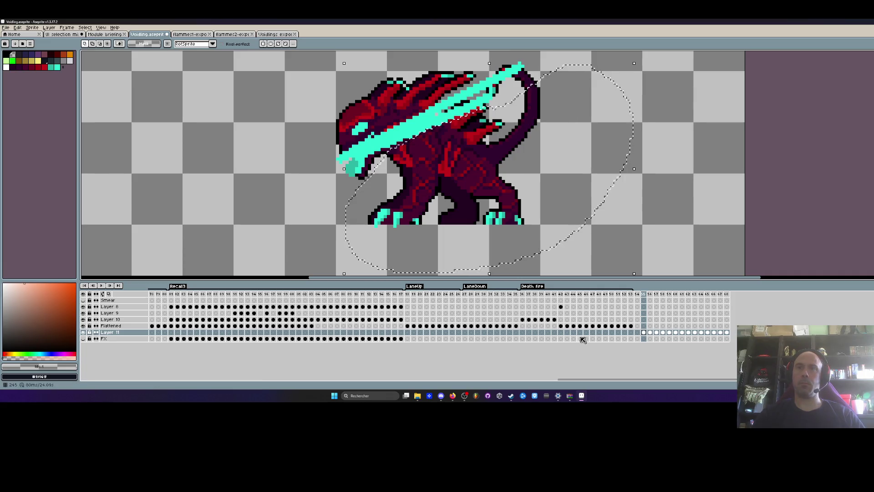
click(560, 326)
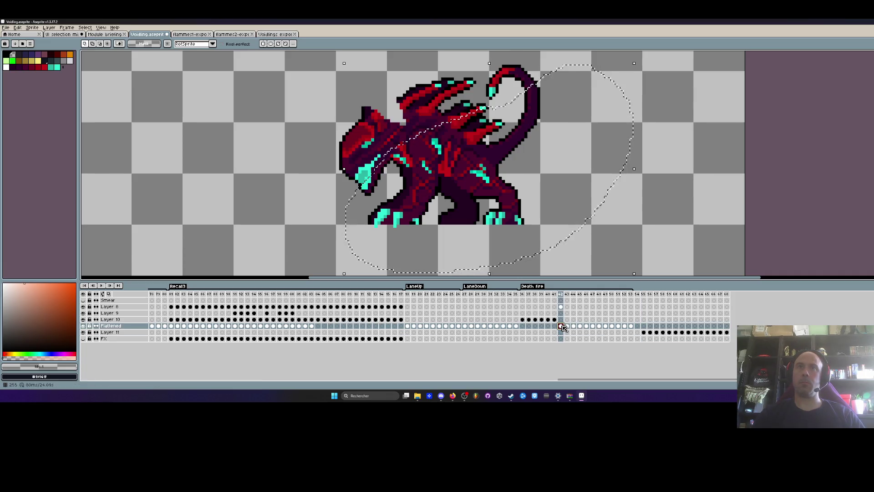
click(506, 176)
click(567, 325)
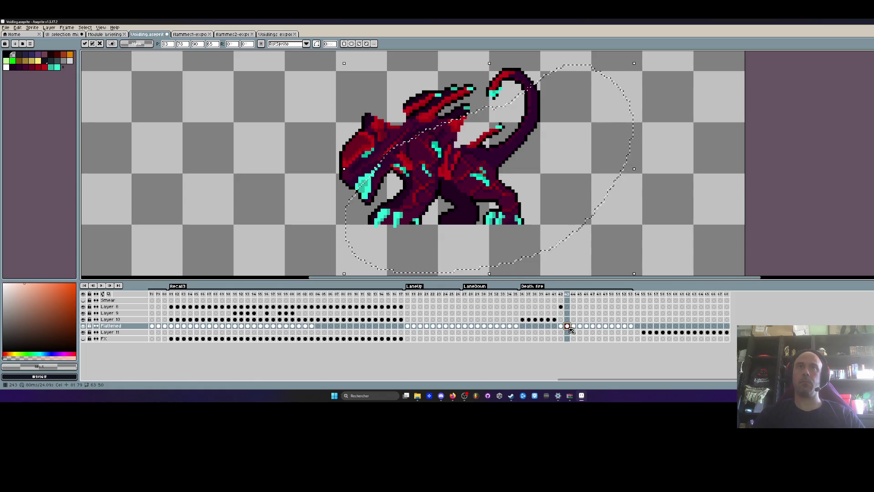
click(650, 333)
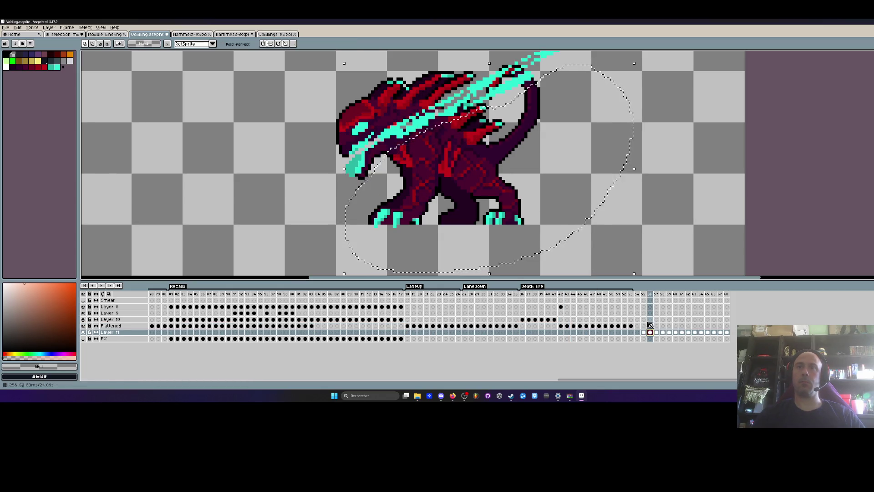
click(657, 332)
Reselect the creature's back and tail, flick frames 42/43, and eyedrop the red #c20018
key(ctrl+d)
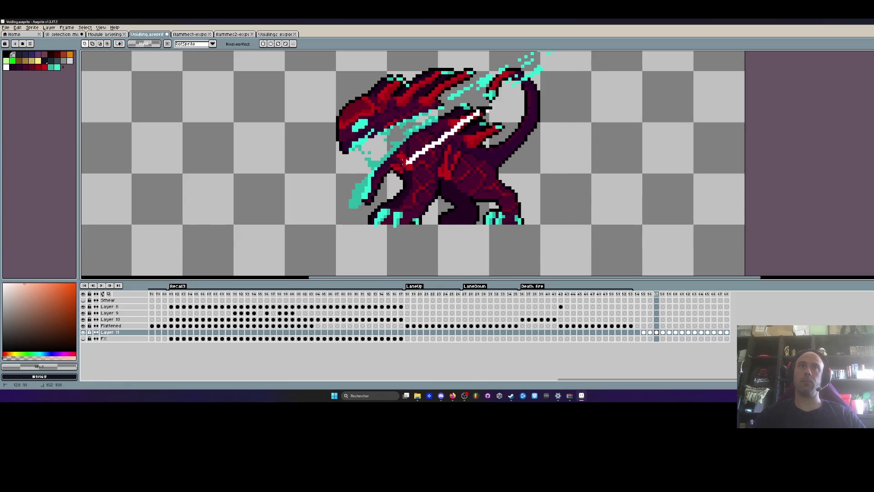
mouse_move(373, 198)
mouse_down()
mouse_move(592, 184)
mouse_move(569, 94)
mouse_move(485, 109)
mouse_up()
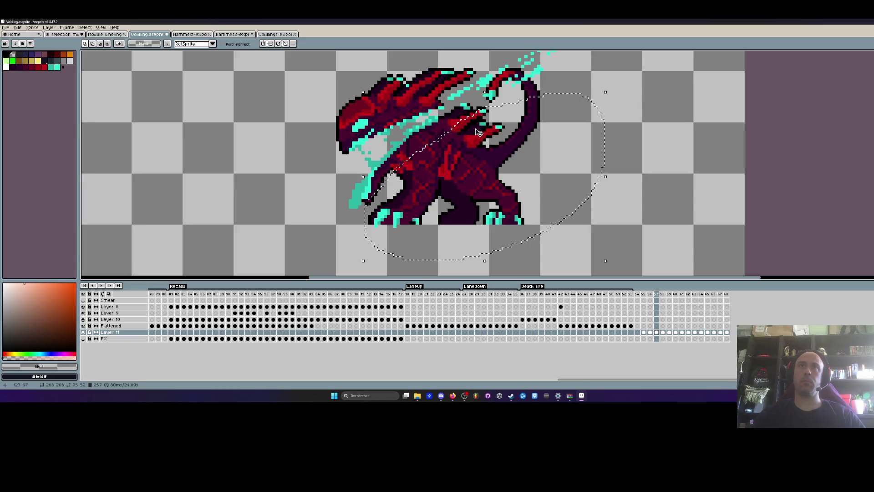
click(568, 326)
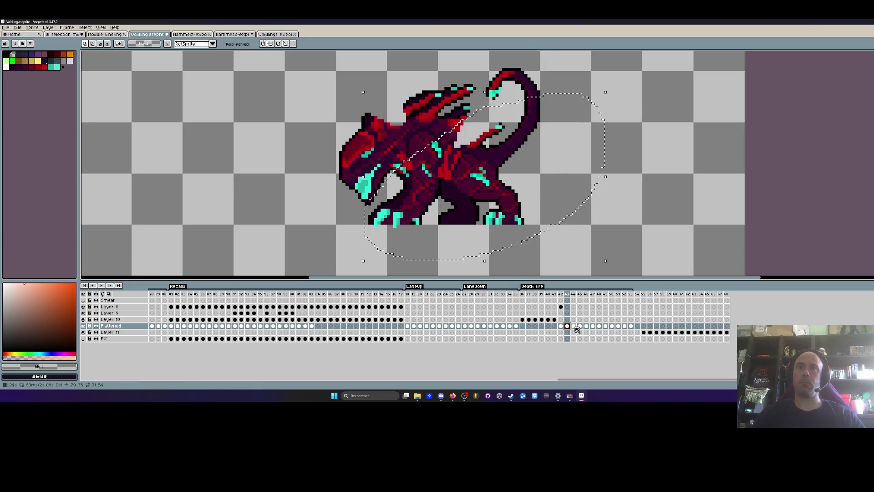
click(560, 326)
click(567, 326)
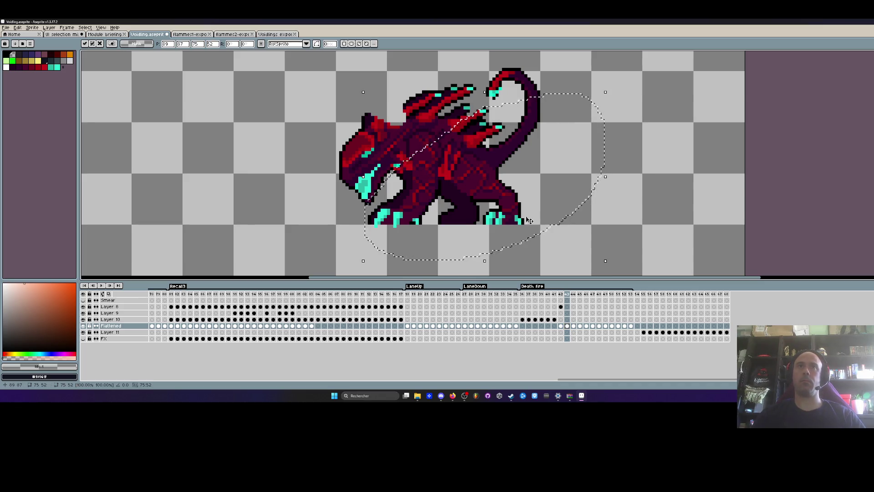
scroll(396, 164, up, 3)
scroll(395, 164, up, 1)
alt+click(388, 156)
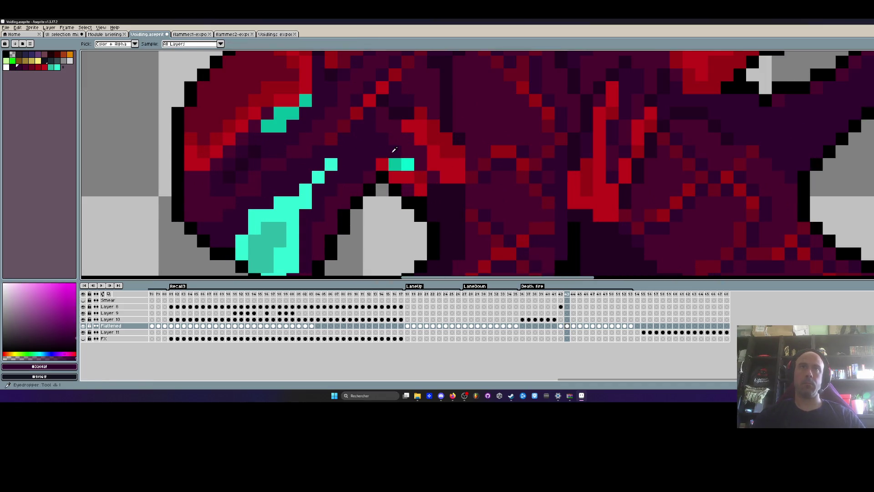
Touch up a neck pixel, compare frames around 43, and sample the darker red #9c0015
click(392, 165)
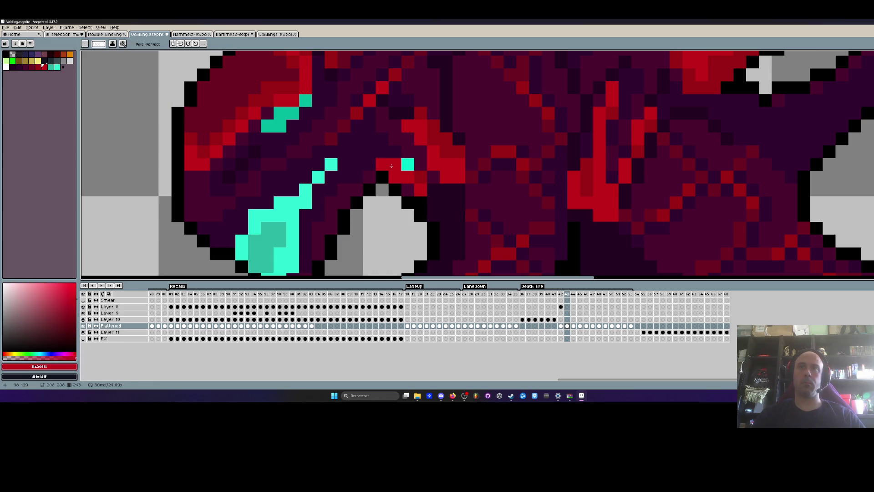
scroll(398, 167, down, 5)
key(Left)
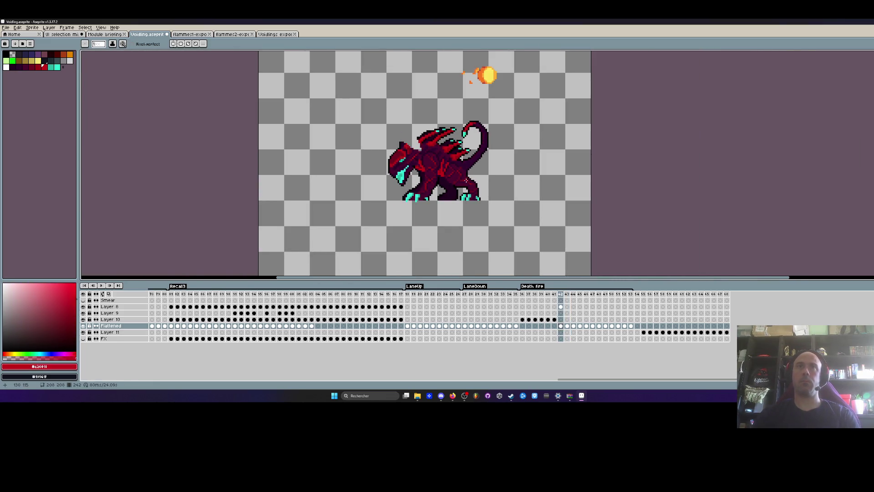
key(Right)
key(Right)
key(Left)
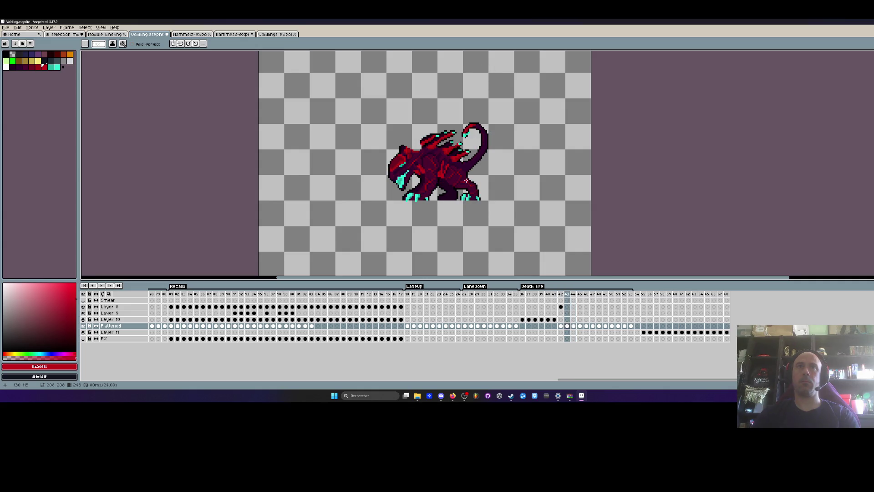
scroll(426, 170, up, 5)
key(alt)
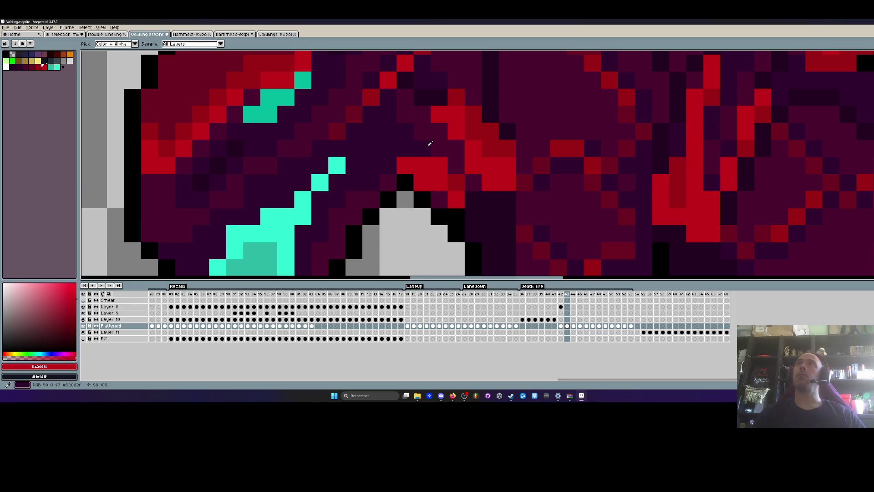
click(457, 177)
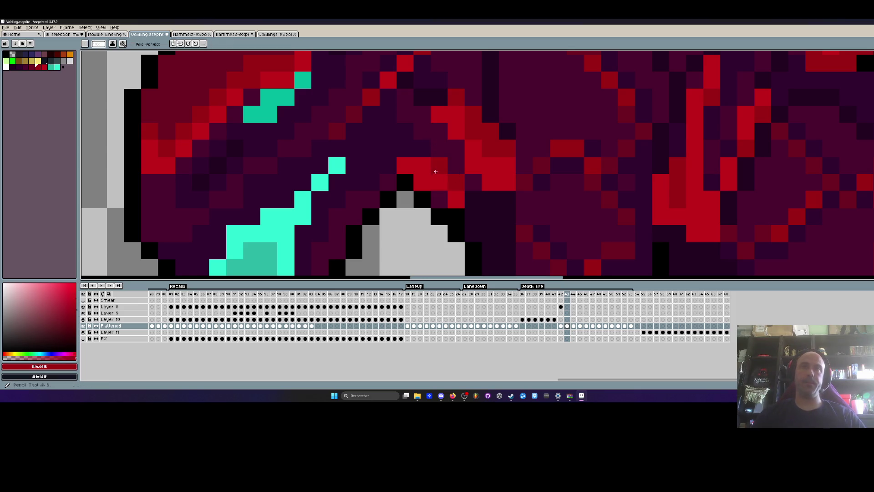
Step through the Death fire frames to frame 246 with the big cyan flame burst
scroll(443, 169, down, 5)
drag(443, 170, 417, 180)
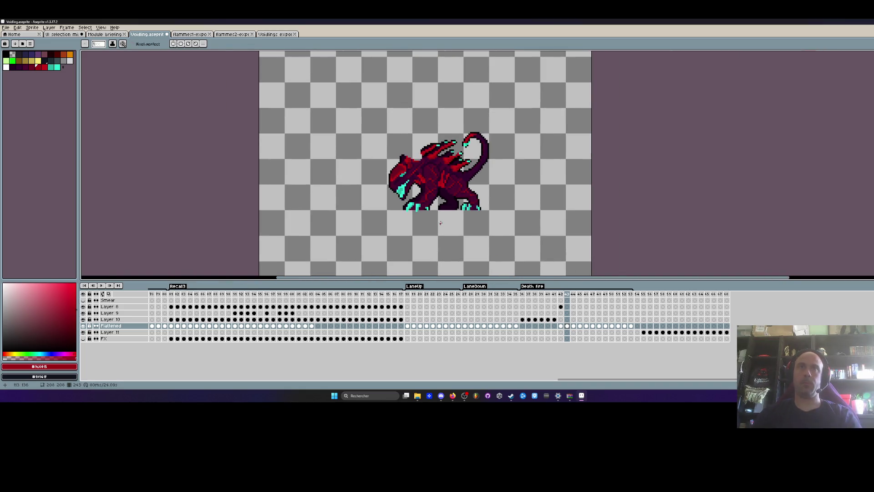
key(Left)
key(Right)
key(Left)
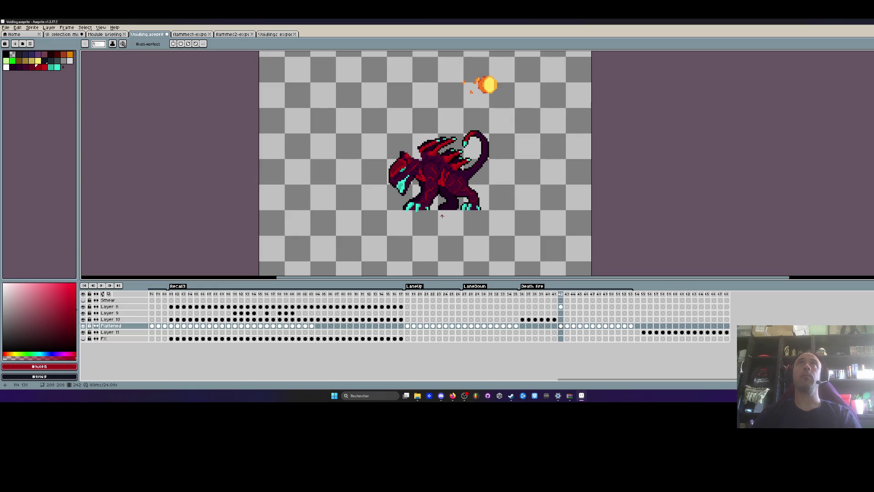
key(Right)
key(Left)
key(Left)
key(Right)
key(Right)
key(Right)
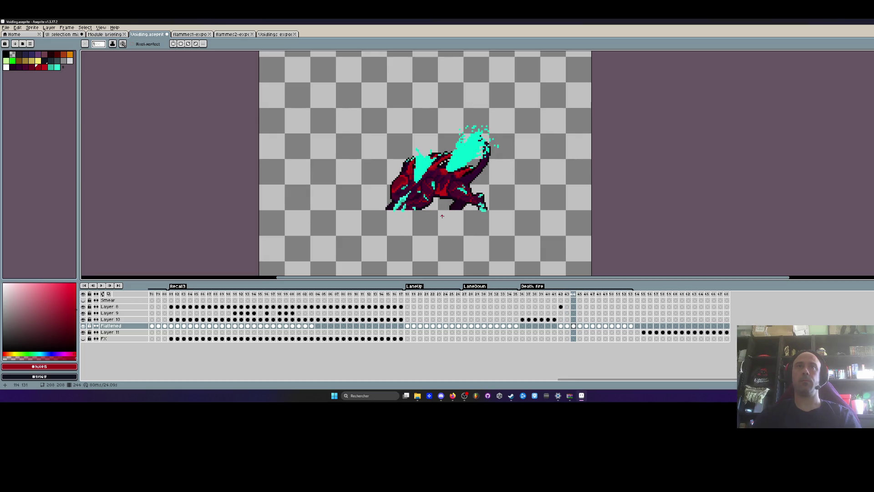
key(Right)
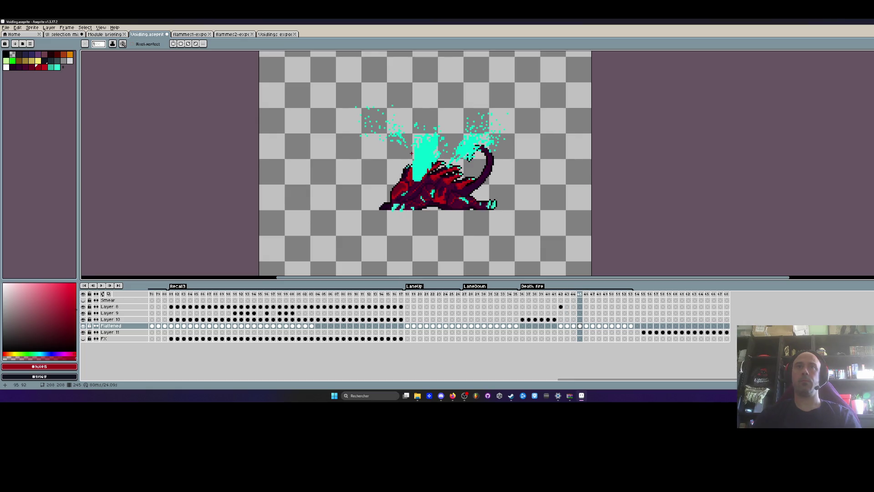
key(Right)
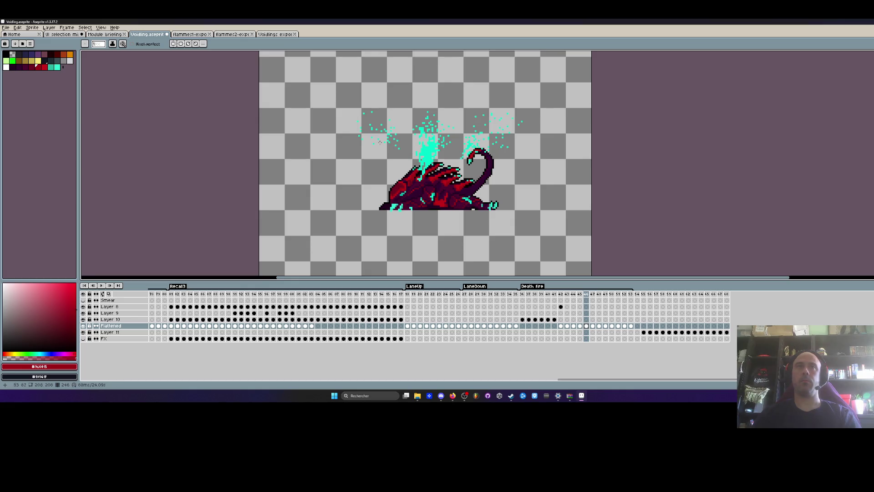
scroll(448, 162, up, 1)
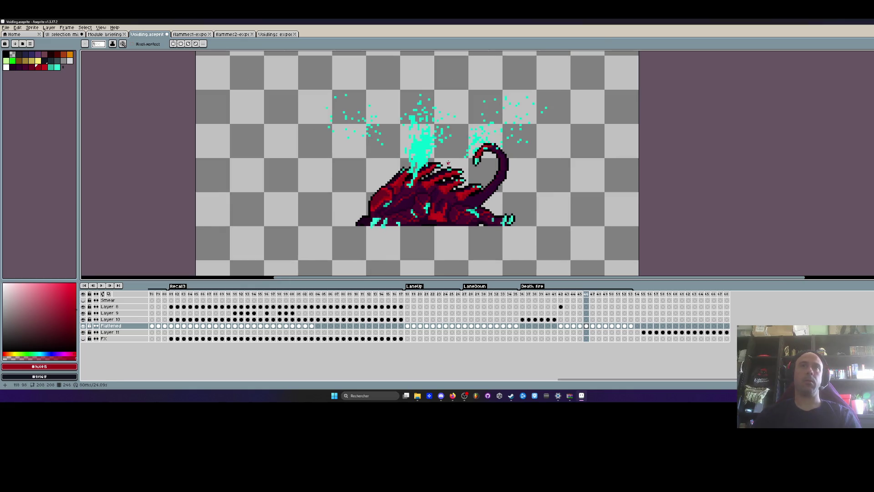
Erase the scattered cyan fire particles around the fallen Voidling with the transparent colour
click(12, 54)
scroll(382, 161, up, 3)
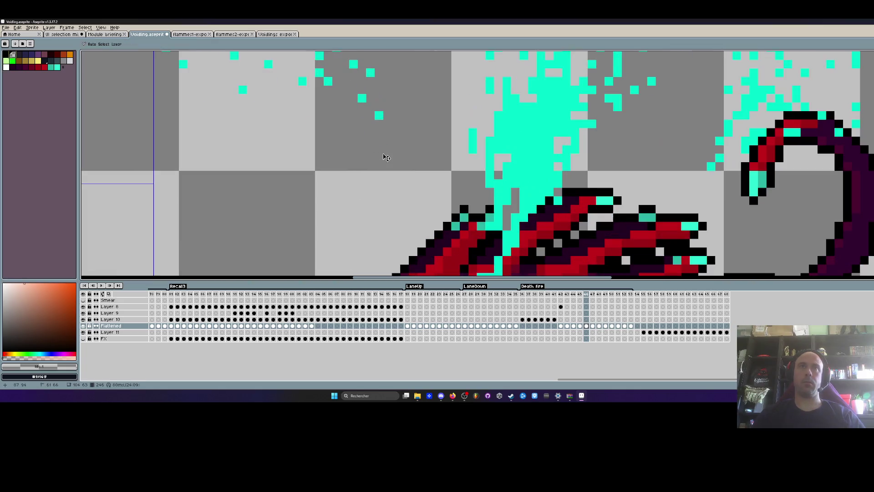
scroll(384, 168, down, 2)
mouse_move(373, 145)
mouse_down()
mouse_move(314, 145)
mouse_move(272, 94)
mouse_up()
mouse_move(445, 72)
mouse_down()
mouse_move(523, 90)
mouse_move(457, 151)
mouse_move(437, 188)
mouse_move(615, 81)
mouse_up()
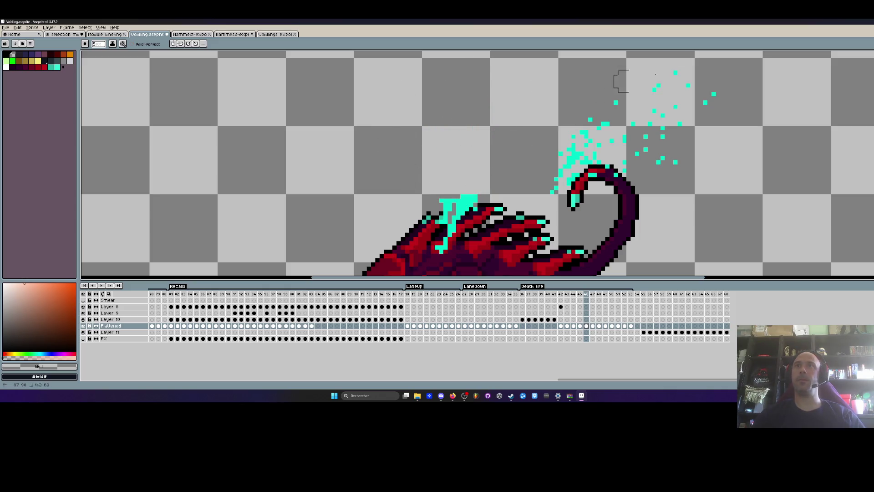
mouse_move(680, 98)
mouse_down()
mouse_move(672, 154)
mouse_move(633, 163)
mouse_up()
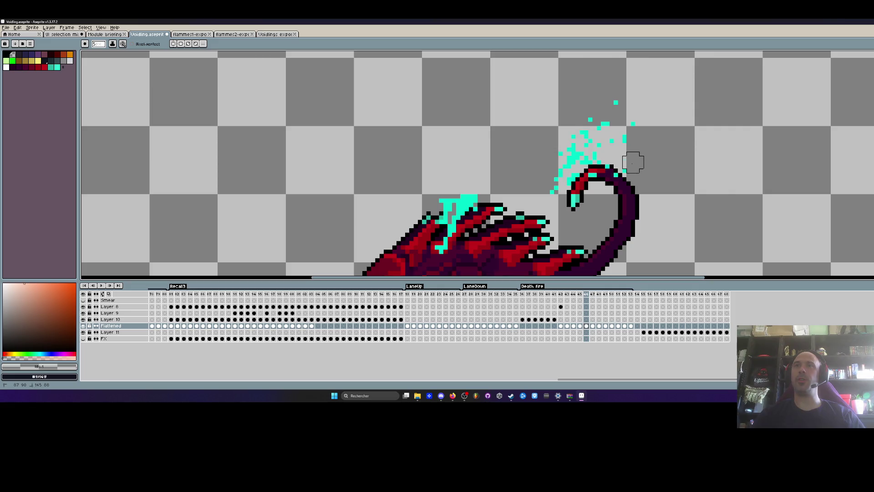
mouse_move(637, 132)
mouse_down()
mouse_move(563, 146)
mouse_move(527, 195)
mouse_up()
scroll(564, 146, up, 2)
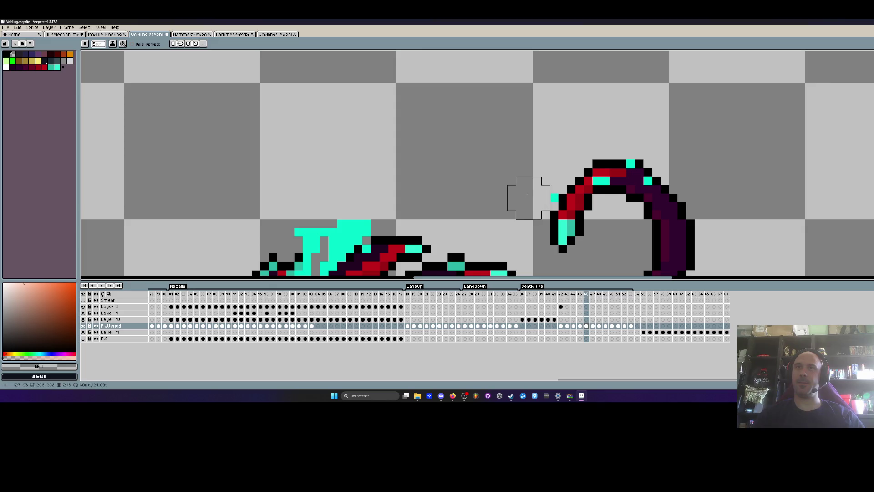
scroll(528, 186, down, 2)
scroll(529, 185, down, 2)
scroll(533, 146, up, 4)
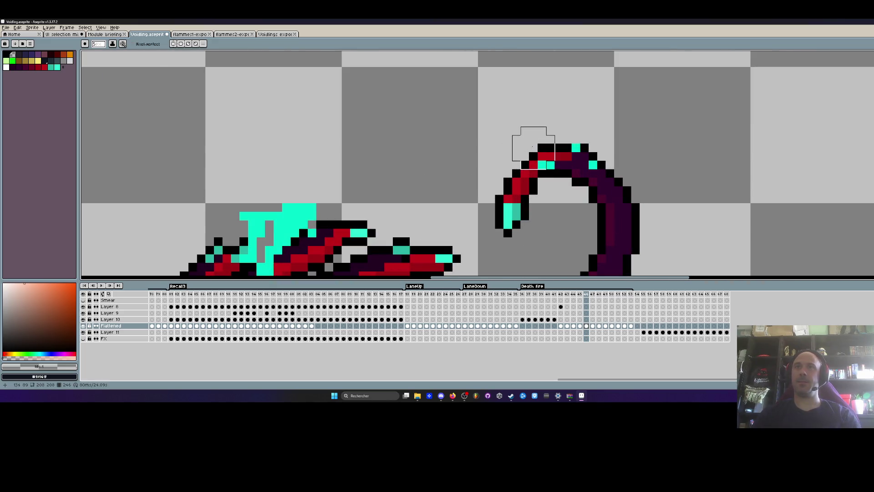
scroll(589, 125, down, 2)
Repaint the cyan pixels on the tail tip in the dark red body colour
key(Right)
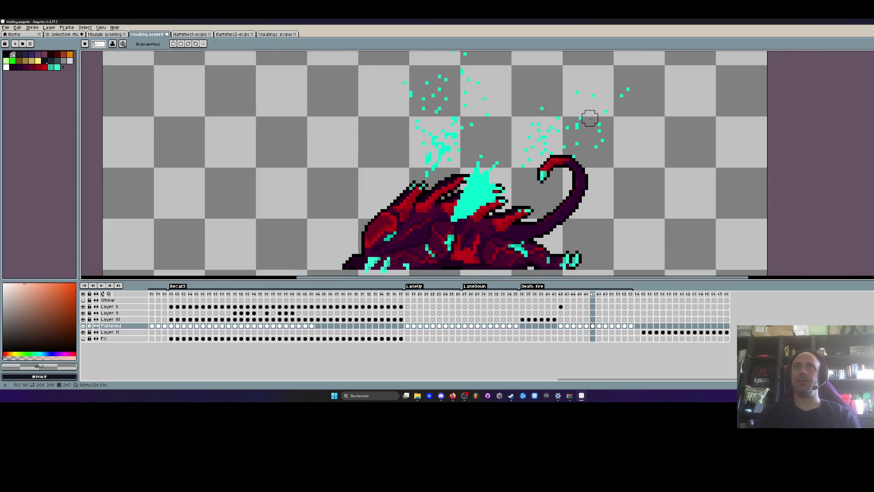
scroll(574, 136, up, 2)
key(Left)
scroll(556, 136, up, 2)
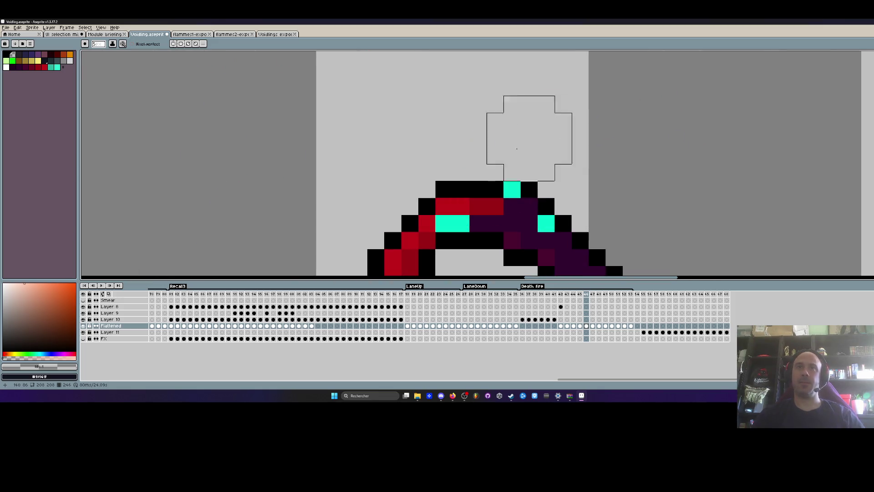
key(ctrl+d)
alt+click(487, 205)
click(464, 224)
click(437, 224)
key(ctrl+z)
click(445, 225)
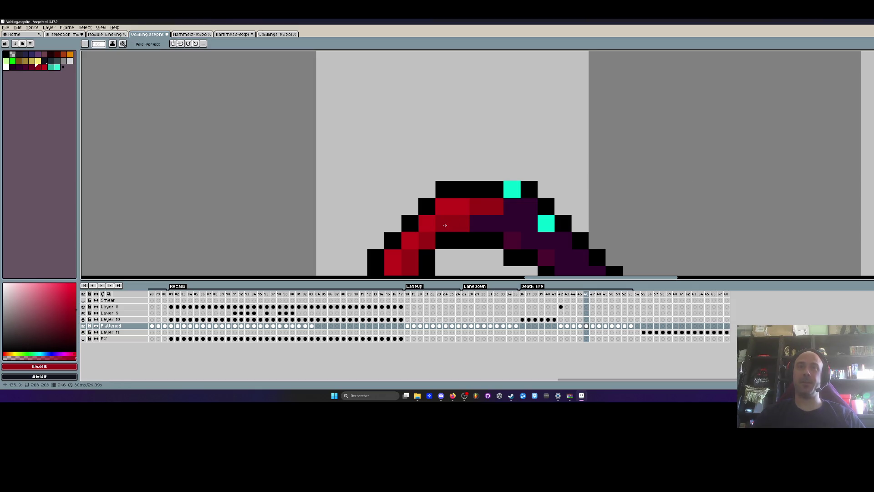
Paint the top cyan pixel black and the last one dark purple, then step back two frames
alt+click(528, 188)
click(512, 189)
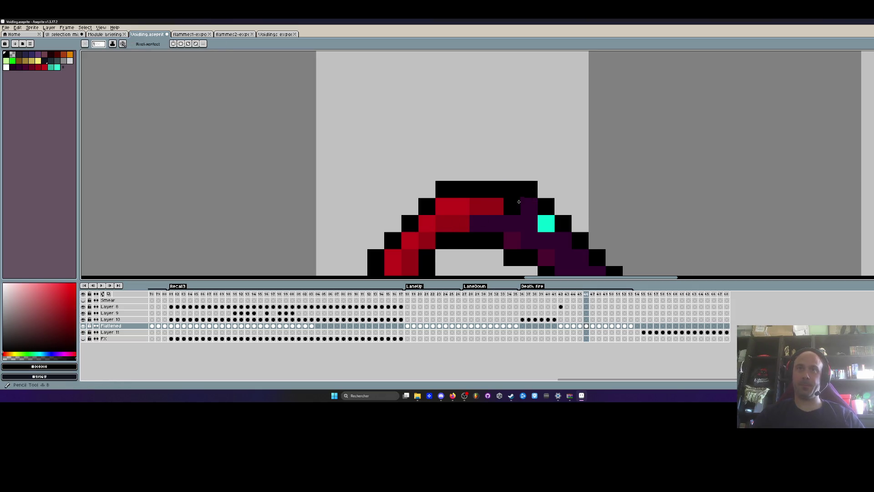
alt+click(523, 207)
click(546, 223)
scroll(546, 137, down, 5)
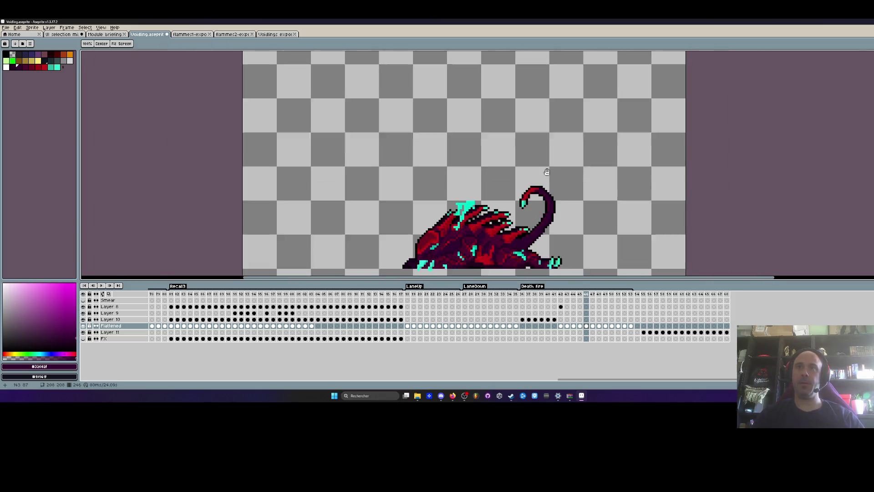
key(Left)
key(Left)
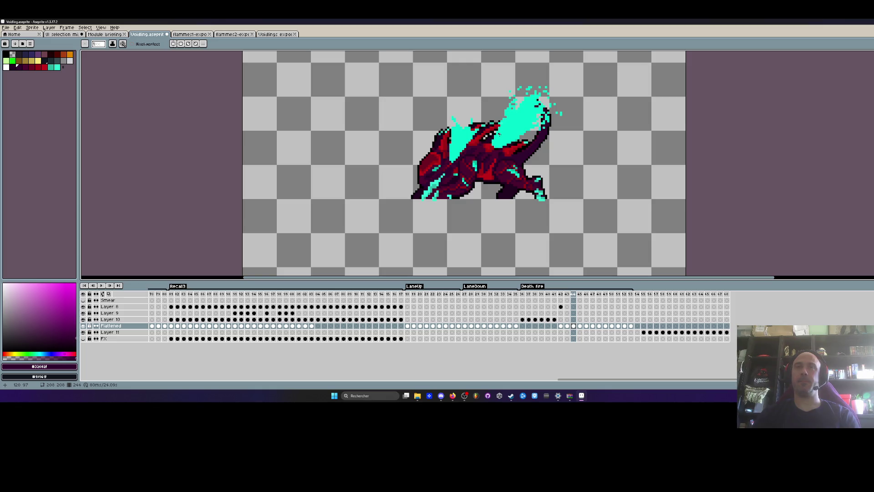
Select three Layer 11 cels and lasso the sprite's lower-right area
key(Left)
key(Right)
drag(657, 333, 663, 335)
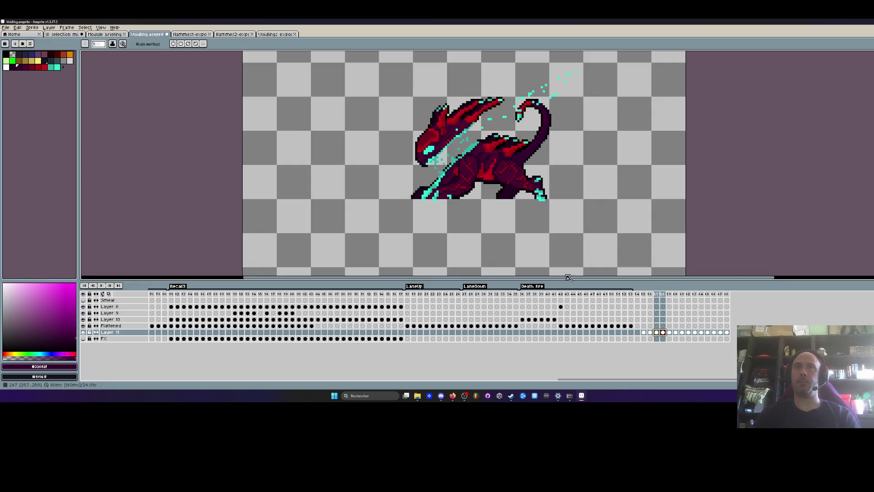
scroll(510, 182, up, 1)
scroll(501, 125, up, 1)
key(q)
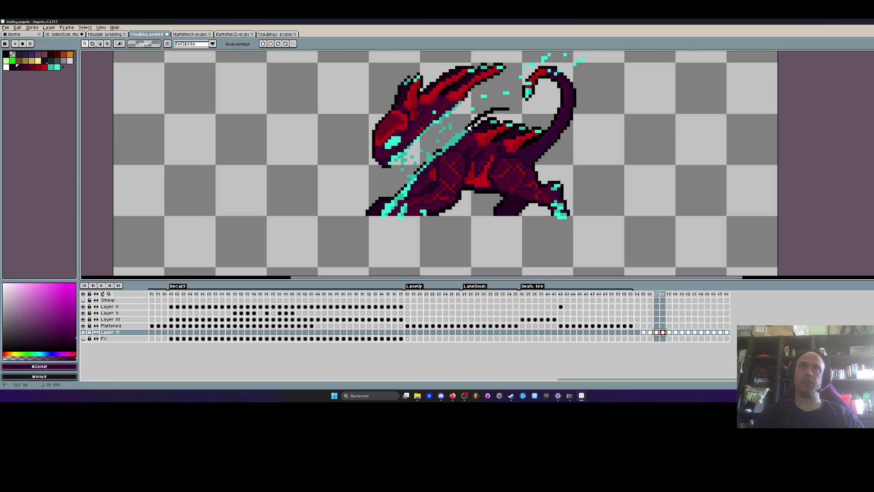
mouse_move(421, 187)
mouse_down()
mouse_move(643, 210)
mouse_move(551, 107)
mouse_move(506, 109)
mouse_up()
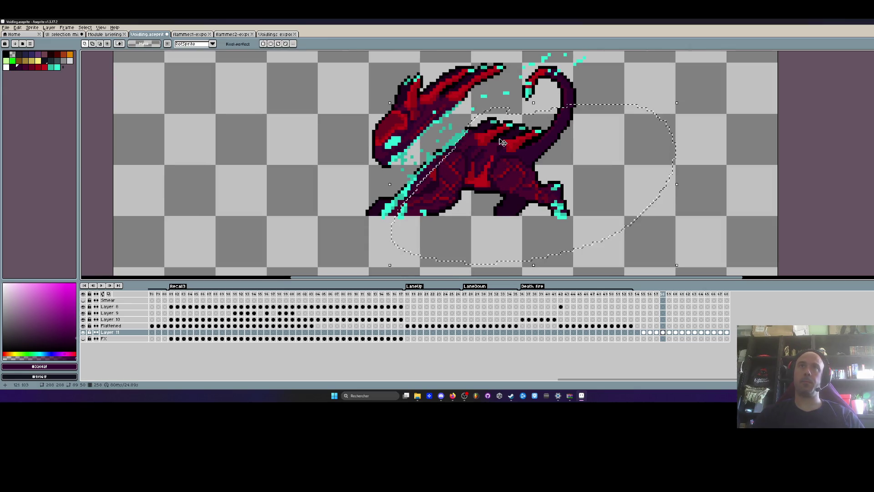
Select Flattened frame 44, start transforming the lassoed area, then drop the selection
drag(560, 326, 576, 327)
click(573, 326)
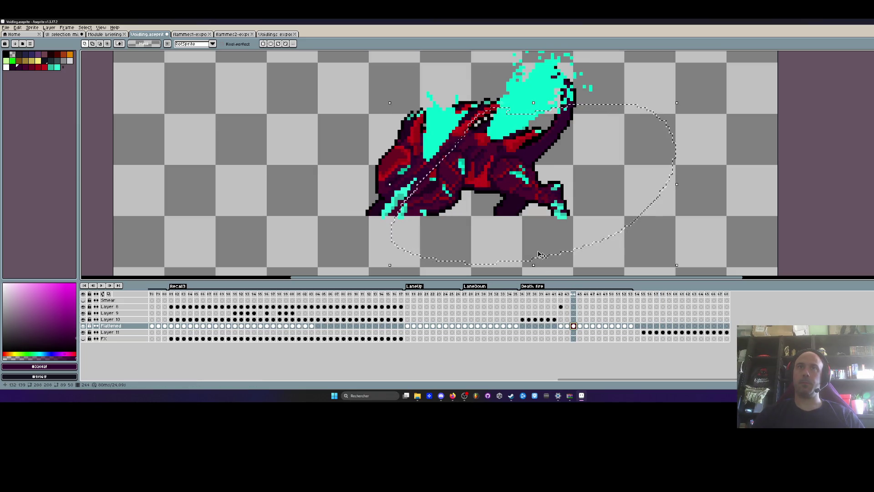
click(560, 251)
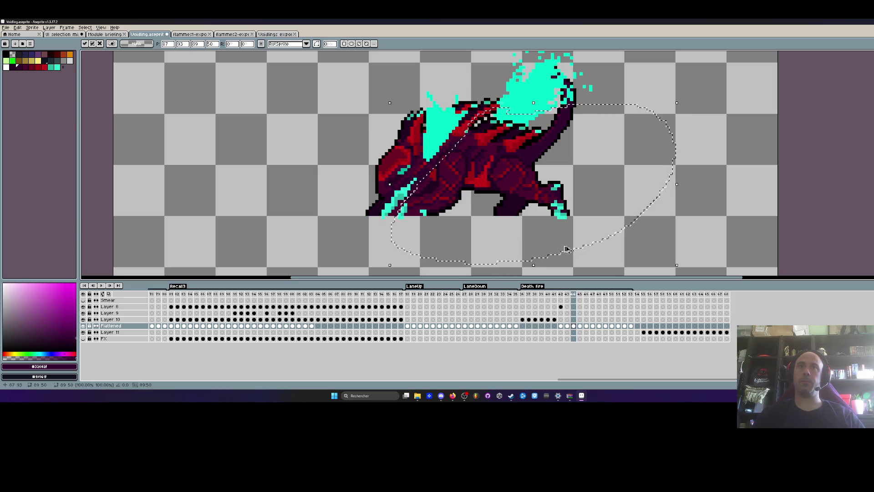
key(ctrl+d)
key(b)
scroll(447, 180, down, 1)
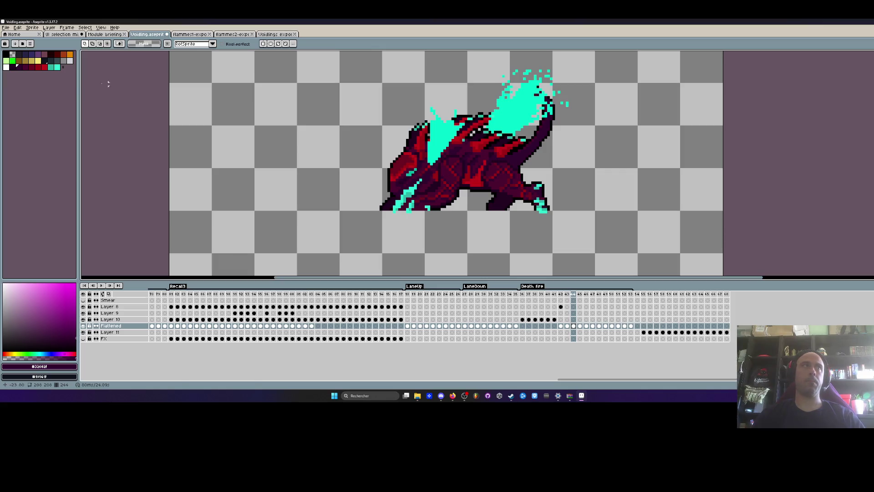
Clear the cyan flames from the Voidling's back with a transparent fill and erase leftover flecks
click(13, 54)
key(g)
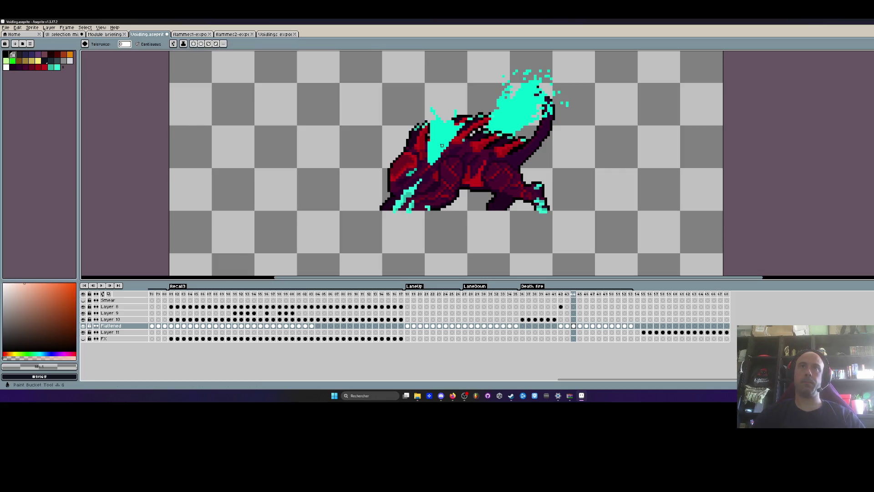
click(437, 141)
click(512, 113)
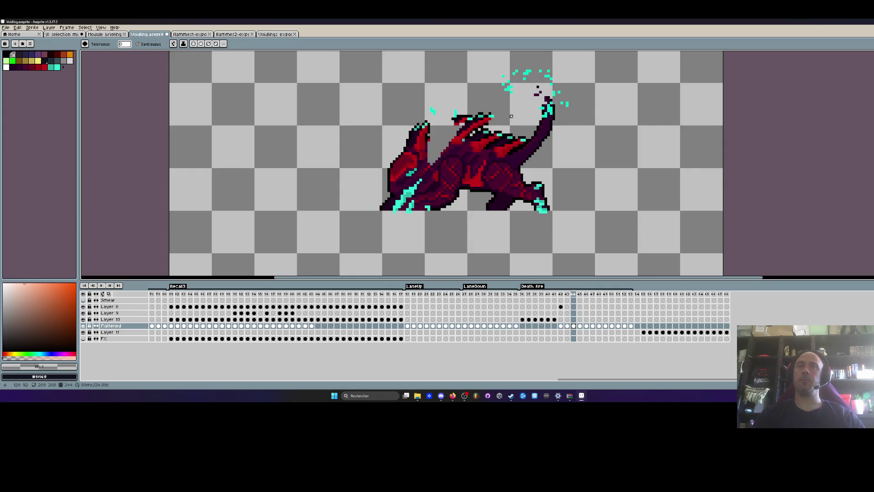
scroll(510, 116, down, 1)
key(b)
scroll(450, 114, up, 2)
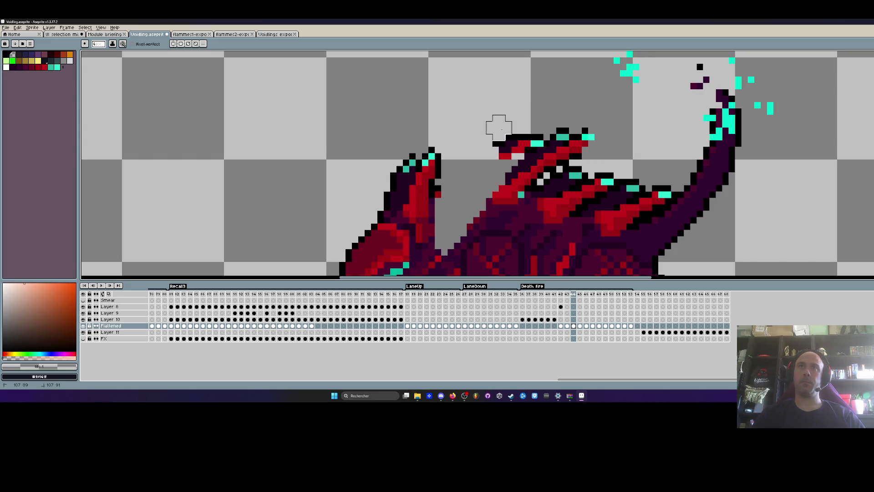
key(h)
scroll(499, 114, down, 2)
scroll(478, 122, up, 1)
key(e)
drag(475, 139, 502, 122)
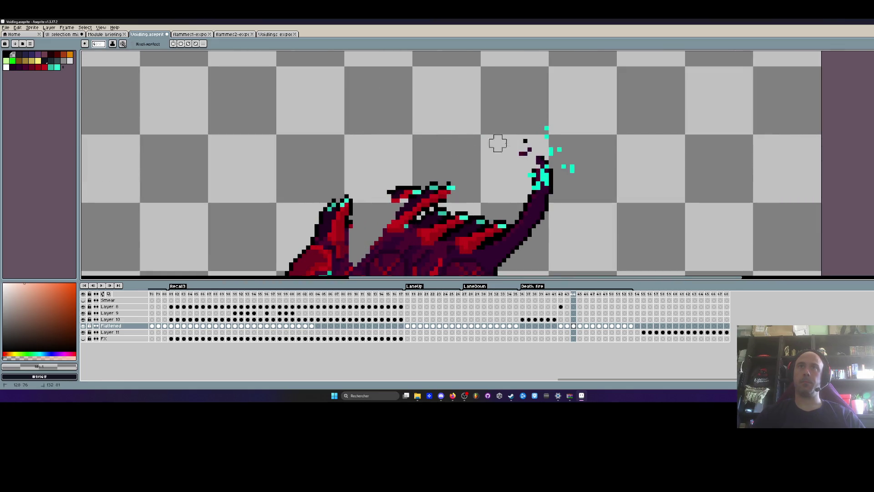
scroll(579, 185, down, 5)
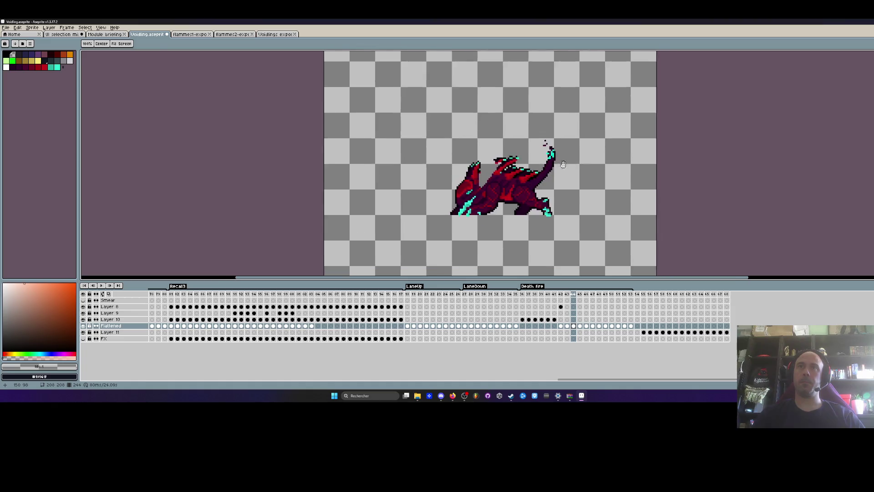
Step forward to the next Death fire frame with the cyan beam and splashes
key(Left)
key(Left)
key(Left)
key(Right)
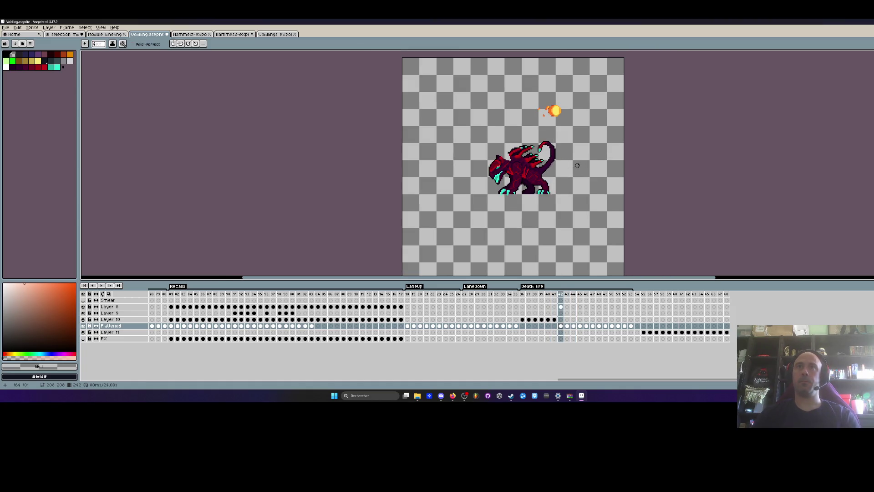
key(Right)
key(Right)
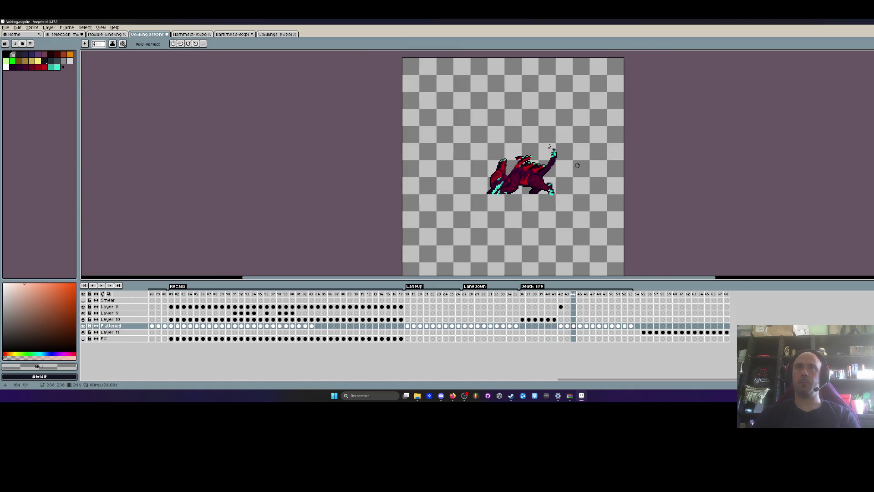
key(Right)
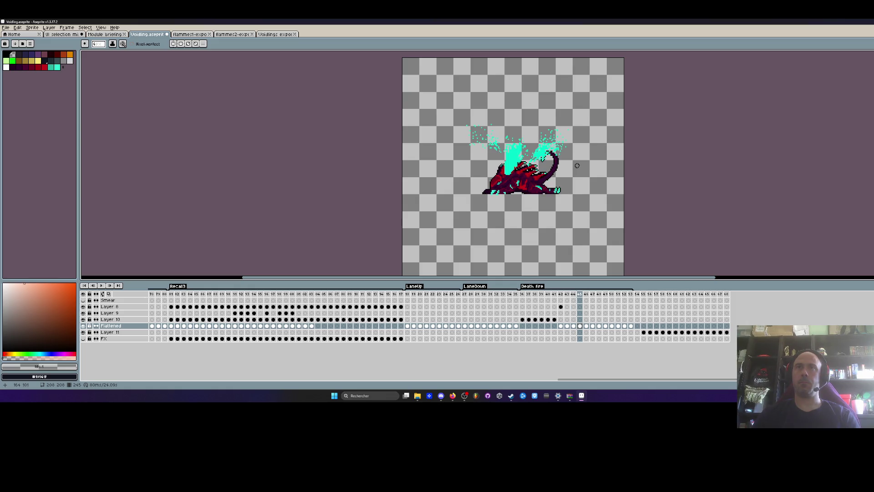
scroll(572, 161, up, 2)
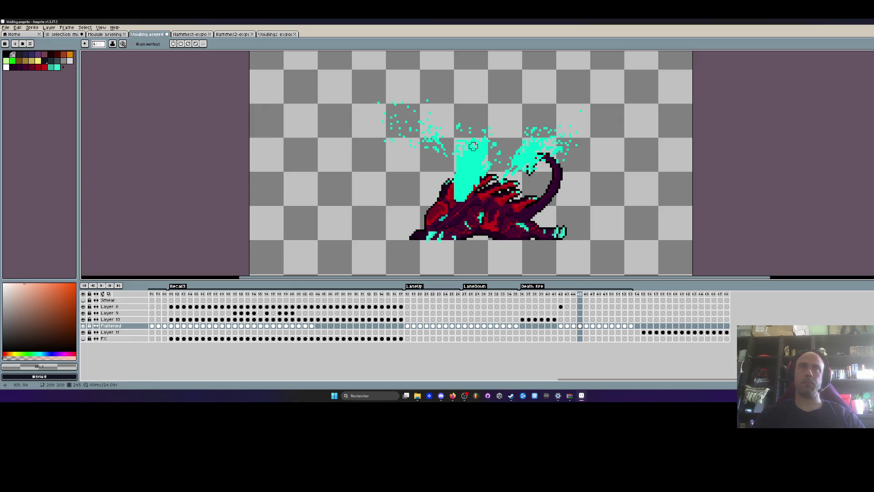
Fill away the cyan beam and tail splash, then erase the leftover cyan pixels around the head
key(g)
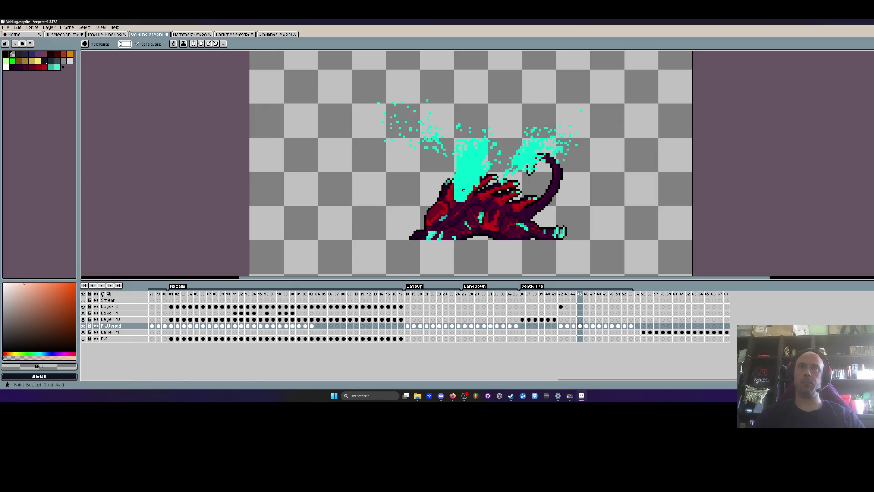
click(474, 168)
click(525, 158)
key(b)
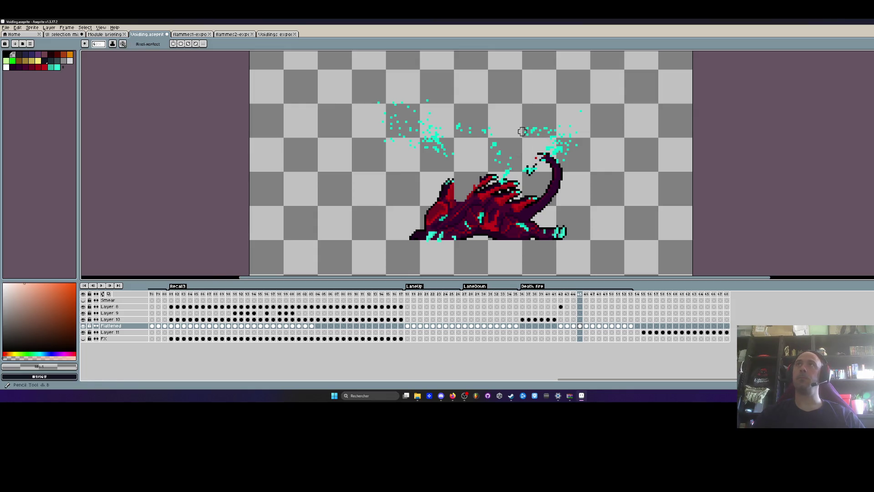
scroll(509, 146, up, 3)
mouse_move(505, 207)
mouse_down()
mouse_move(499, 218)
mouse_move(549, 210)
mouse_up()
mouse_move(575, 153)
mouse_down()
mouse_move(620, 140)
mouse_move(638, 162)
mouse_move(657, 146)
mouse_move(658, 172)
mouse_move(669, 104)
mouse_move(568, 88)
mouse_move(669, 113)
mouse_move(550, 128)
mouse_move(460, 171)
mouse_move(429, 96)
mouse_up()
scroll(500, 207, down, 2)
mouse_move(282, 161)
mouse_down()
mouse_move(365, 172)
mouse_move(499, 133)
mouse_up()
scroll(607, 113, down, 1)
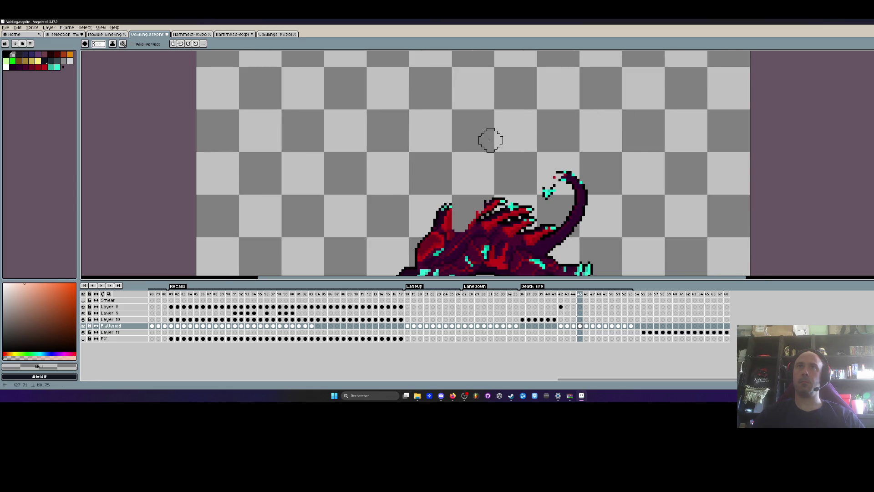
scroll(487, 132, down, 2)
scroll(486, 133, up, 1)
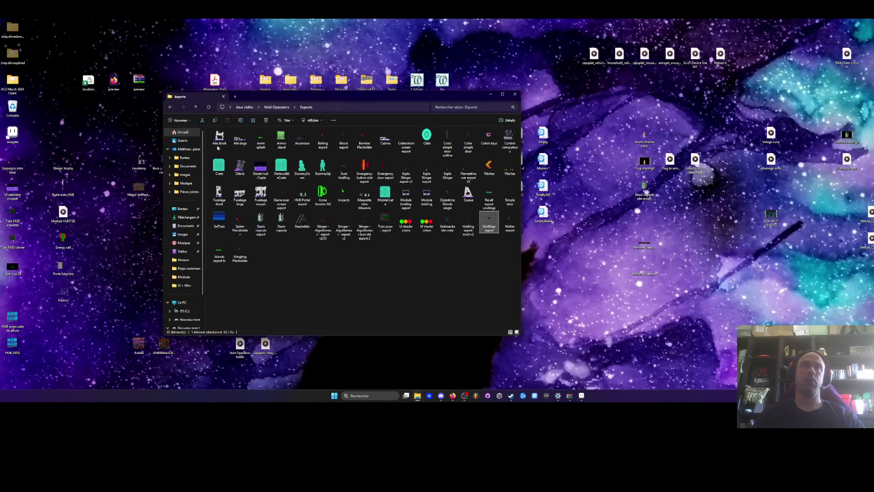
Browse Void Operators > Niveaux > Props communes and open Relai Néantique in Aseprite
click(170, 111)
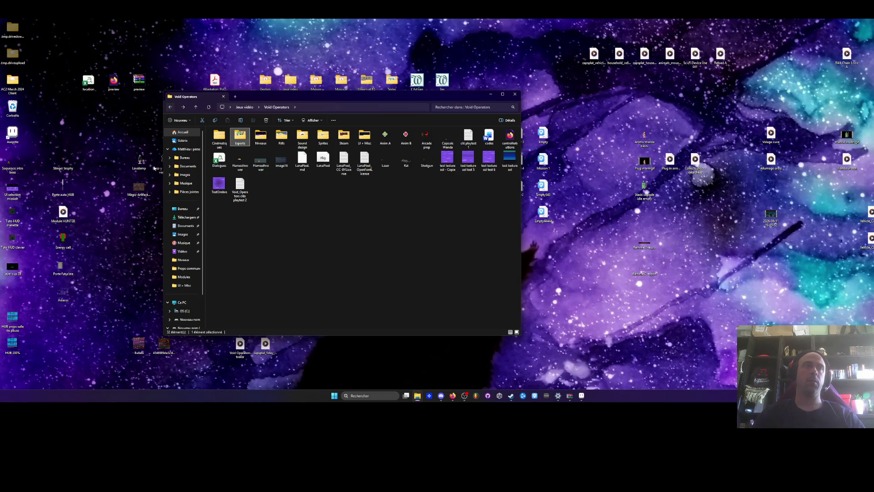
drag(356, 102, 347, 97)
double_click(252, 132)
double_click(226, 164)
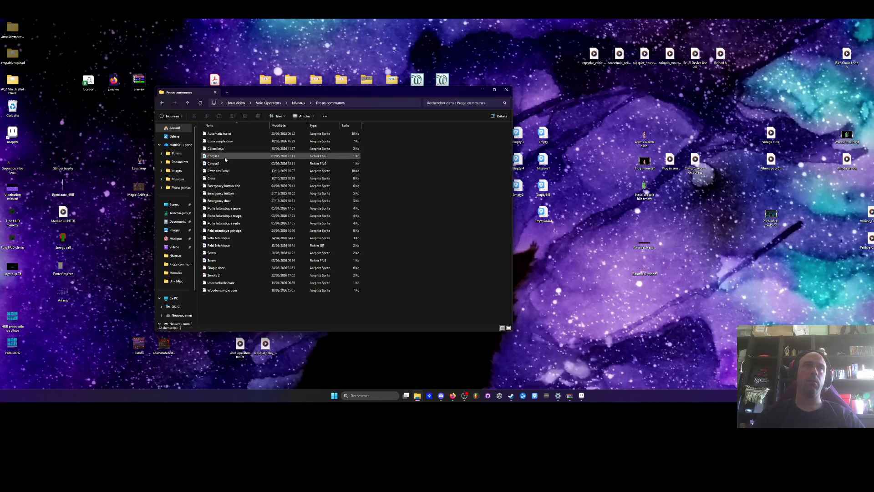
click(220, 241)
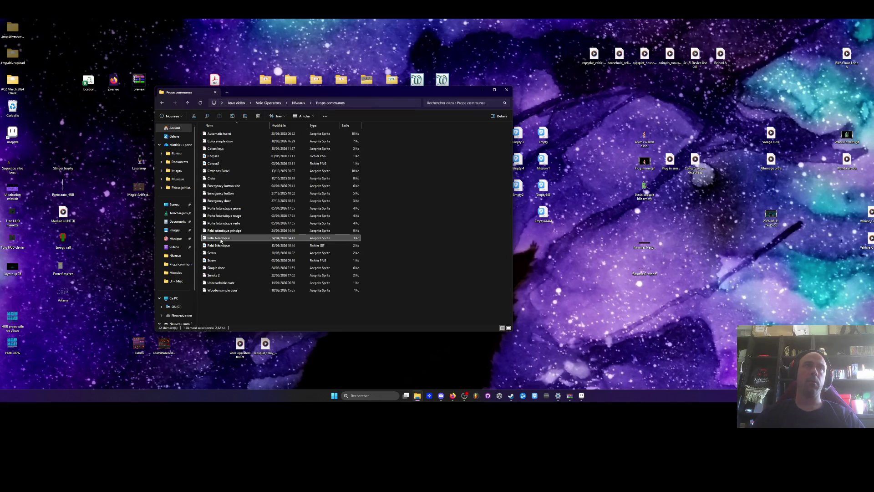
click(582, 396)
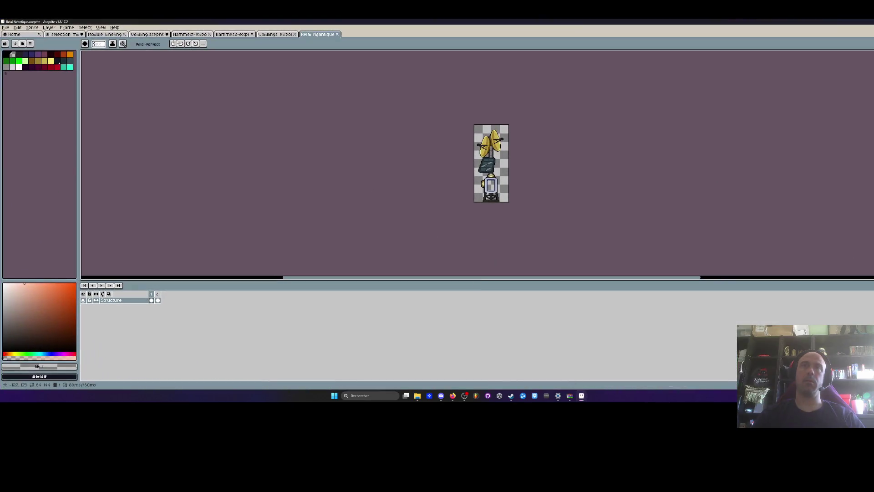
Set the Export As output to PNG file Relai Néantique.png on the desktop (Bureau)
click(6, 28)
mouse_move(19, 80)
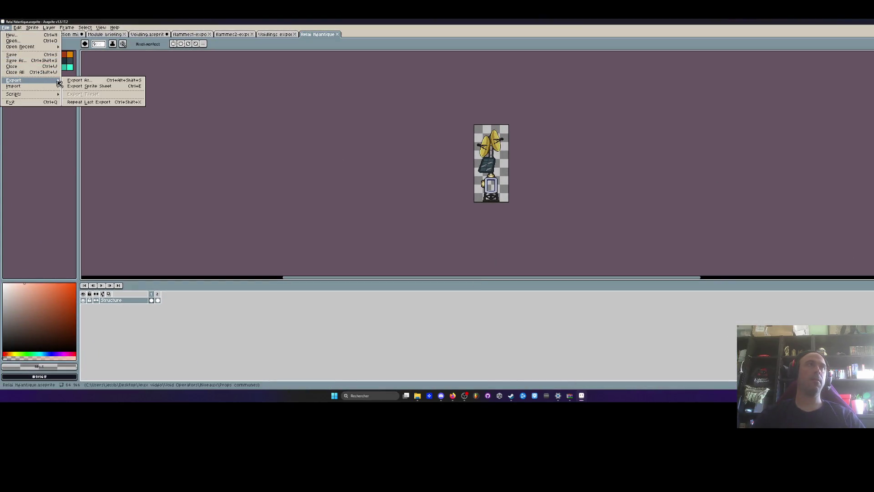
click(90, 81)
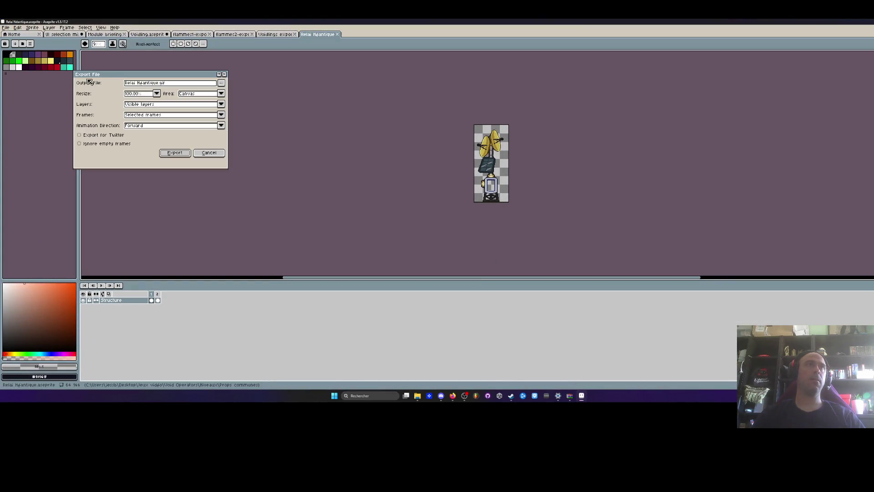
click(222, 83)
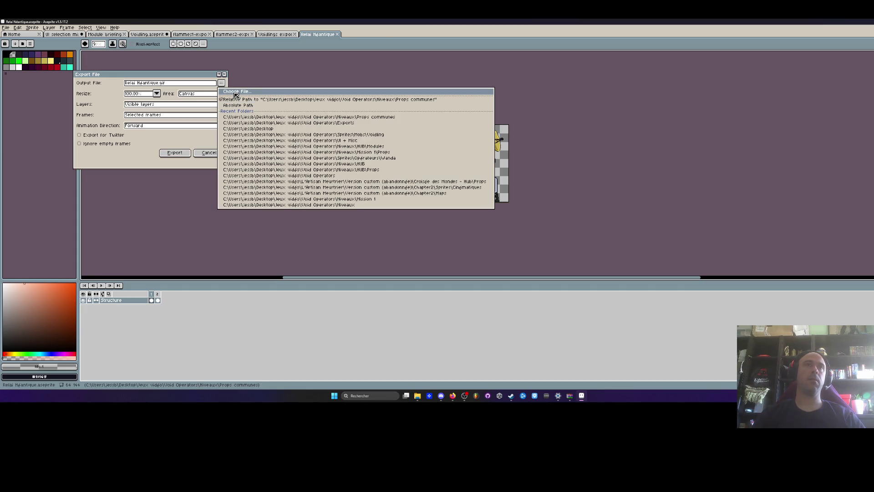
click(233, 92)
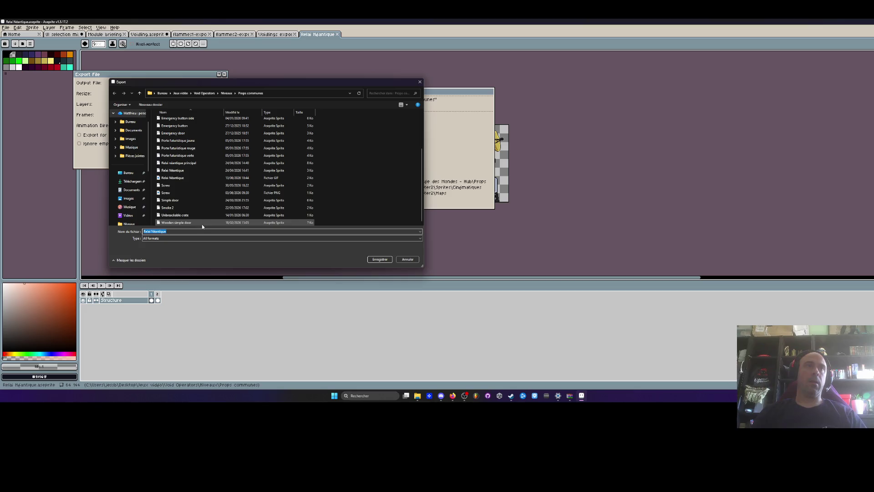
click(163, 238)
click(153, 296)
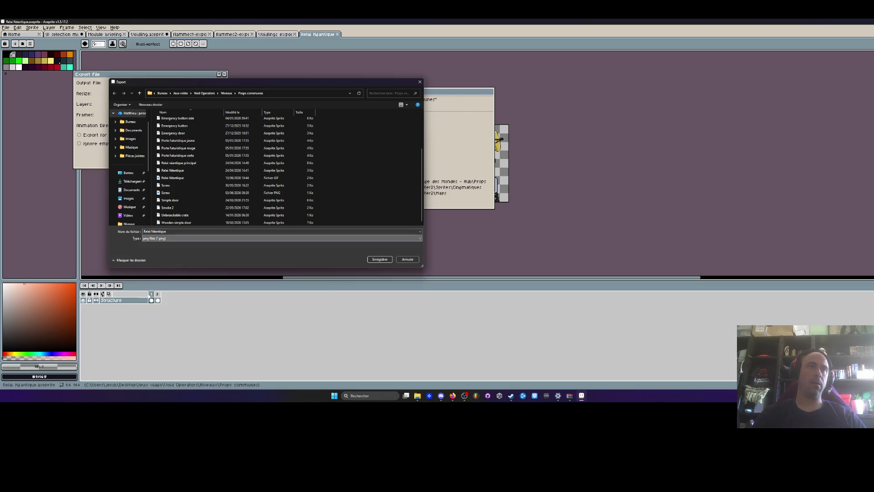
click(128, 173)
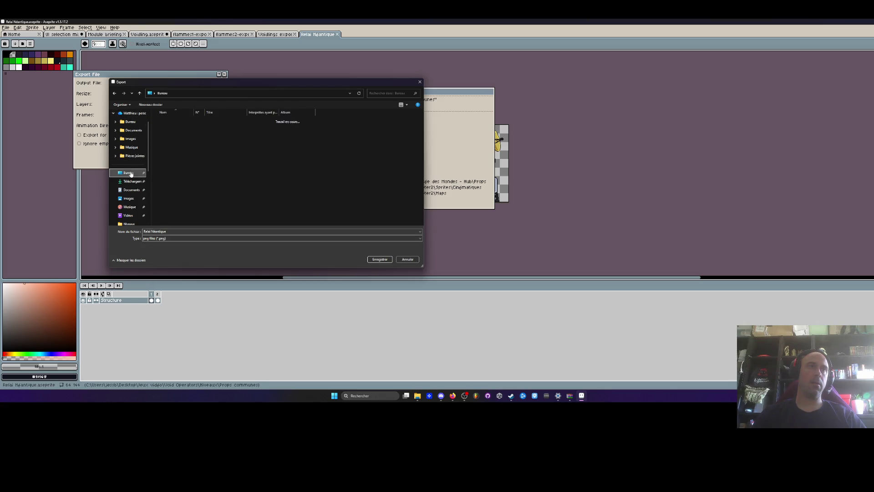
click(387, 259)
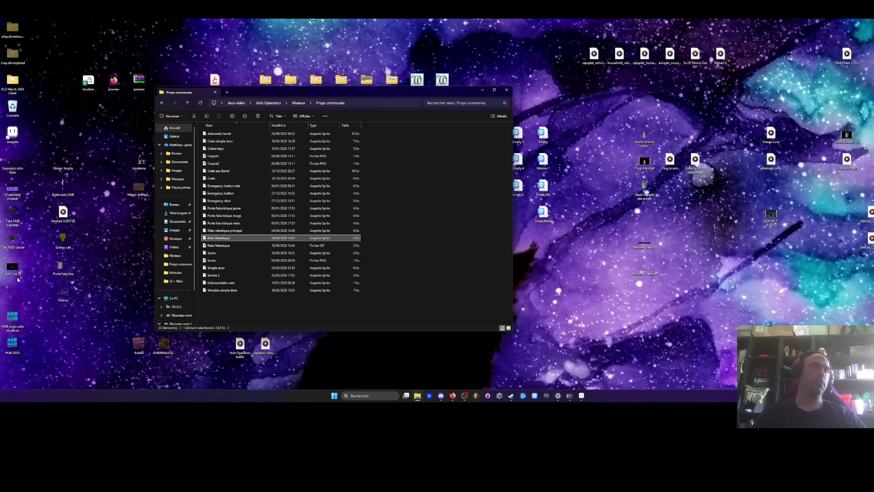
Preview the Relai Néantique GIF and close the preview
click(211, 246)
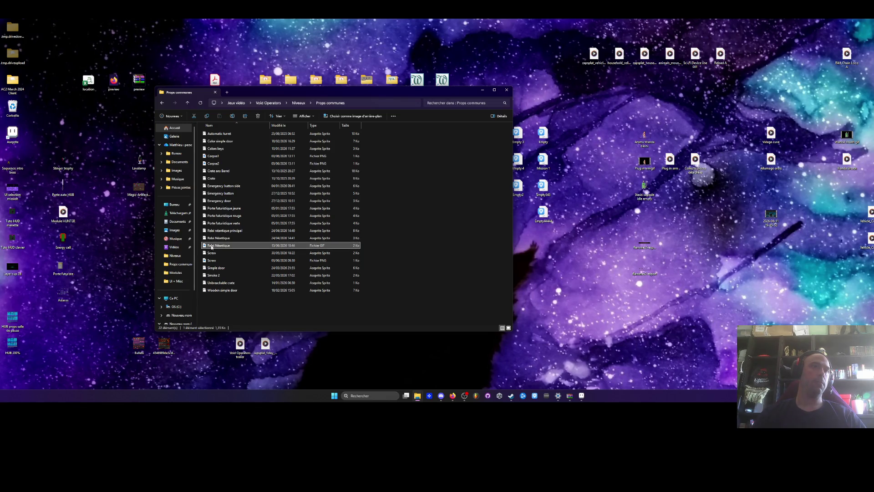
double_click(212, 246)
key(Escape)
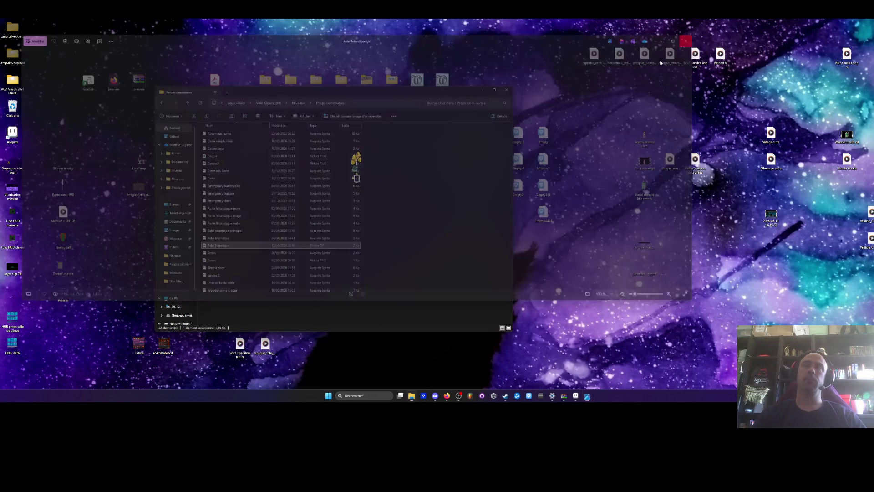
Reopen the Relai Néantique sprite, export it as Relai Néantique.png, and minimise Aseprite
double_click(223, 240)
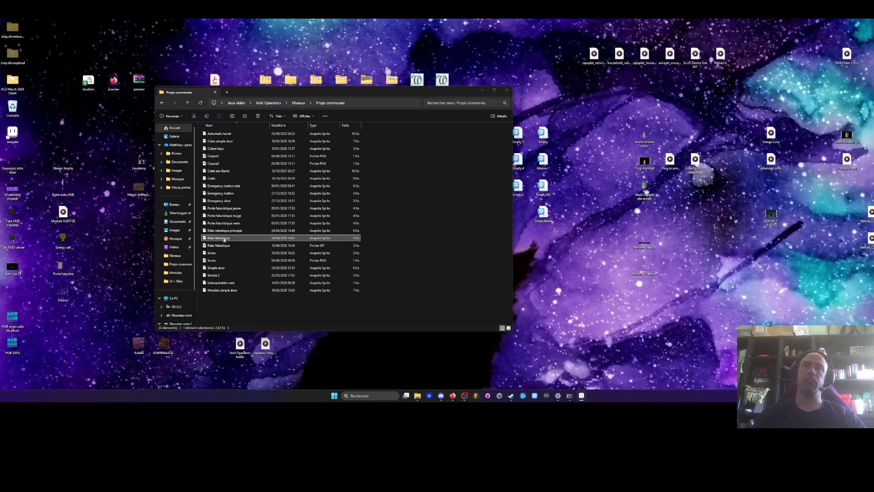
key(ctrl+alt+shift+s)
click(189, 84)
click(178, 153)
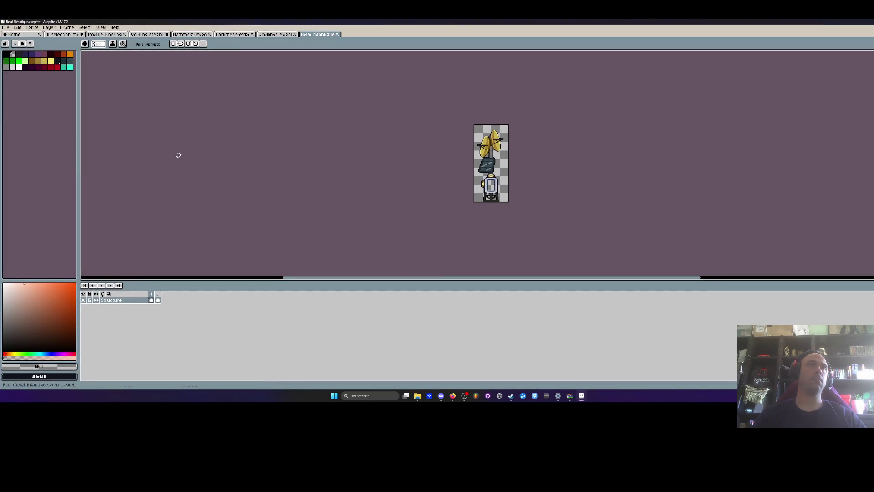
click(866, 39)
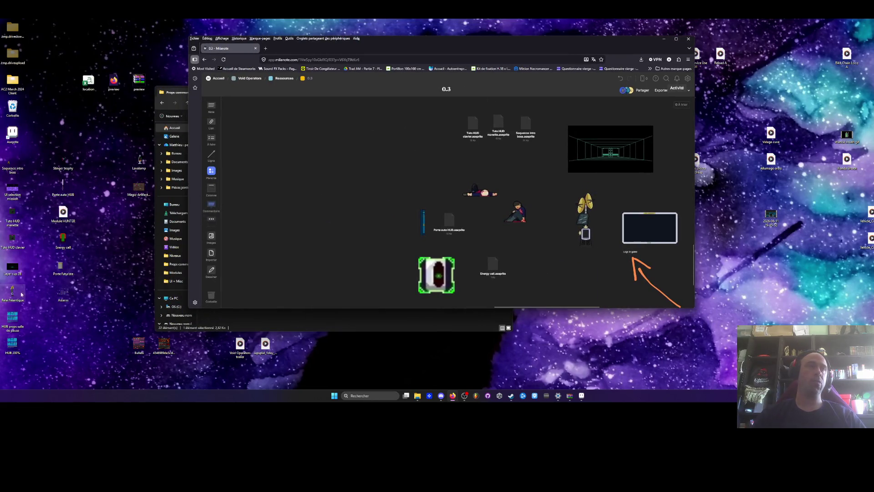
Drop Relai Néantique.png onto the 0.3 board beside the screen mockup and minimise Firefox
drag(23, 294, 543, 277)
click(586, 224)
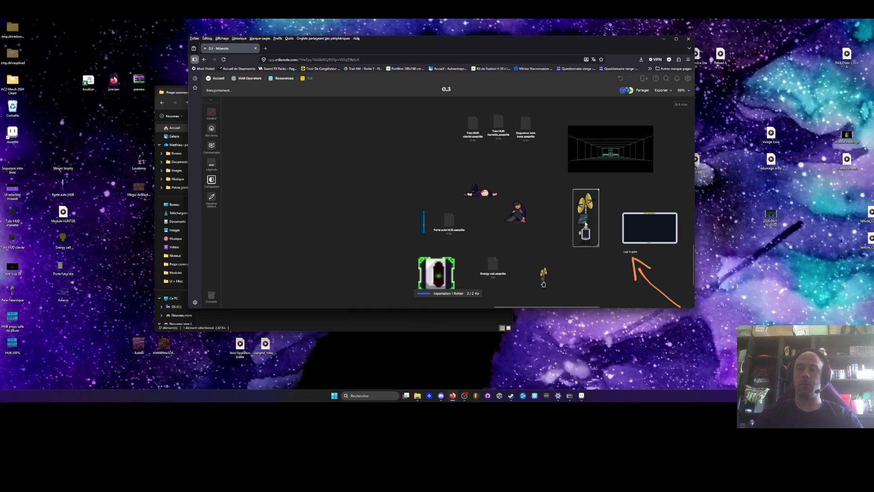
drag(544, 273, 575, 220)
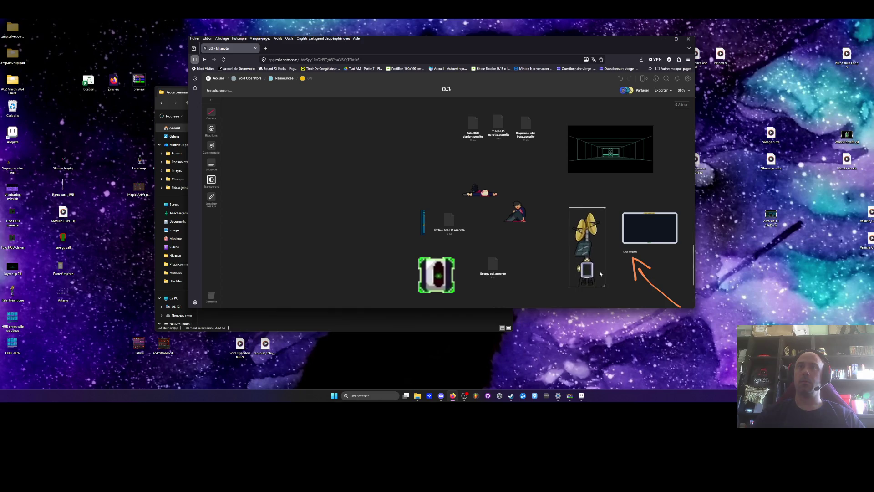
click(664, 39)
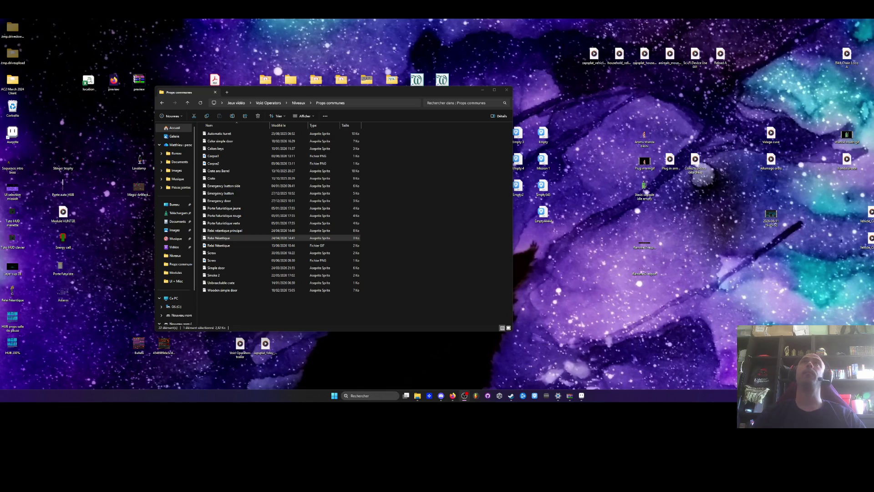
key(super+d)
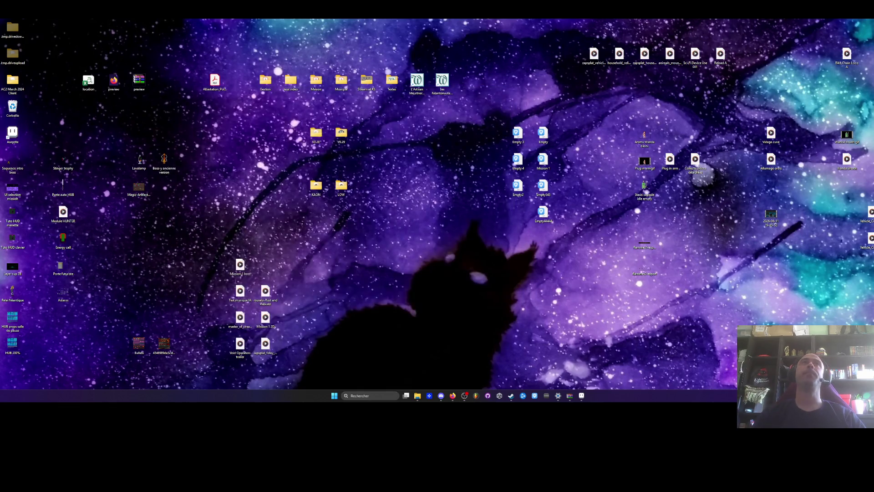
key(super+d)
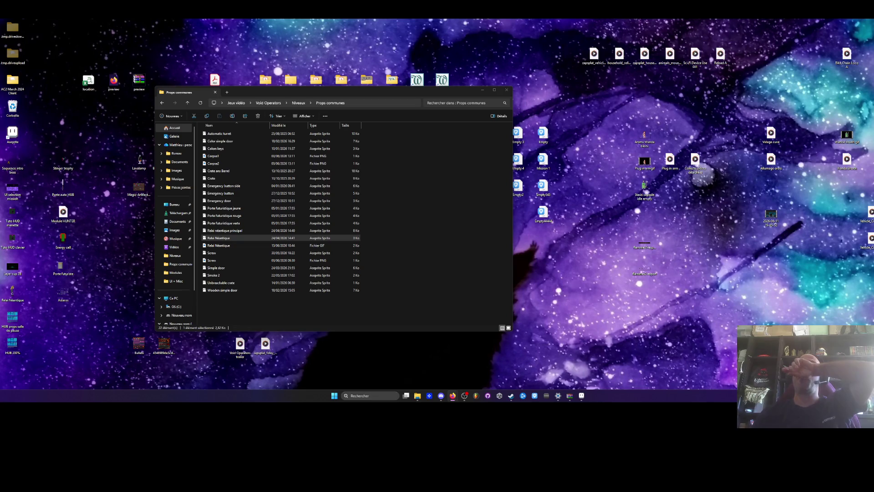
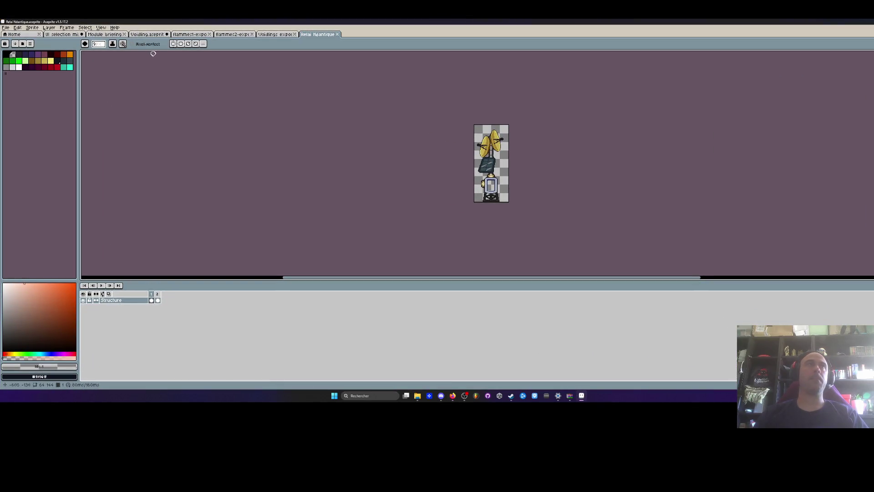
Preview the Voidlings export and flammes1-export strips, then go back to the Voidling sprite
key(ctrl+shift+Tab)
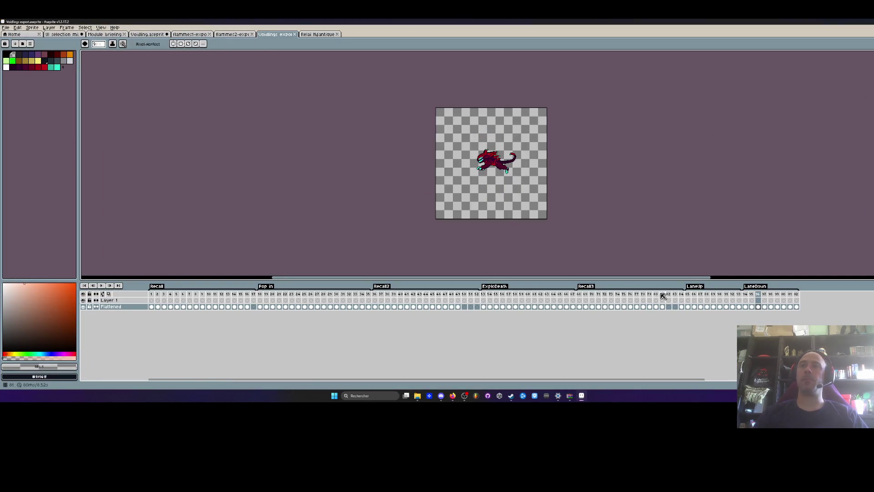
drag(586, 295, 426, 295)
click(230, 34)
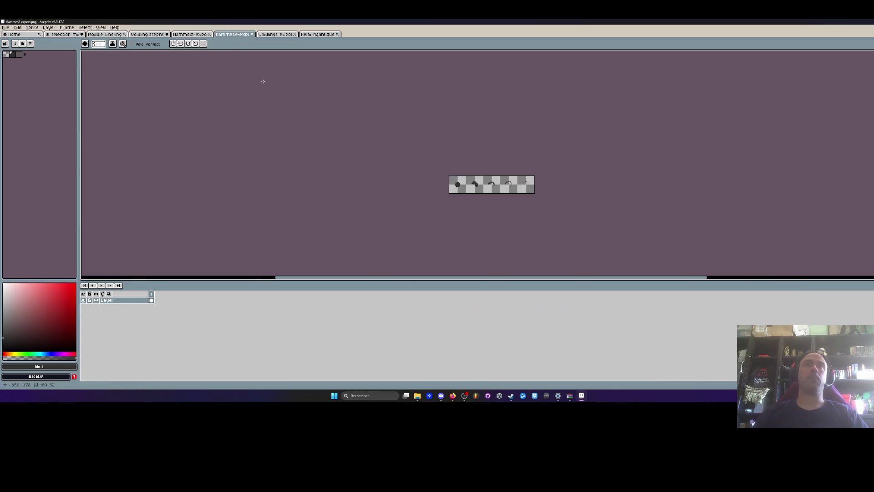
click(195, 35)
click(147, 34)
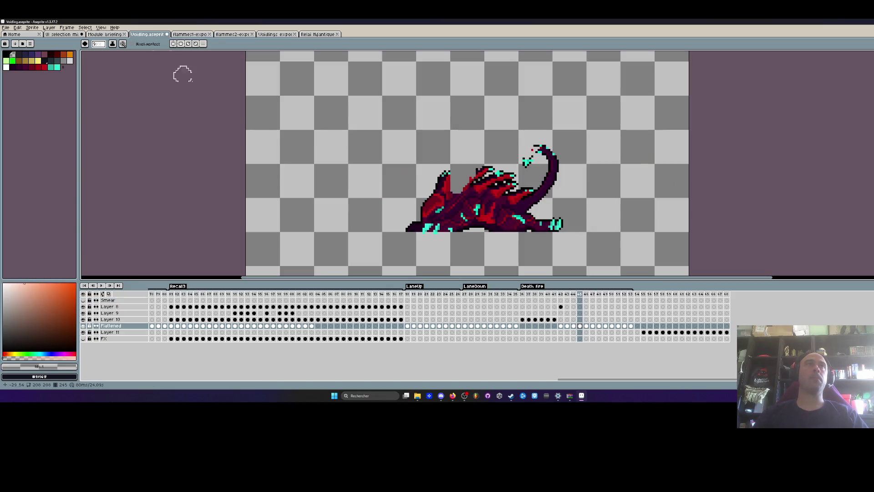
Preview the Recall3 frames and the Explo death frames 58–66, narrowing to frames 65–66
scroll(554, 183, down, 1)
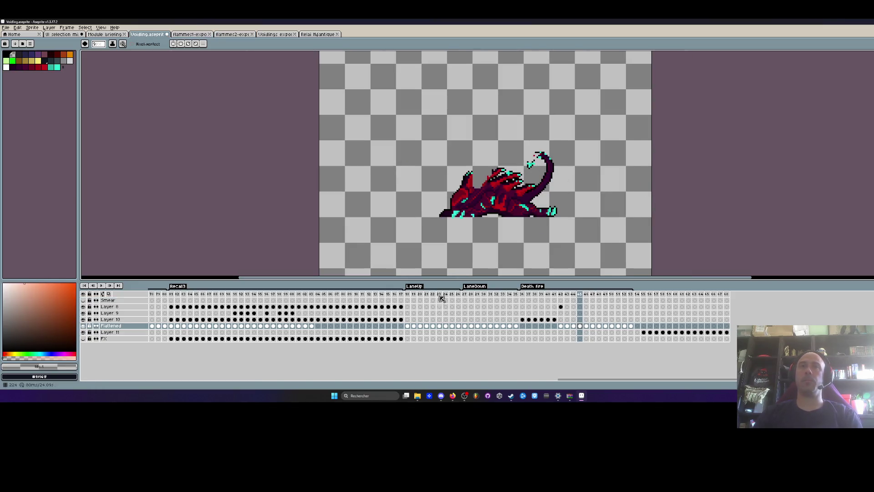
drag(171, 294, 247, 294)
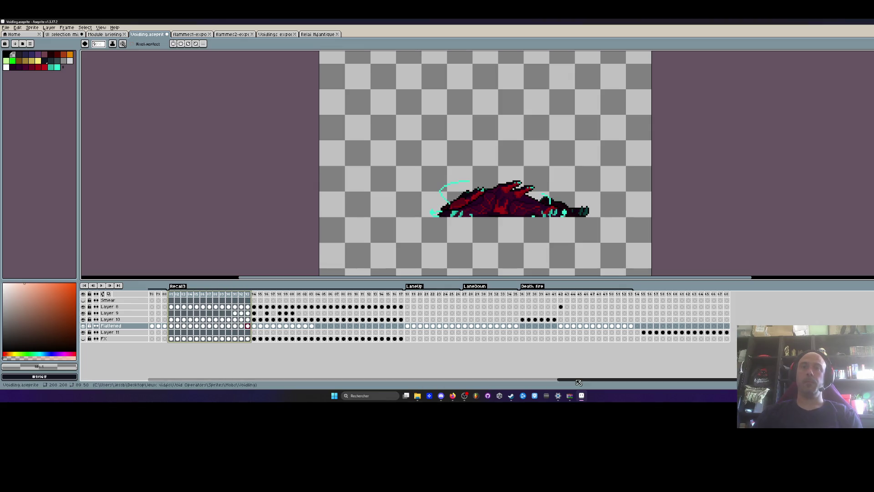
drag(523, 382, 435, 337)
mouse_move(343, 294)
mouse_down()
mouse_move(371, 294)
mouse_move(150, 296)
mouse_move(439, 301)
mouse_up()
drag(284, 379, 321, 379)
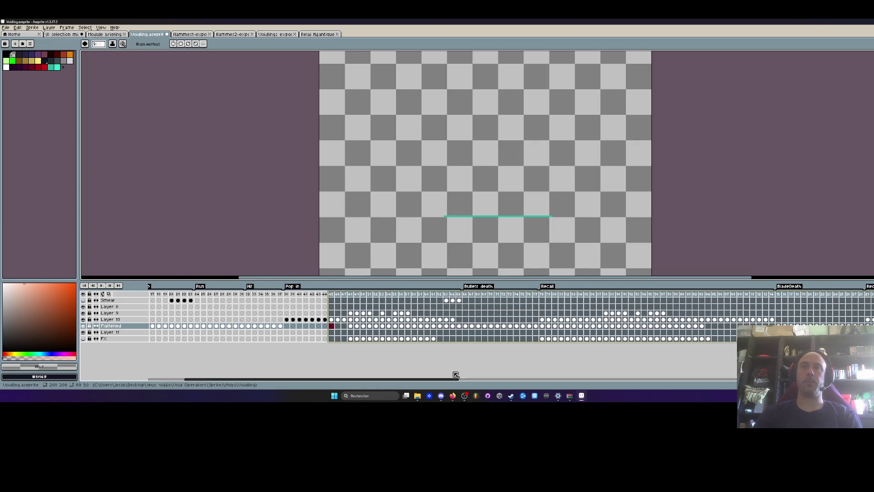
mouse_move(471, 296)
mouse_down()
mouse_move(497, 298)
mouse_move(461, 302)
mouse_move(537, 301)
mouse_up()
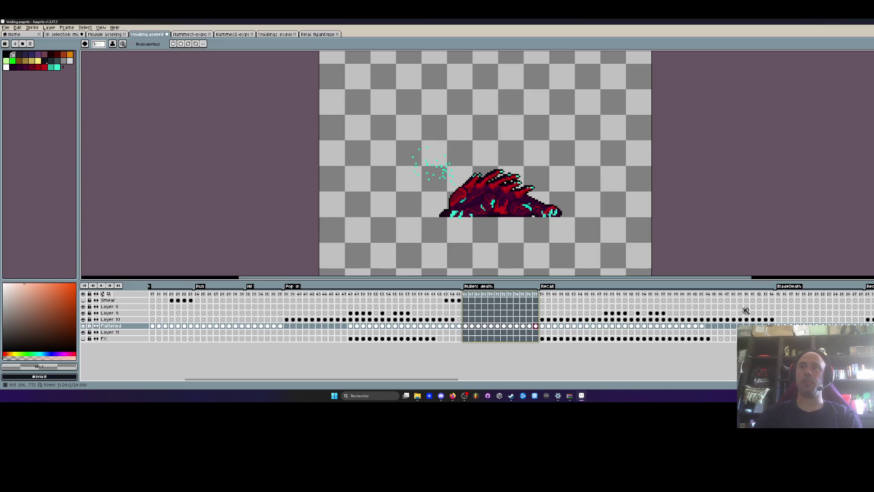
Select BladeDeath frames 115–118 and zoom in on the cyan-slashed collapsed pose
drag(781, 297, 808, 297)
scroll(550, 196, up, 2)
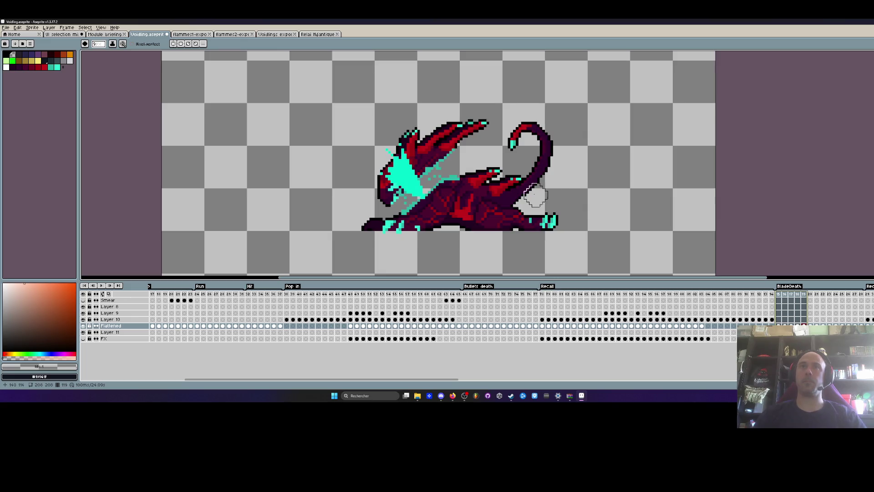
drag(453, 379, 470, 382)
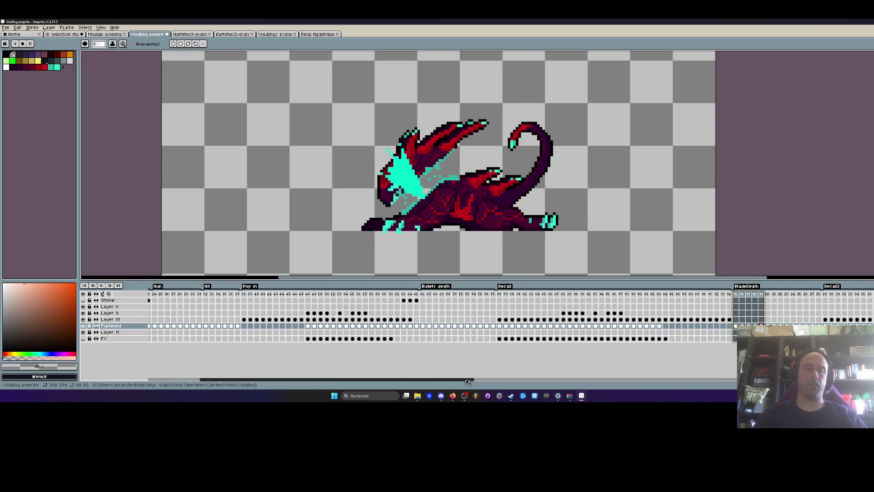
key(m)
scroll(514, 173, up, 2)
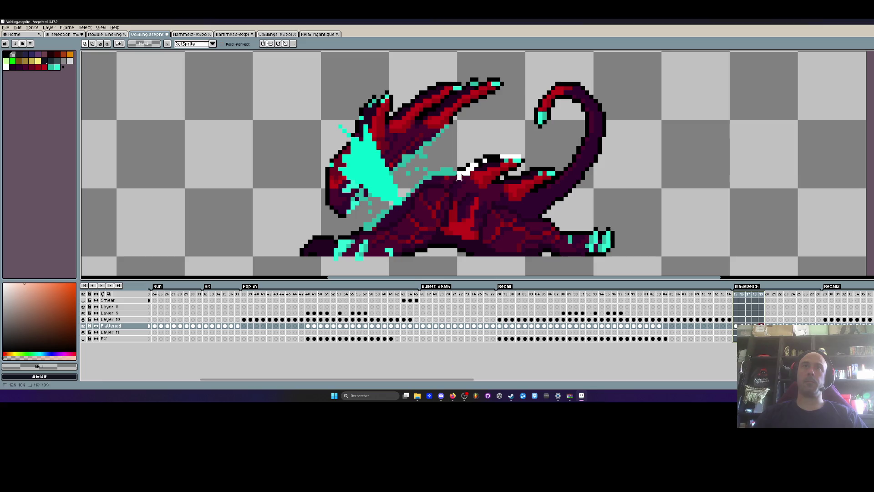
Lasso the curled tail on the BladeDeath frame and paste it onto Death fire frame 45
mouse_move(334, 241)
mouse_down()
mouse_move(660, 200)
mouse_move(600, 119)
mouse_move(528, 64)
mouse_move(508, 149)
mouse_up()
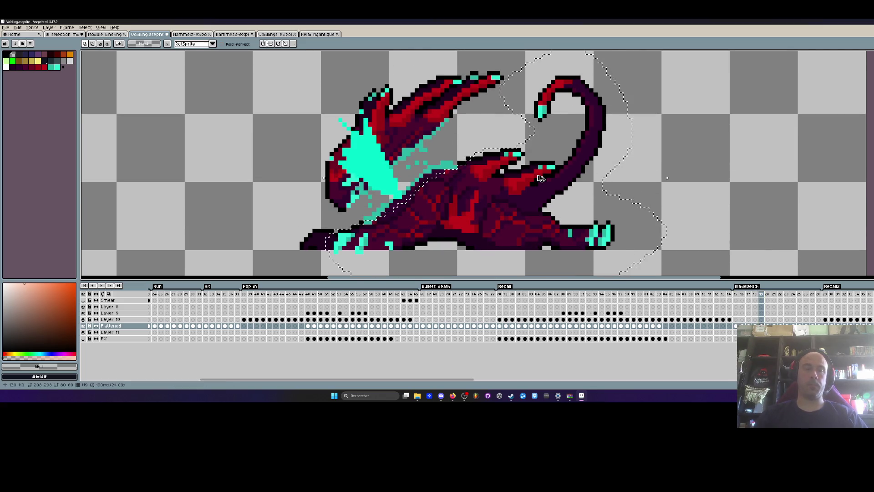
drag(462, 382, 710, 383)
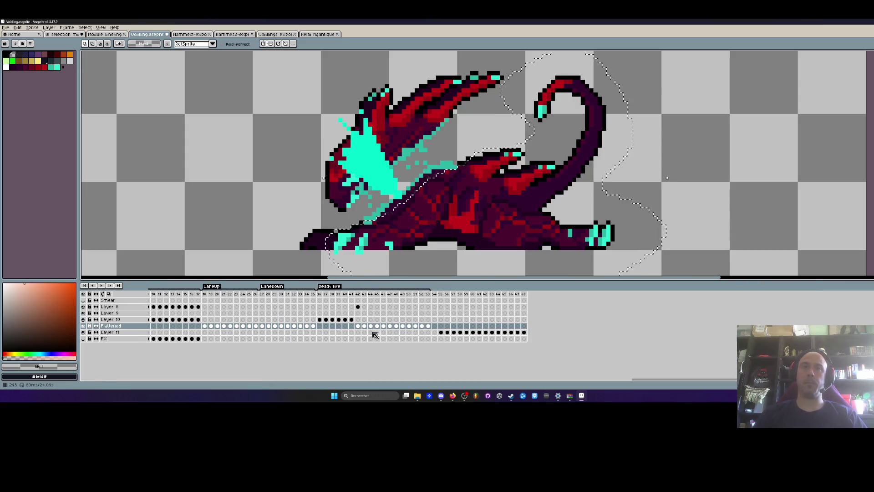
click(358, 325)
scroll(702, 132, down, 1)
key(Right)
key(Right)
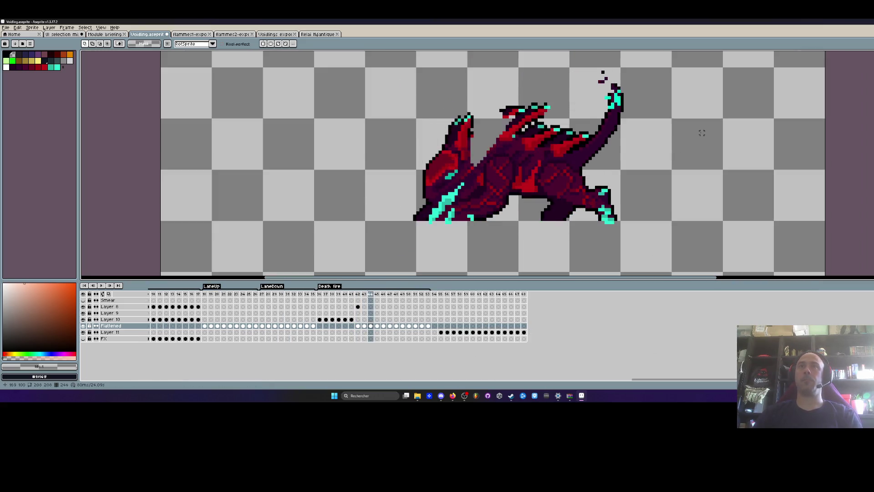
key(Right)
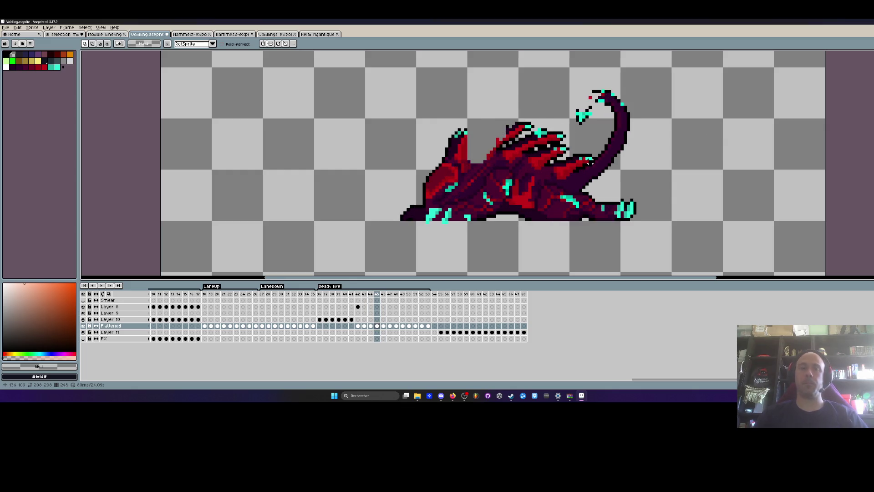
key(ctrl+v)
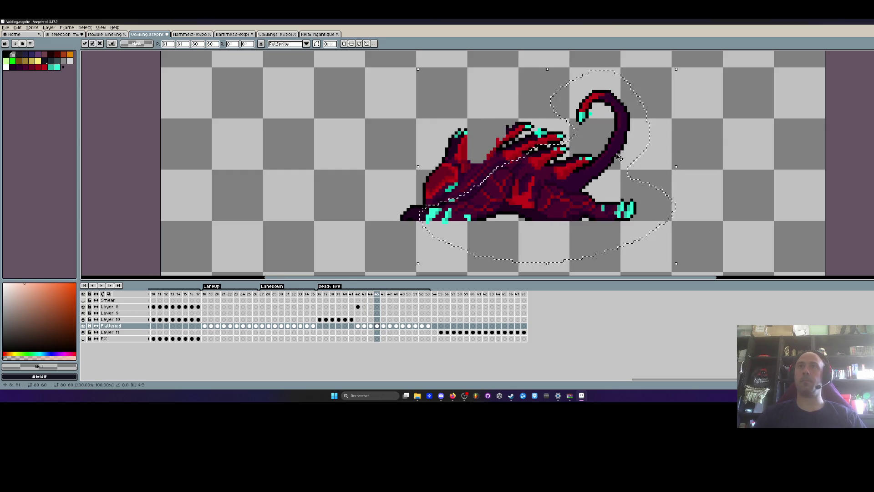
key(Return)
Check frame 46 and effects-layer frame 61, then play the Death fire animation from frame 42
scroll(619, 158, down, 1)
key(Right)
drag(447, 334, 479, 333)
click(479, 333)
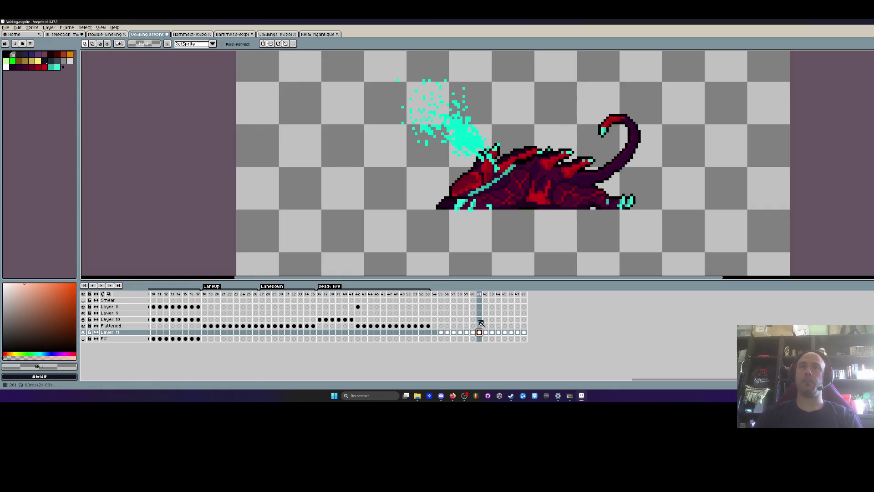
click(366, 295)
key(Return)
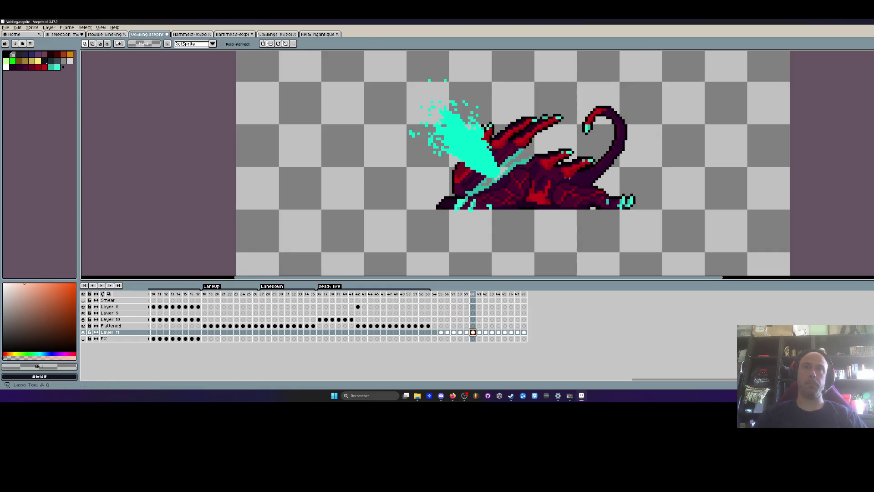
scroll(568, 170, up, 1)
Lasso the dragon's rear body and tail and paste it onto frame 46 of the Flattened layer
mouse_move(431, 206)
mouse_down()
mouse_move(396, 273)
mouse_move(682, 50)
mouse_move(585, 152)
mouse_up()
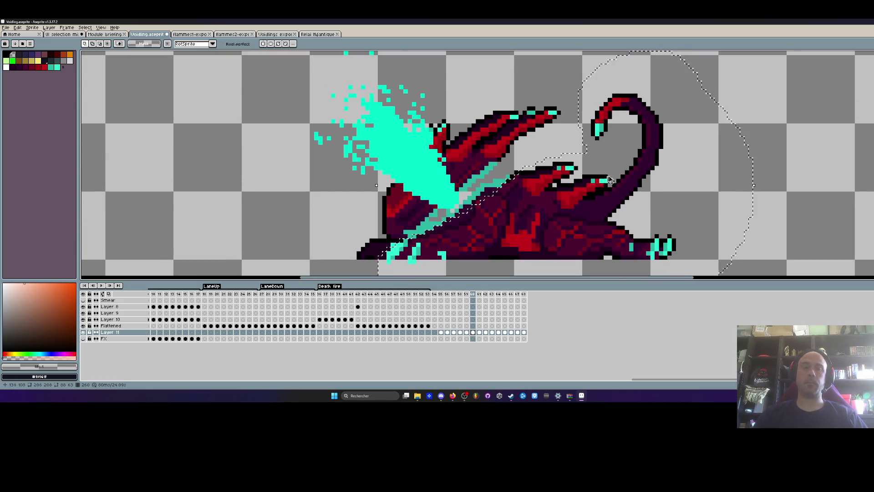
click(358, 326)
key(Right)
key(Right)
key(ctrl+d)
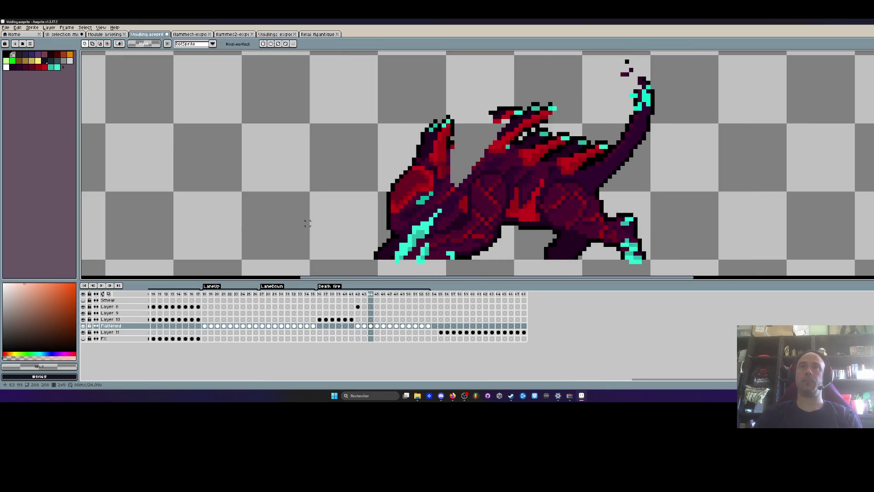
key(Right)
key(Right)
key(ctrl+shift+d)
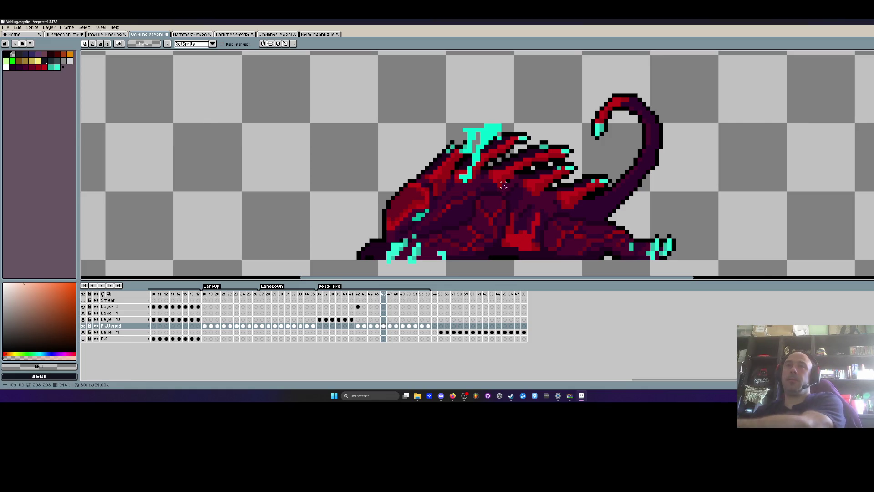
Select frame 46, try pasting onto frame 47, then cancel to keep the original head
scroll(509, 184, down, 2)
scroll(510, 182, down, 1)
click(385, 296)
scroll(538, 187, up, 1)
scroll(502, 202, up, 1)
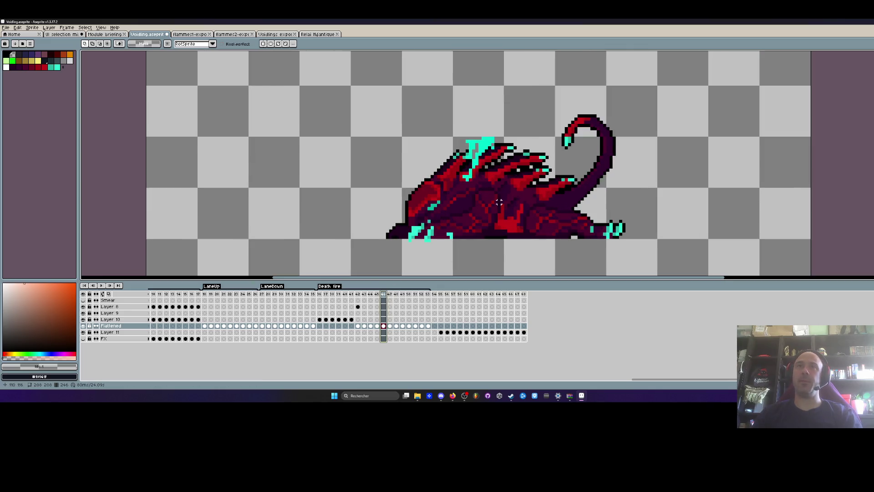
key(Right)
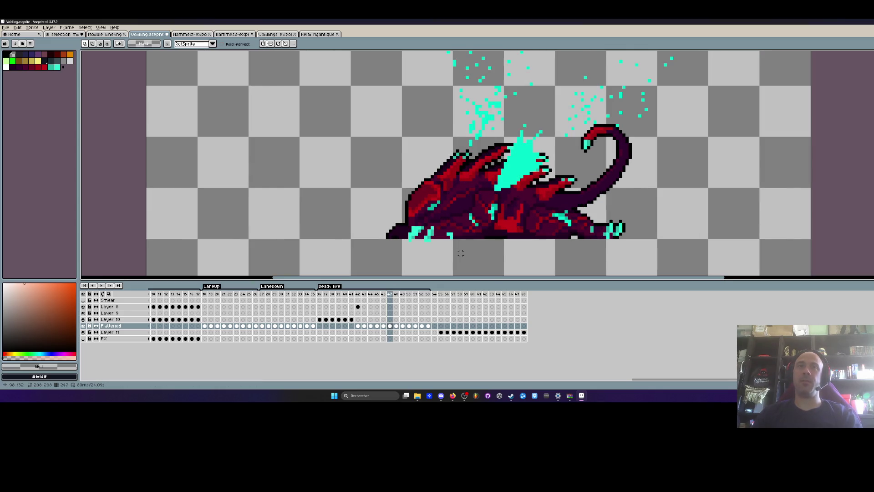
key(ctrl+v)
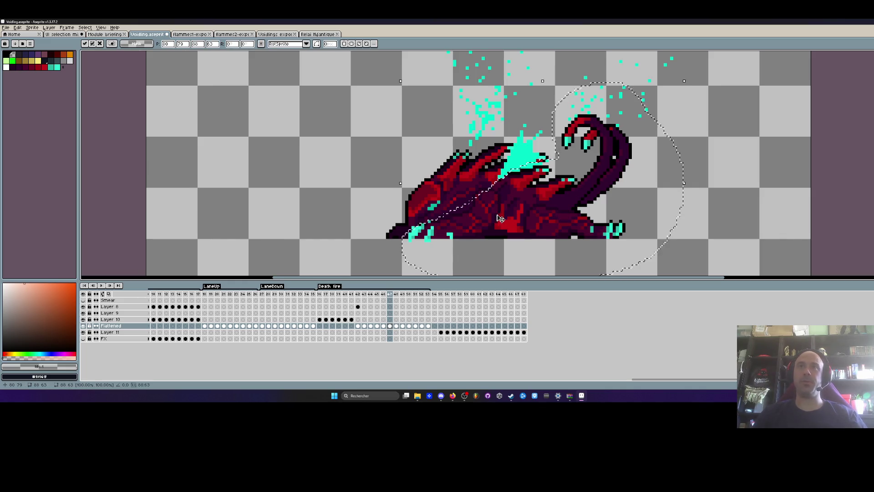
key(Escape)
Lasso the tail and rear body, then paste the copied head pixels onto frame 46
mouse_move(481, 333)
mouse_down()
mouse_move(460, 334)
mouse_move(473, 335)
mouse_up()
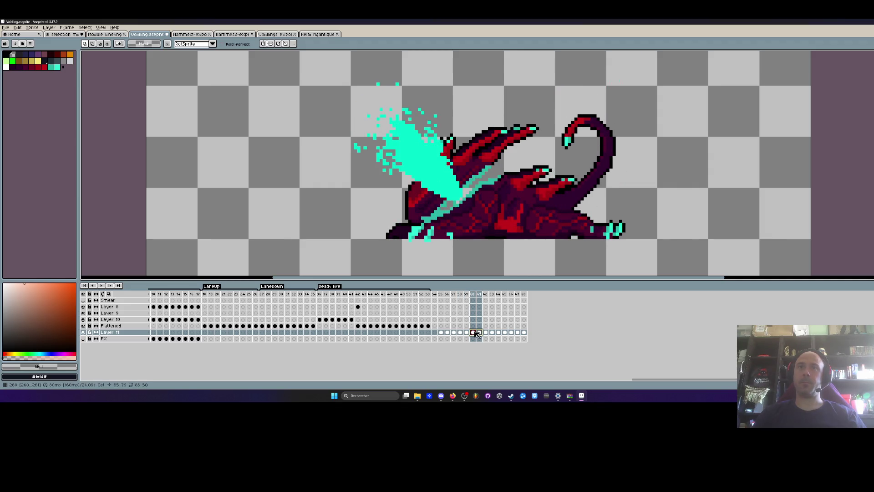
click(479, 333)
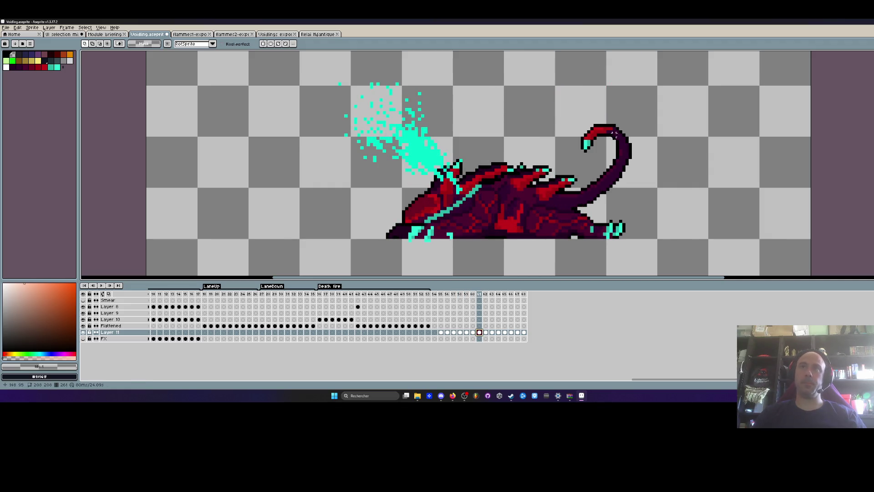
drag(628, 109, 574, 134)
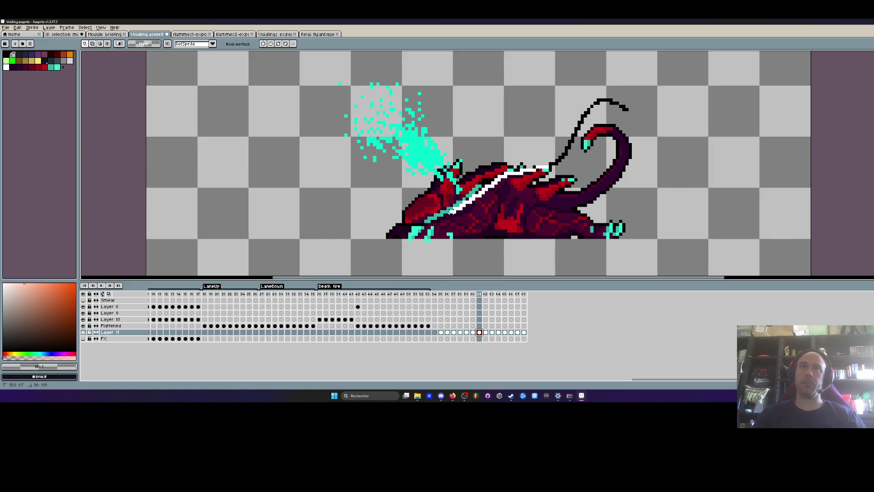
mouse_move(420, 223)
mouse_down()
mouse_move(432, 269)
mouse_move(644, 89)
mouse_move(566, 150)
mouse_up()
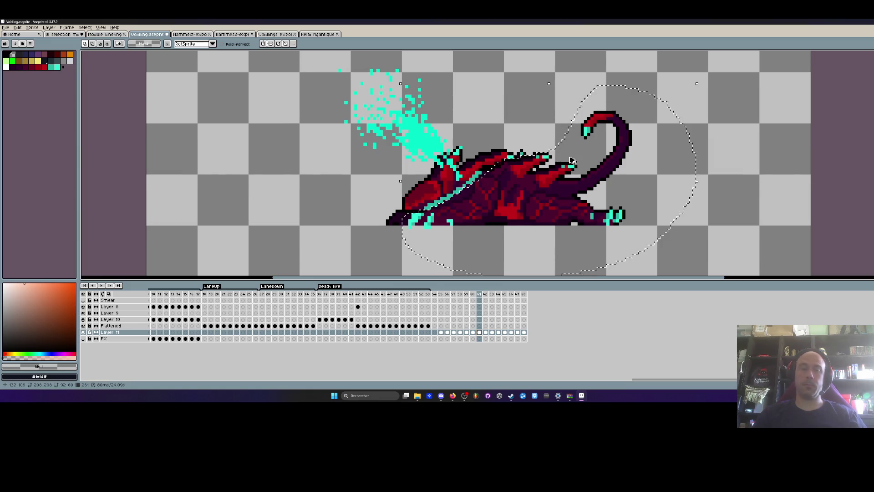
key(ctrl+z)
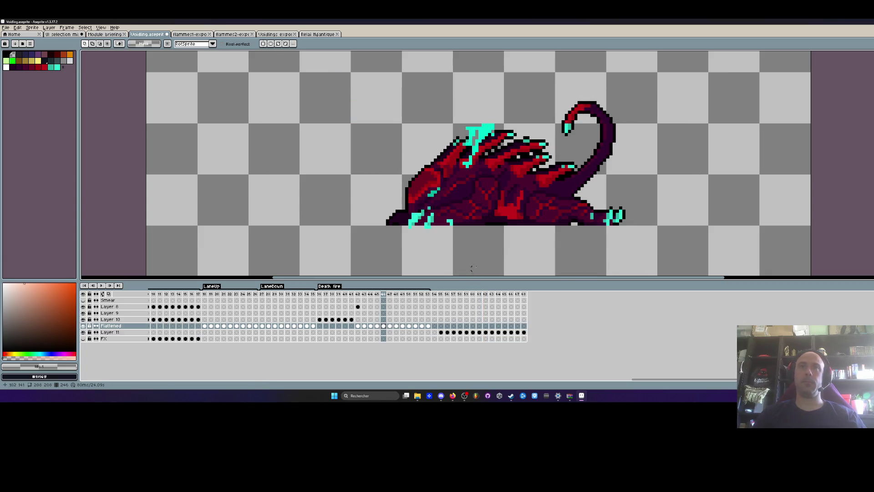
key(Right)
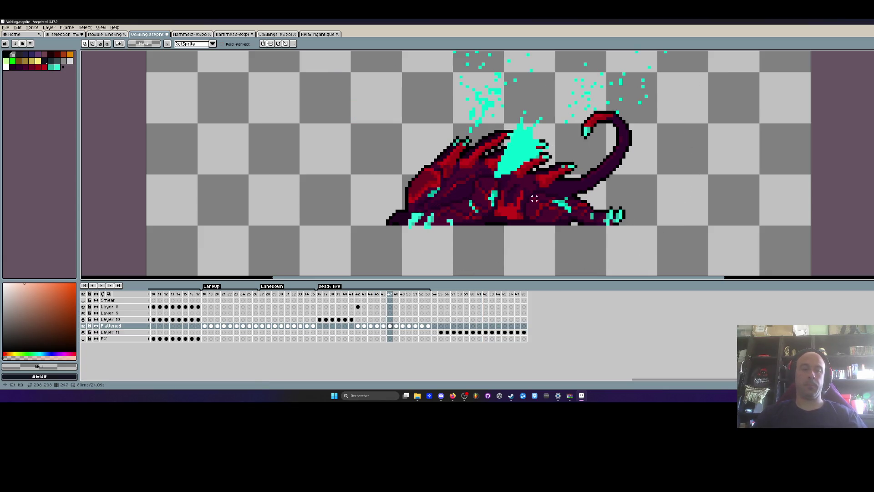
scroll(576, 191, down, 1)
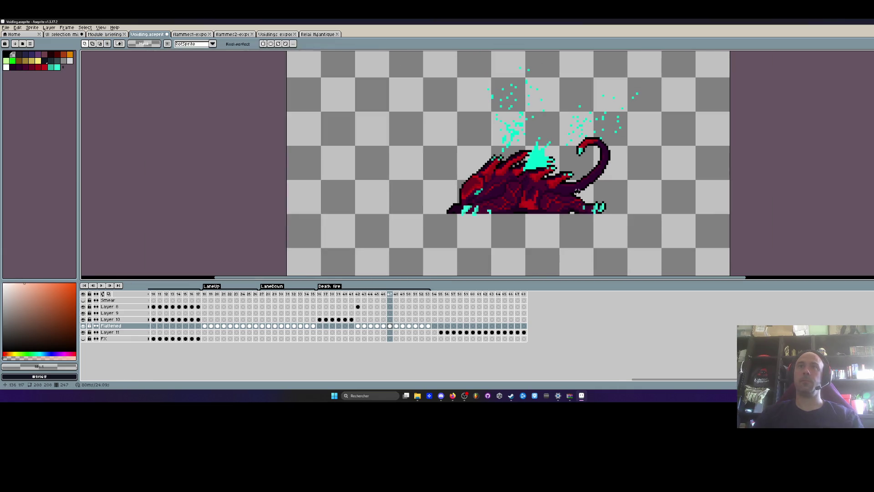
key(Left)
scroll(528, 155, up, 2)
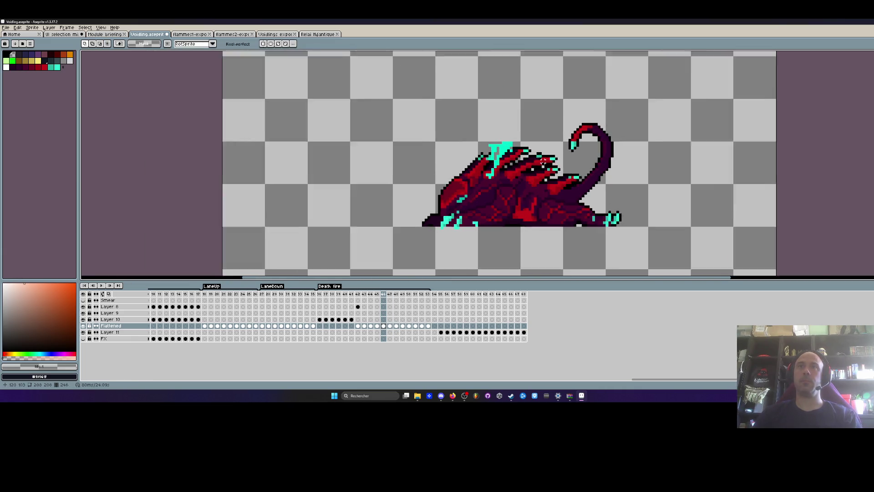
key(ctrl+v)
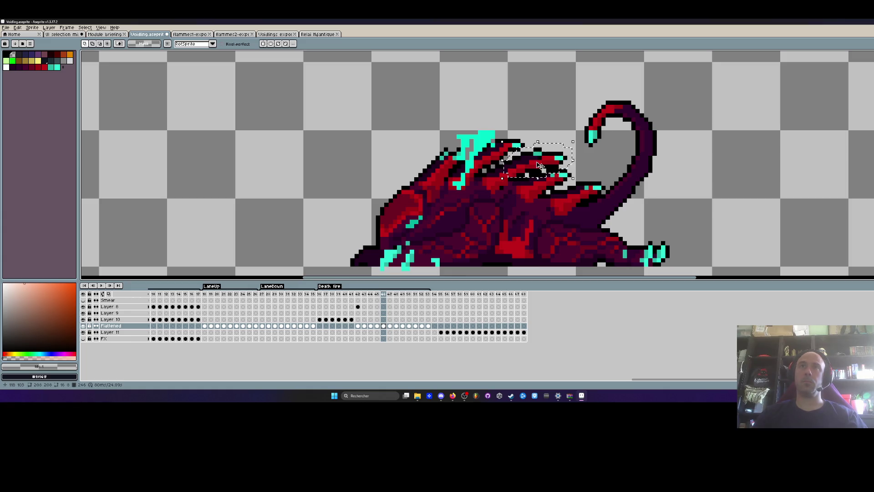
Compare the dragon's head across frames 45–47 and move to cyan burst frame 48
click(390, 326)
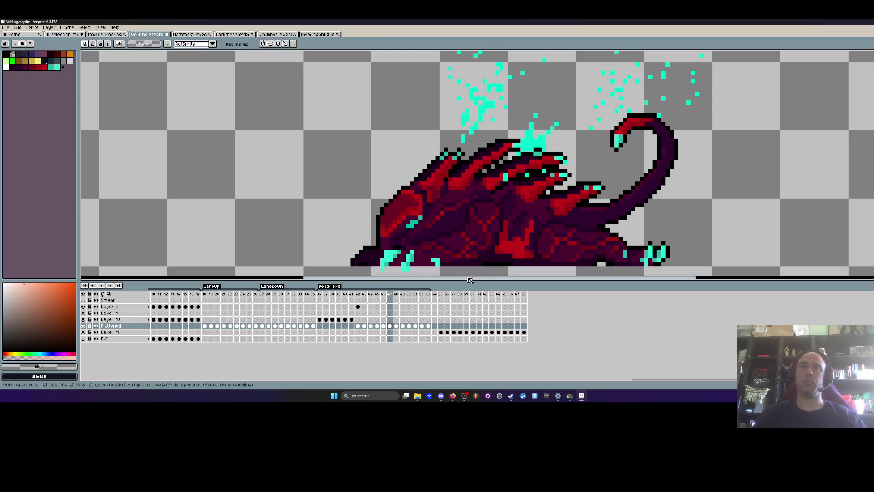
key(comma)
mouse_move(510, 171)
mouse_down()
mouse_move(478, 185)
mouse_move(502, 168)
mouse_up()
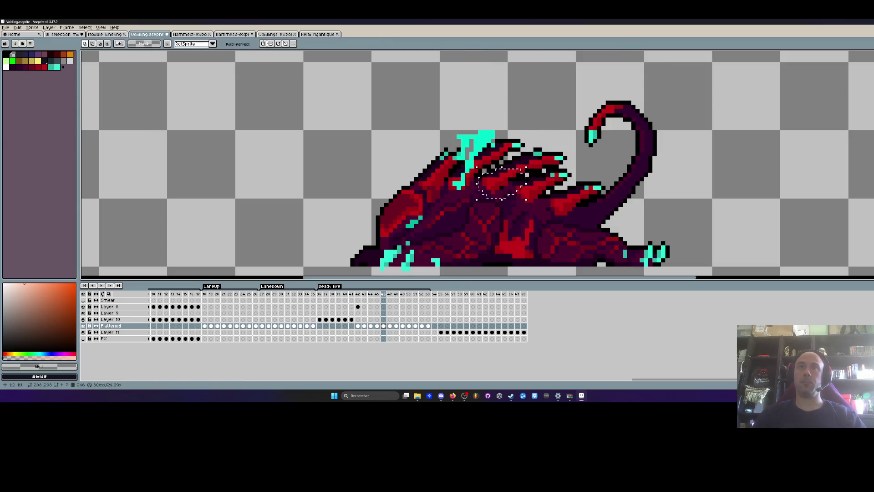
click(390, 326)
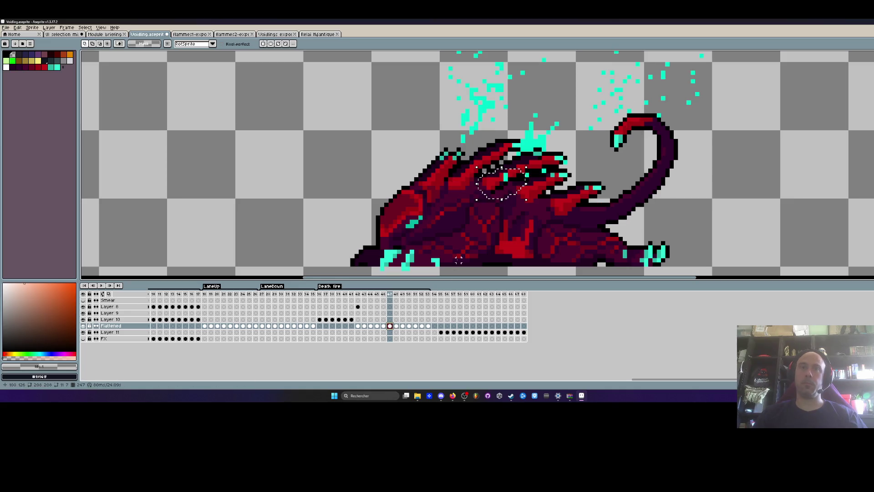
scroll(501, 227, down, 3)
key(comma)
key(comma)
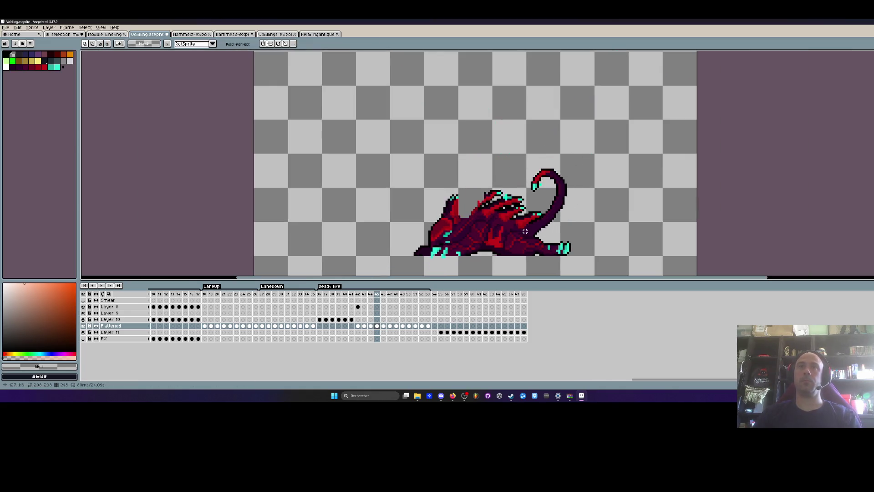
key(period)
key(period)
key(period)
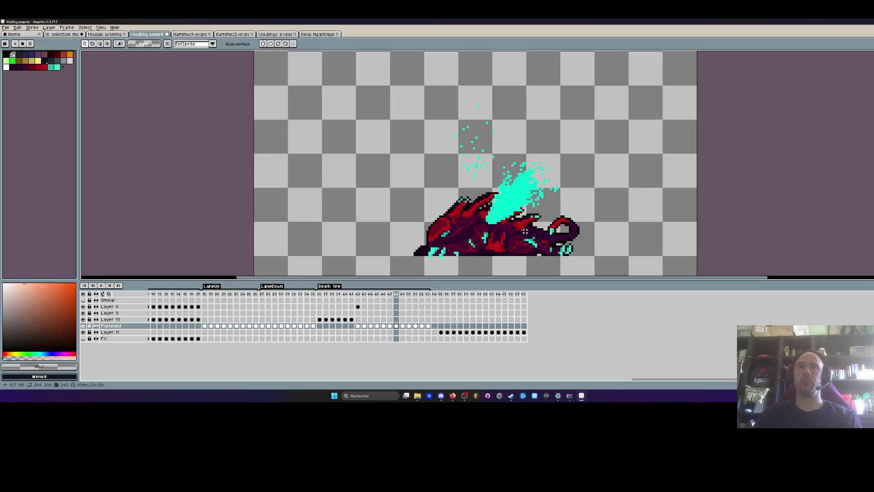
scroll(508, 227, up, 2)
Inspect the head and eye areas, flipping between frames 47 and 48 to compare poses
drag(456, 198, 506, 229)
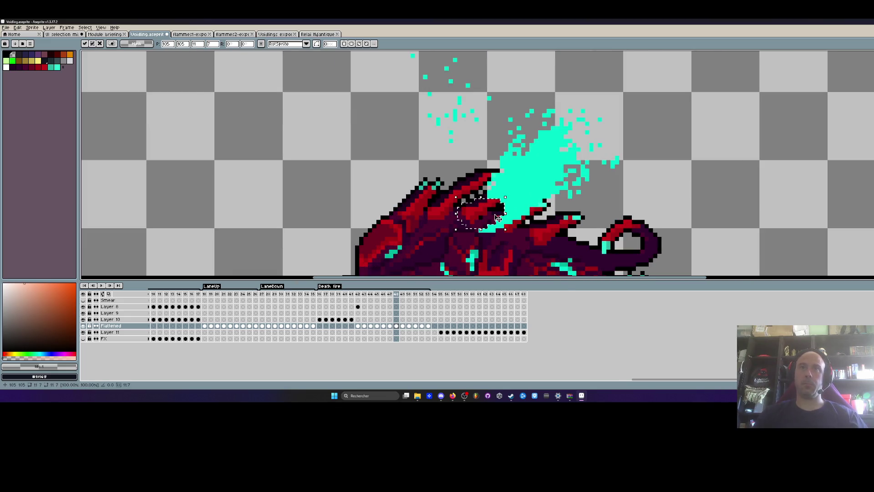
key(ctrl+d)
key(comma)
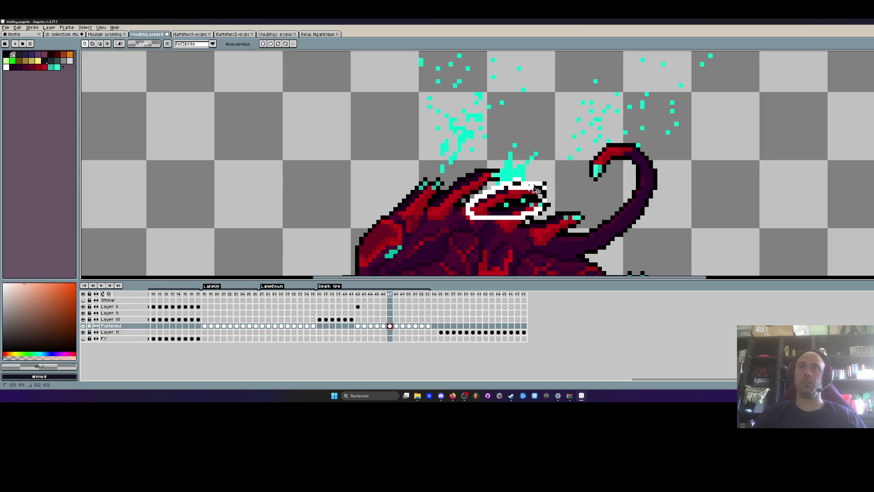
drag(532, 186, 534, 187)
key(period)
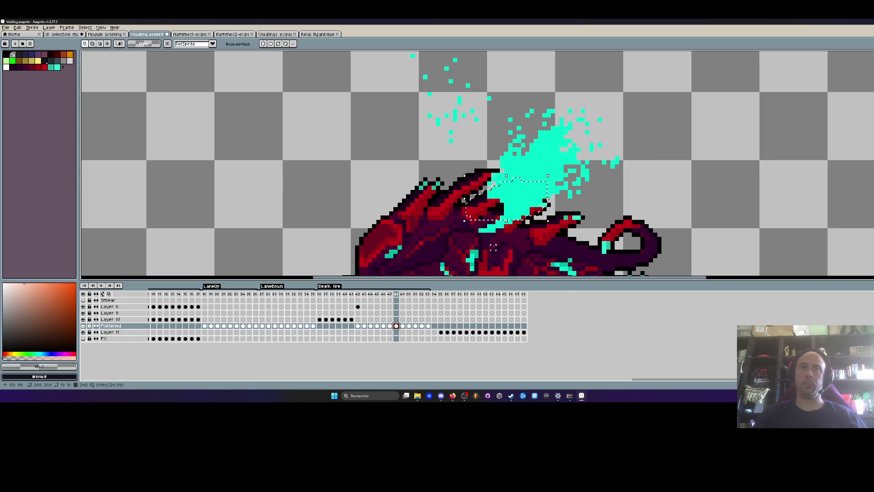
key(ctrl+d)
scroll(497, 238, down, 1)
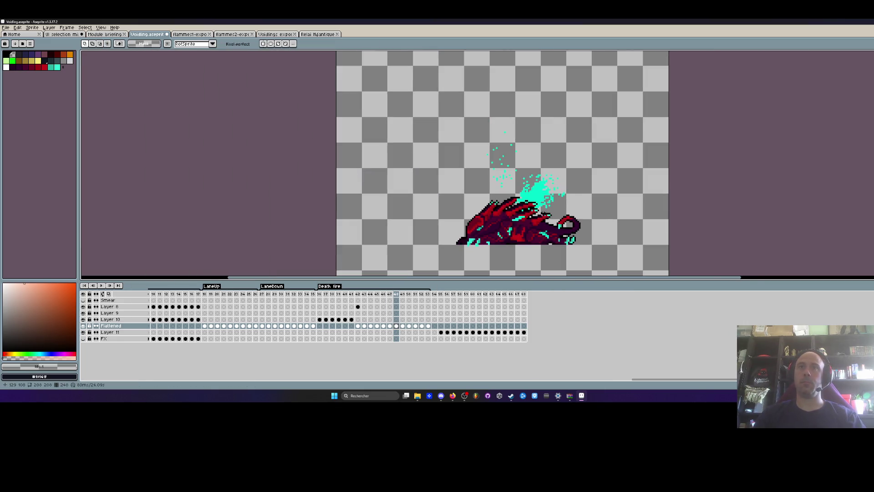
scroll(497, 238, down, 1)
key(comma)
key(comma)
key(period)
key(period)
key(comma)
key(period)
key(comma)
scroll(528, 213, up, 2)
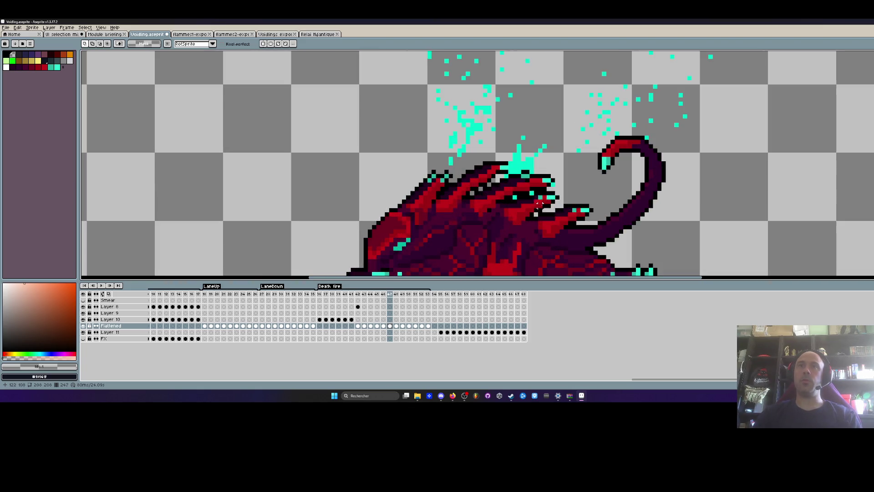
scroll(549, 174, down, 1)
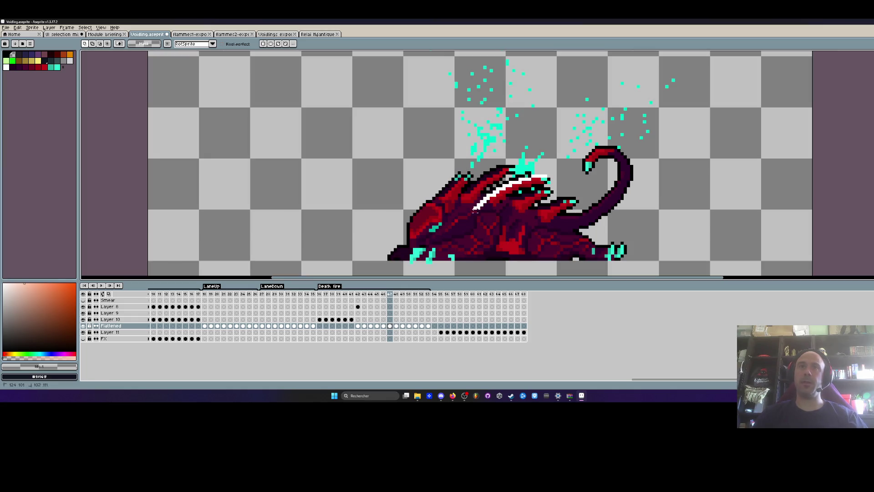
Lasso the whole dragon and place a copy at the upper left of frame 48
mouse_move(433, 244)
mouse_down()
mouse_move(523, 273)
mouse_move(661, 155)
mouse_up()
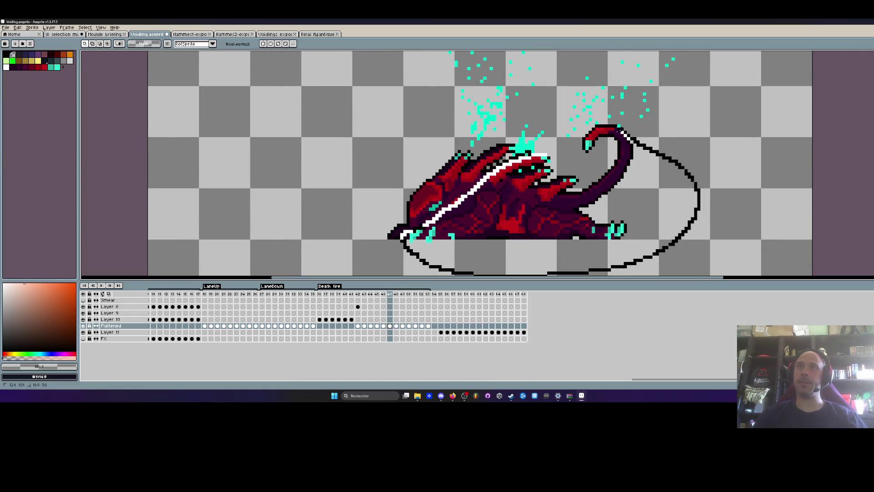
drag(549, 154, 550, 154)
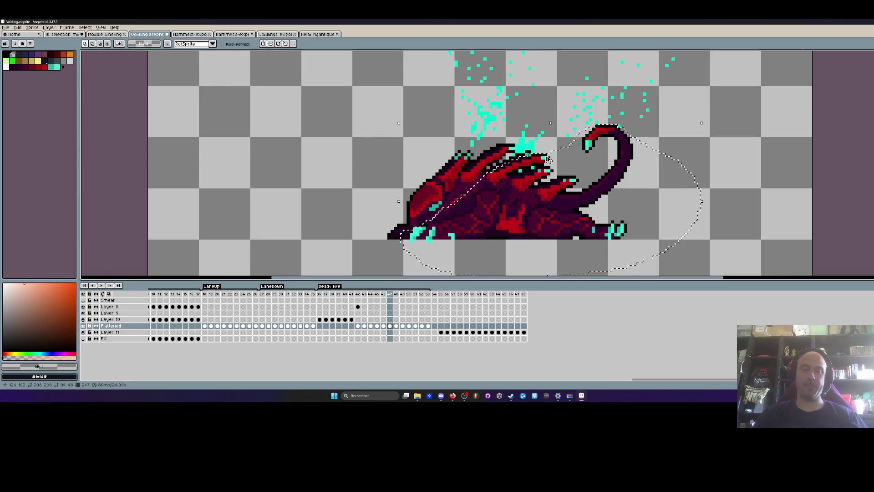
click(398, 327)
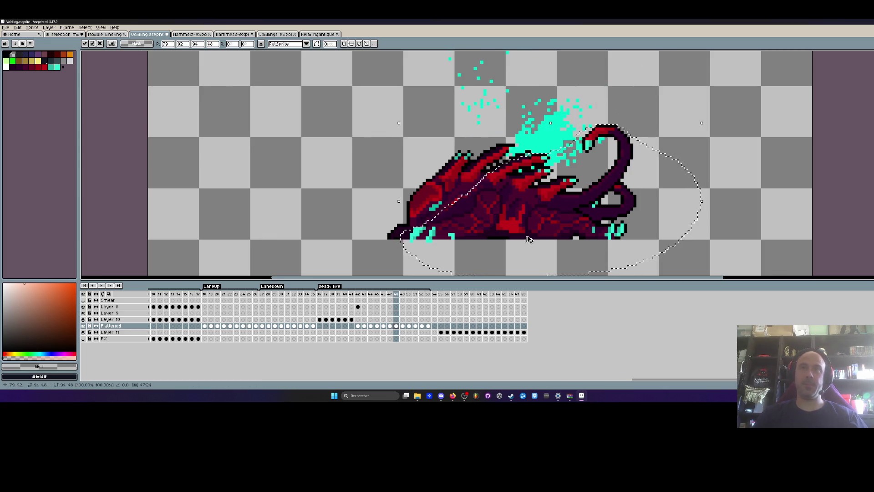
scroll(546, 199, down, 1)
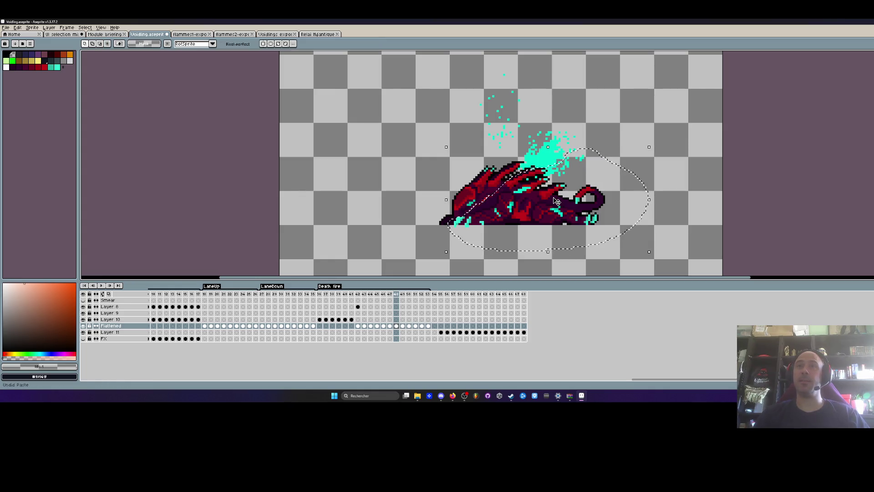
scroll(565, 192, up, 1)
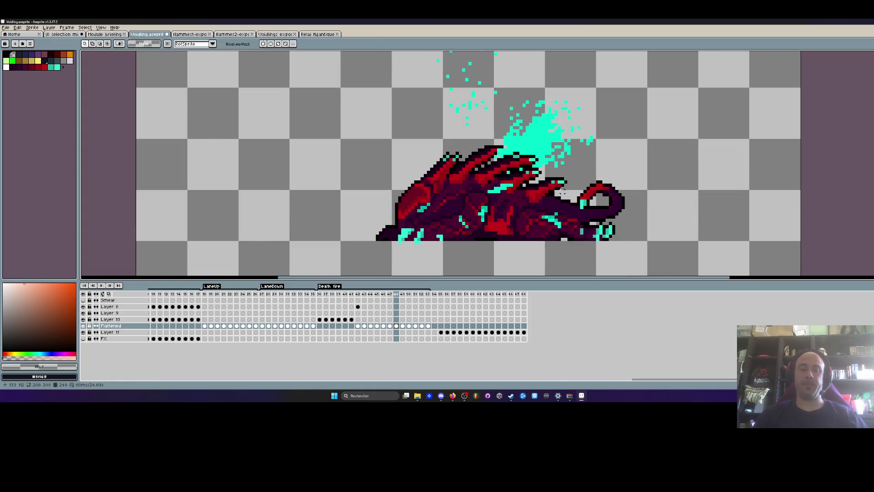
mouse_move(565, 197)
mouse_down()
mouse_move(501, 202)
mouse_move(277, 172)
mouse_move(307, 159)
mouse_up()
Erase the curled tail from the left copy with a size-2 eraser
key(e)
mouse_move(323, 97)
mouse_down()
mouse_move(357, 114)
mouse_move(331, 157)
mouse_up()
key(minus)
key(minus)
key(minus)
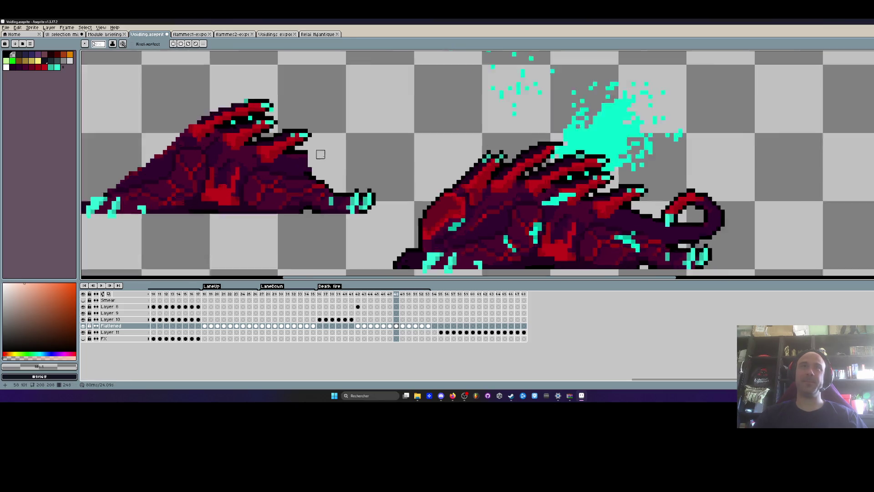
scroll(318, 152, up, 2)
scroll(307, 159, down, 5)
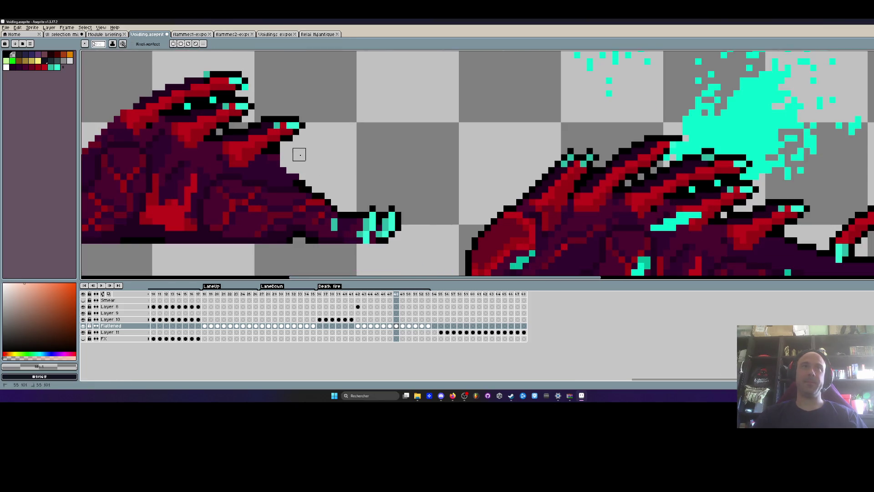
Move the tail-trimmed copy back over the original dragon, commit it, and go to frame 49
key(m)
drag(184, 118, 348, 196)
mouse_move(288, 168)
mouse_down()
mouse_move(463, 190)
mouse_move(455, 195)
mouse_up()
scroll(450, 185, up, 2)
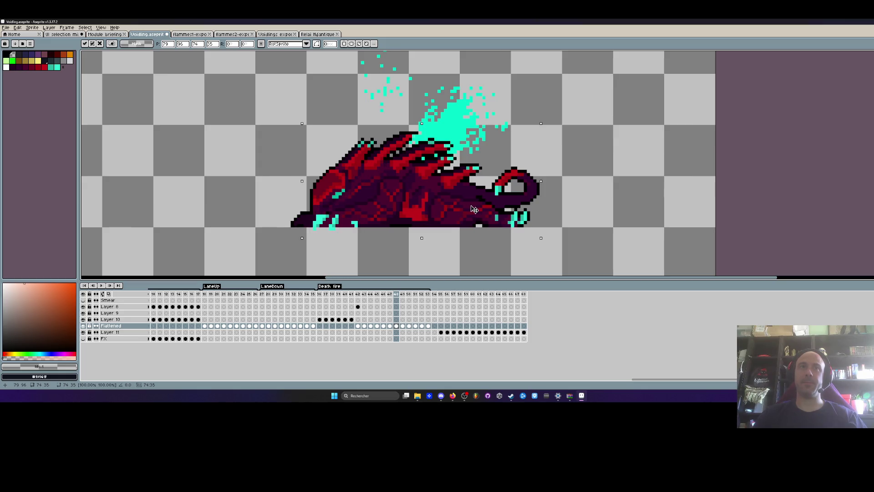
scroll(475, 209, down, 1)
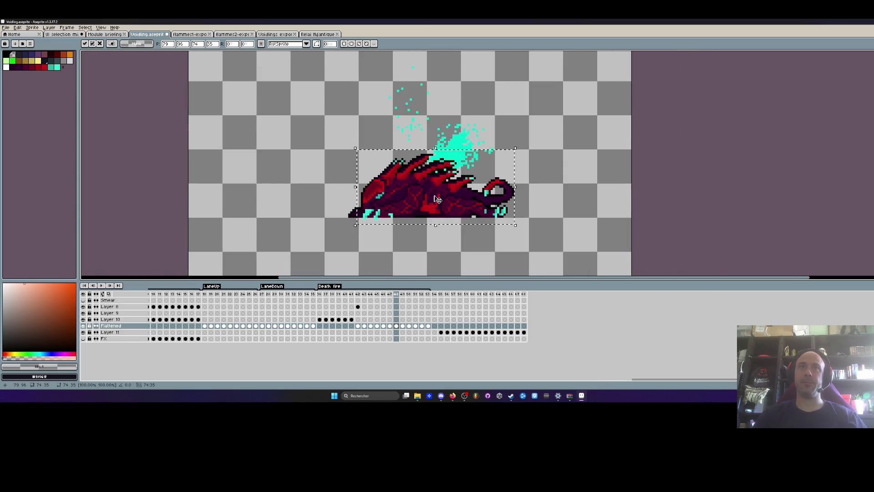
click(317, 173)
key(Right)
key(Left)
key(Right)
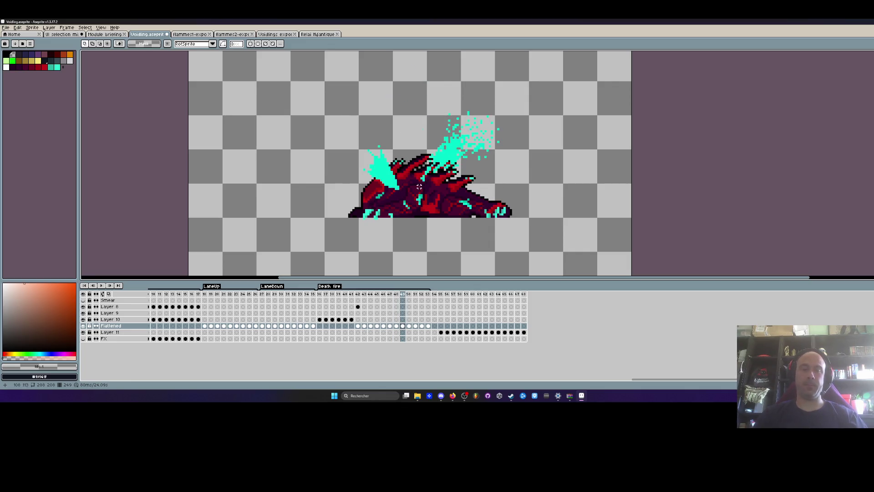
Paste the tailed dragon copy aside in frame 49 and erase its top tail curl and stray pixels
key(ctrl+v)
drag(457, 209, 298, 152)
key(Return)
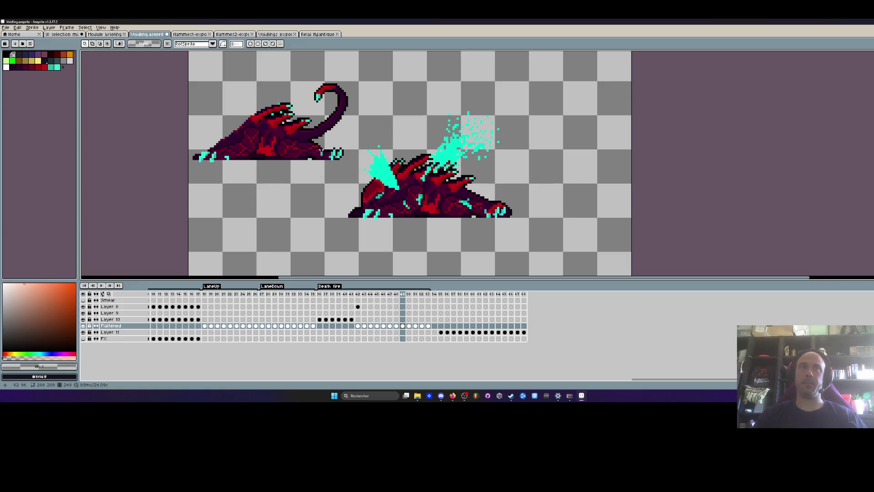
key(e)
drag(318, 89, 335, 87)
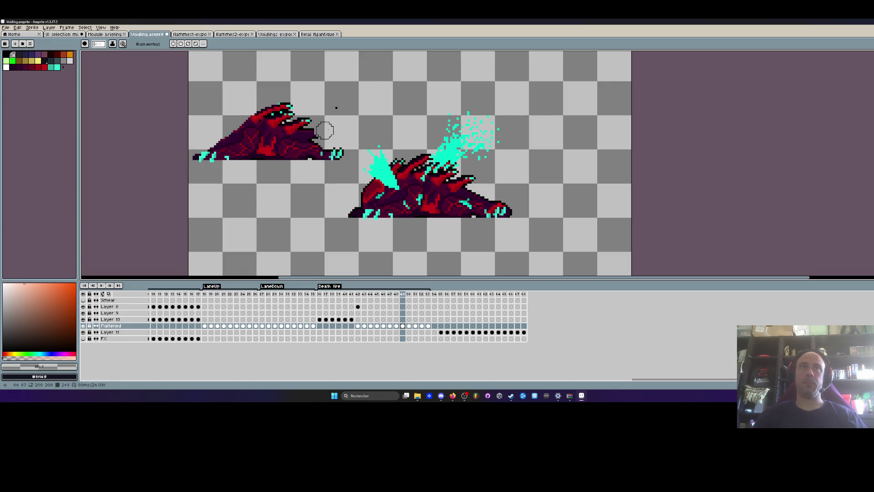
scroll(322, 131, up, 1)
scroll(320, 130, up, 2)
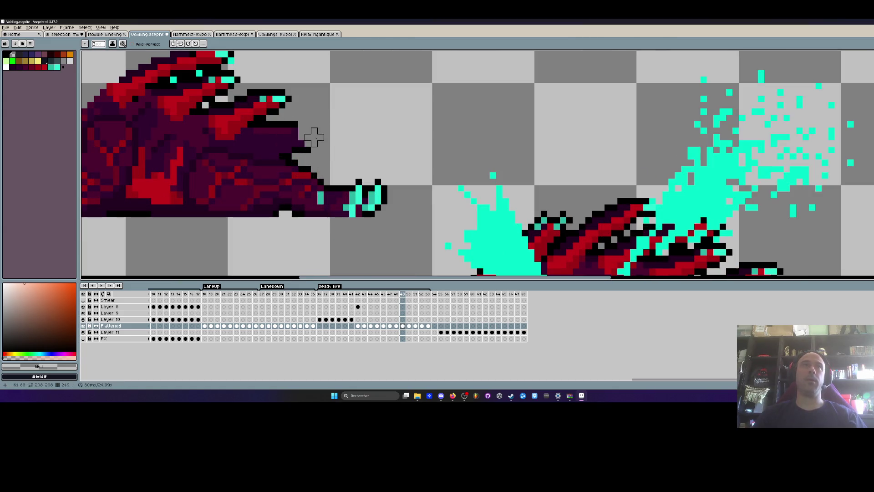
drag(276, 126, 307, 150)
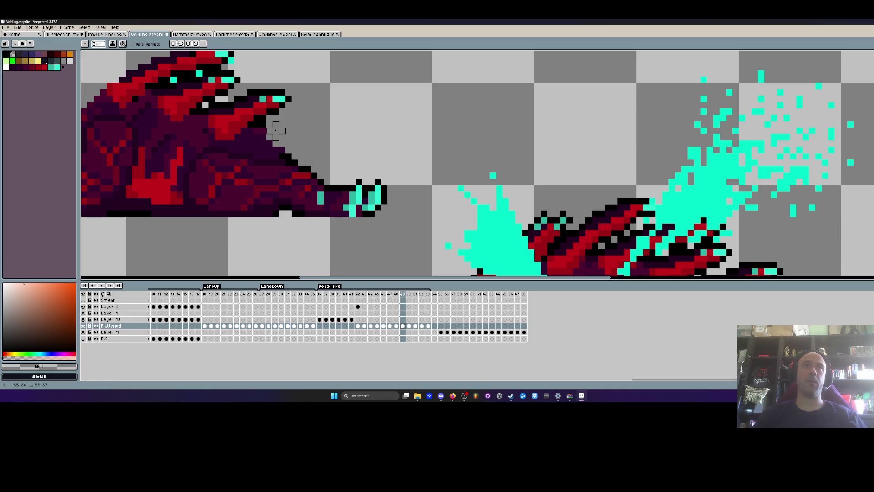
scroll(346, 135, down, 3)
scroll(359, 135, up, 1)
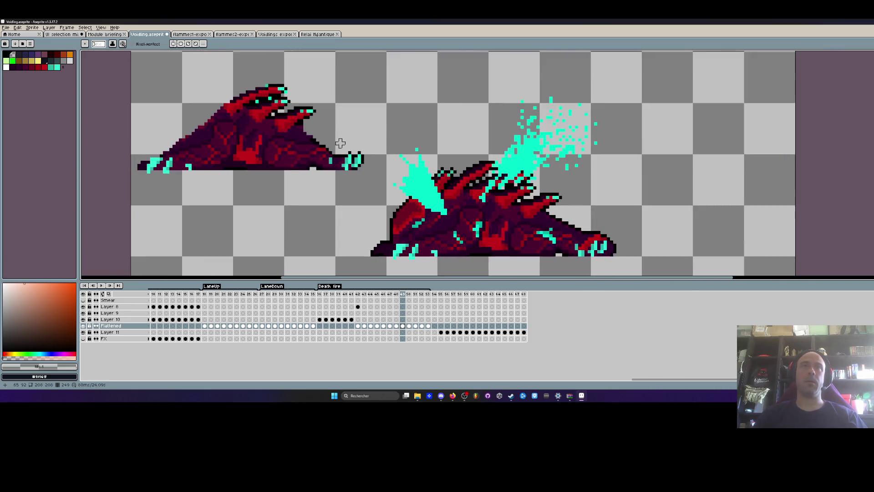
mouse_move(326, 164)
mouse_down()
mouse_move(348, 172)
mouse_move(347, 156)
mouse_up()
scroll(351, 155, down, 1)
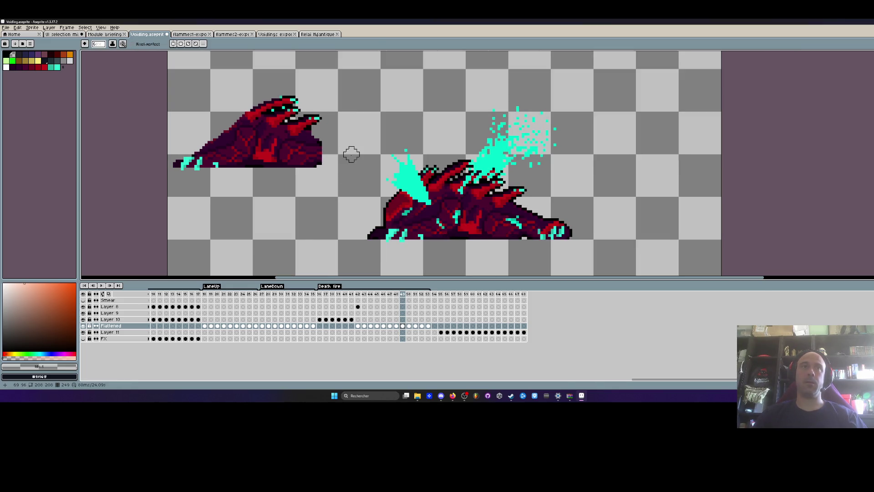
Move the cleaned dragon copy onto the original, nudge it into place, and commit it
key(m)
drag(166, 90, 337, 211)
drag(328, 162, 508, 229)
scroll(423, 232, up, 2)
drag(447, 247, 427, 238)
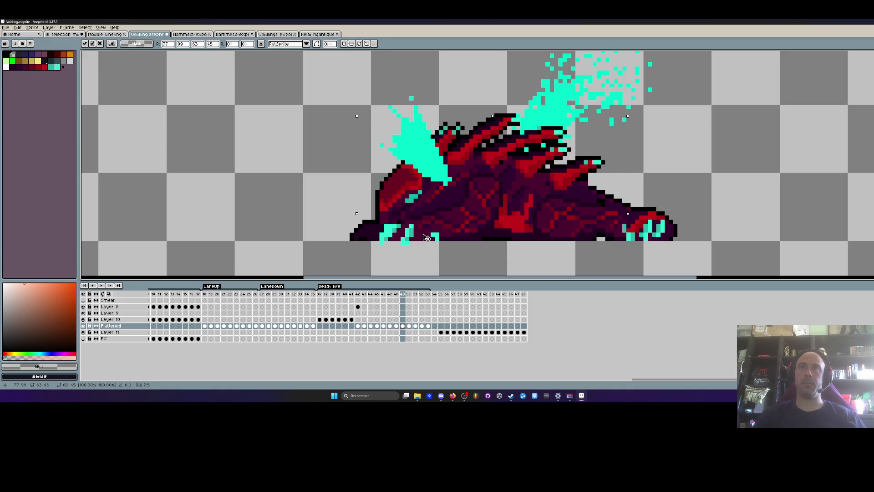
key(Return)
scroll(455, 228, down, 2)
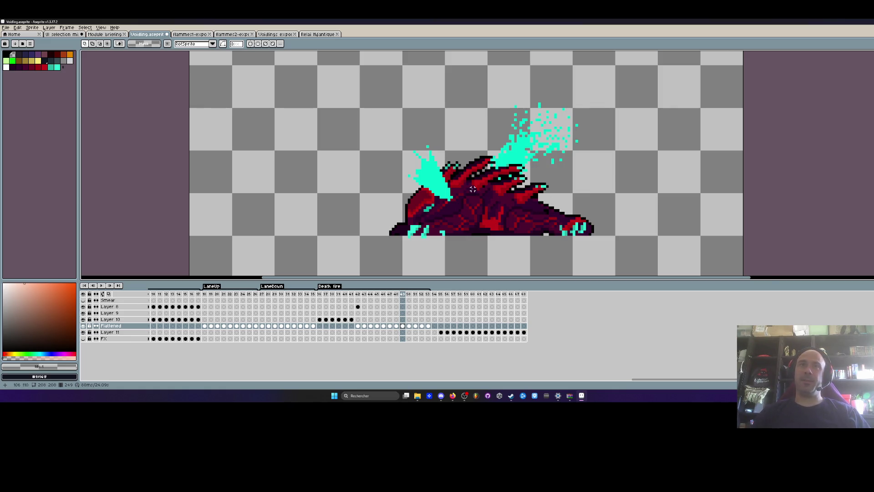
scroll(472, 189, down, 2)
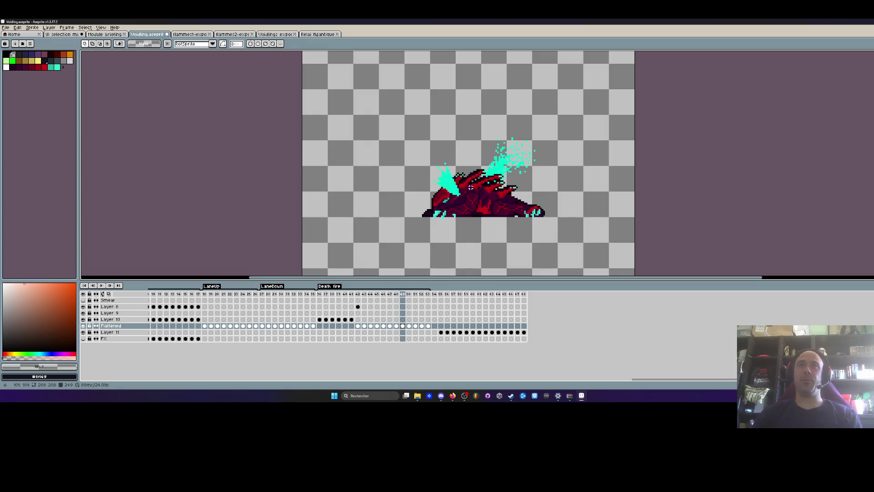
scroll(434, 188, up, 2)
scroll(433, 188, up, 1)
scroll(433, 188, up, 1)
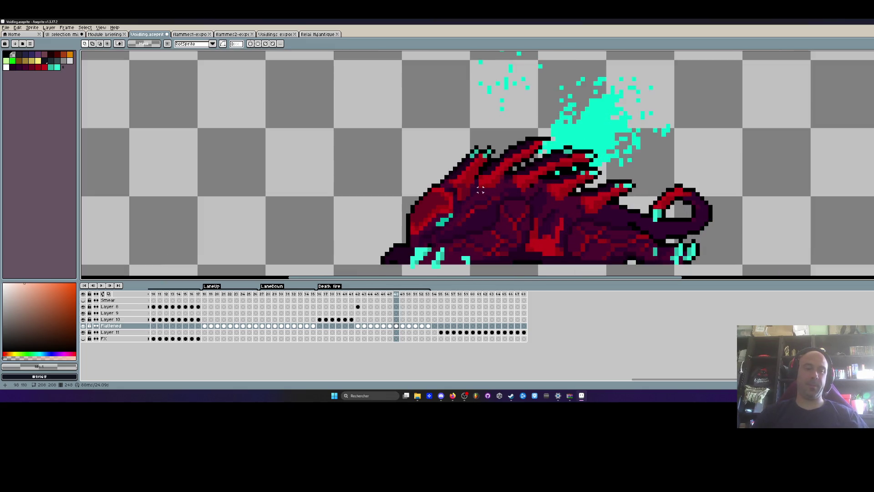
Lasso the front cyan flame burst and test carrying the selection to the next frame
key(b)
drag(475, 146, 399, 183)
mouse_move(428, 256)
mouse_down()
mouse_move(519, 189)
mouse_move(476, 147)
mouse_up()
key(period)
scroll(486, 234, down, 1)
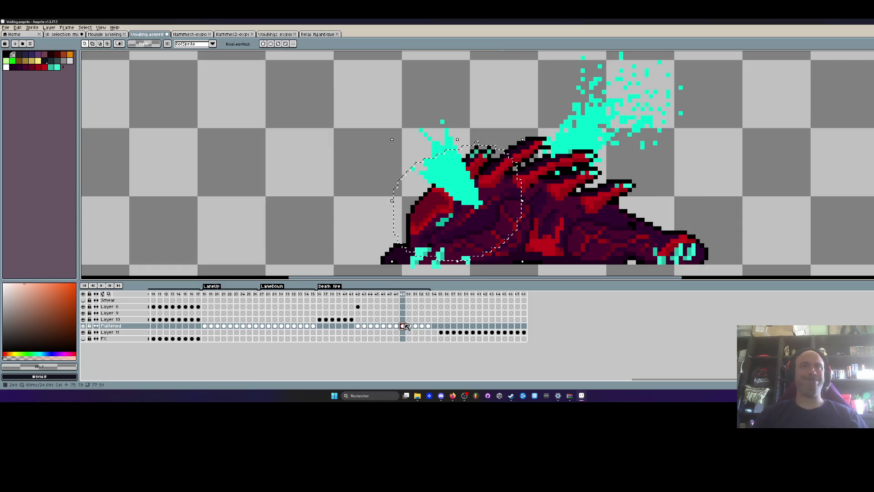
scroll(502, 197, down, 1)
key(Return)
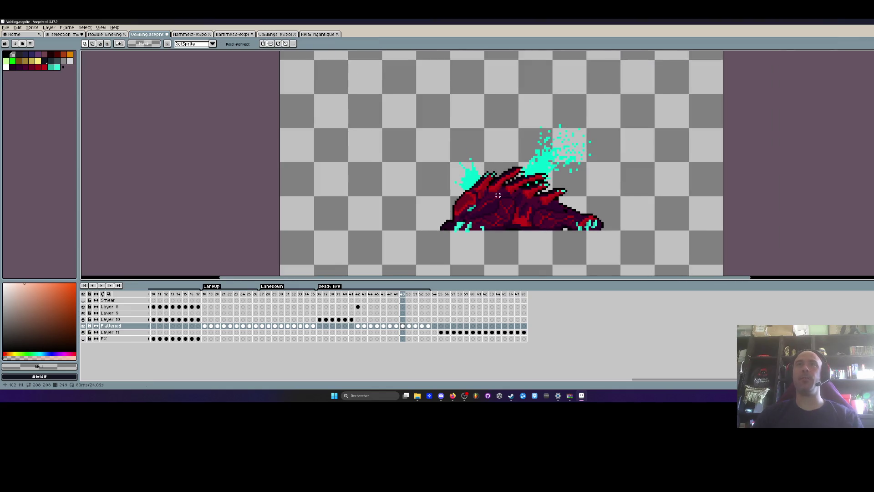
scroll(502, 196, down, 1)
Move between frames 50 and 49, testing small selections on the collapsed body and tail
key(period)
scroll(492, 206, up, 3)
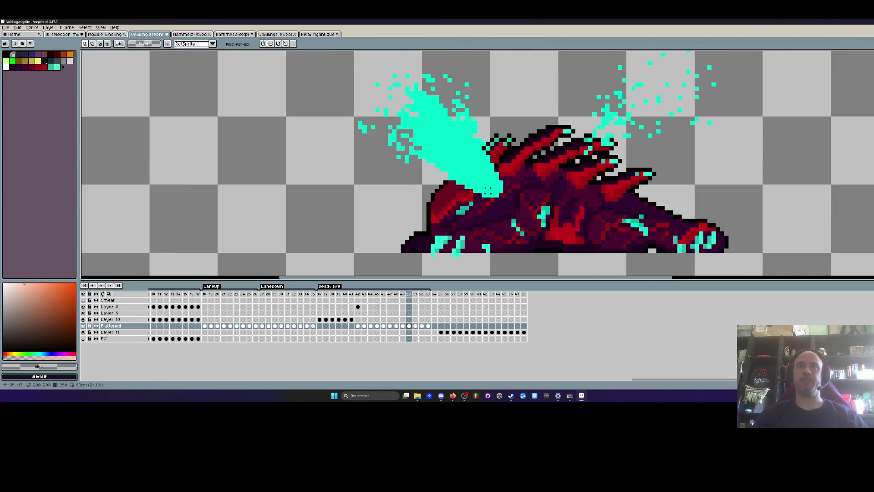
scroll(535, 184, down, 2)
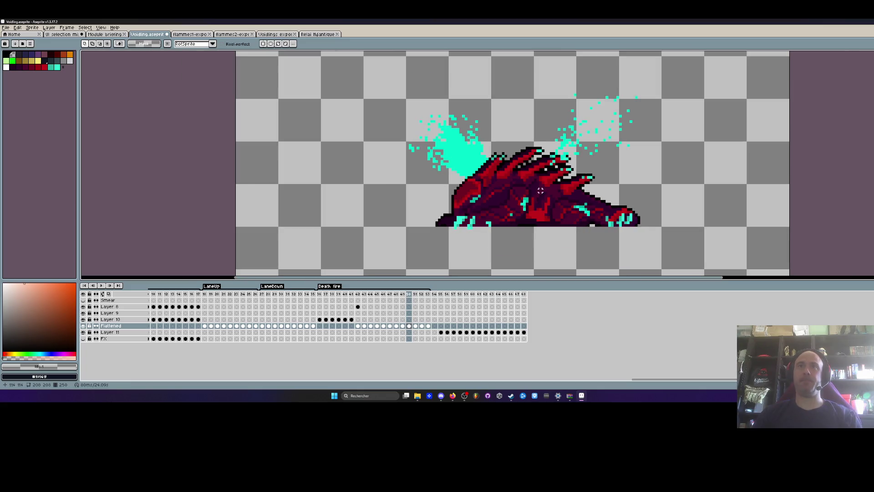
key(comma)
drag(529, 195, 530, 196)
click(410, 326)
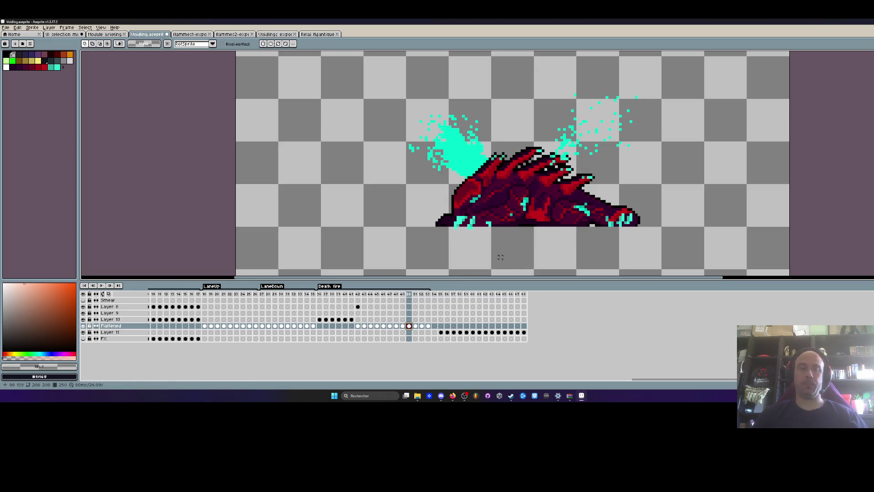
key(comma)
mouse_move(588, 197)
mouse_down()
mouse_move(559, 211)
mouse_move(590, 197)
mouse_up()
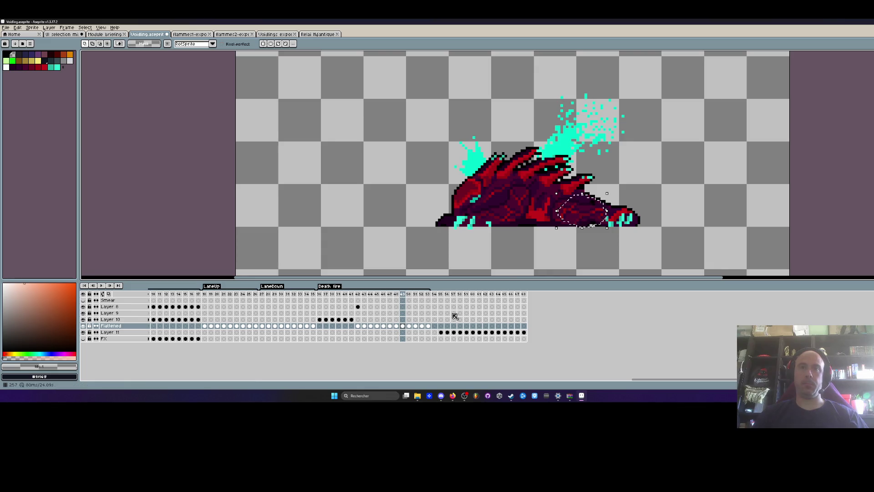
click(412, 326)
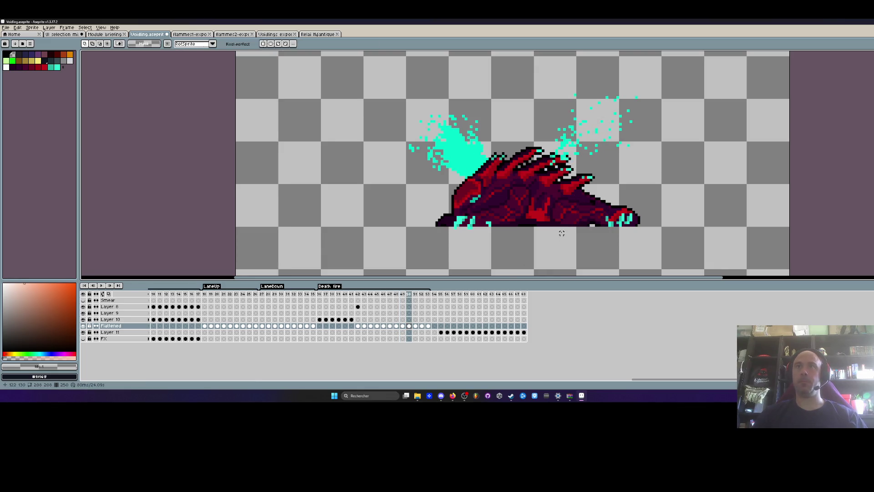
Step back from frame 48 to frame 43, comparing frames 44–46 along the way
key(comma)
key(comma)
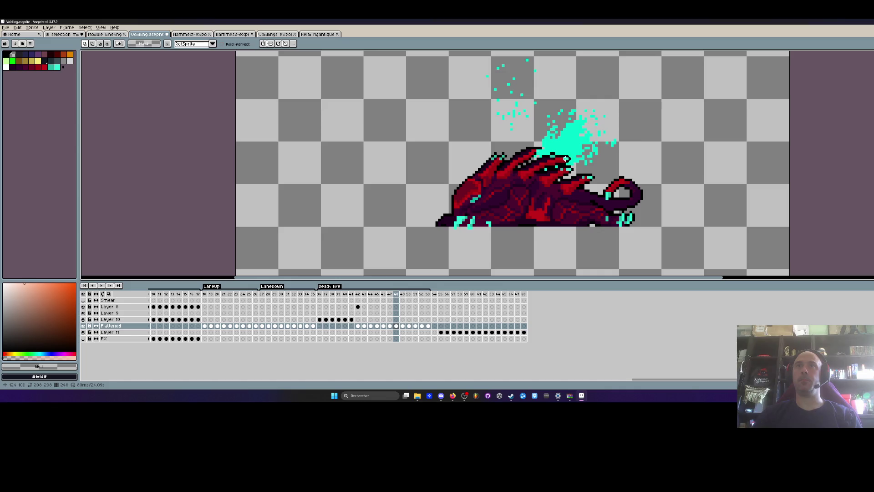
key(comma)
key(comma)
scroll(521, 146, up, 1)
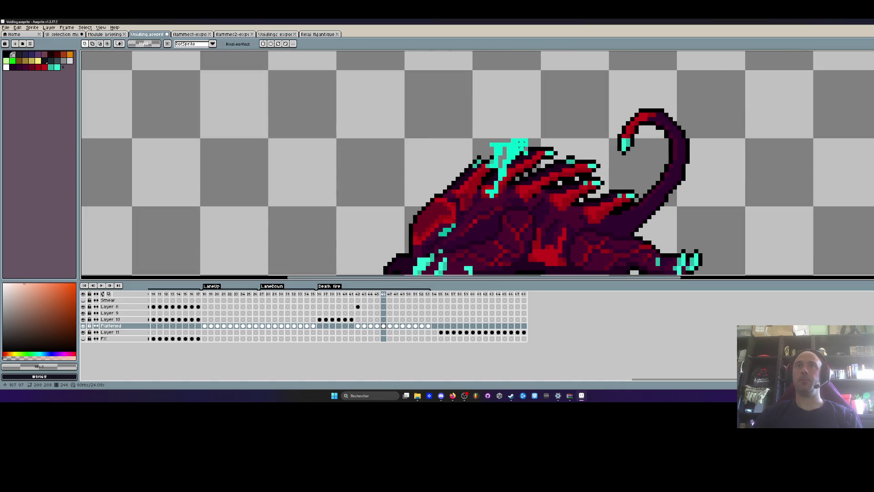
key(comma)
key(comma)
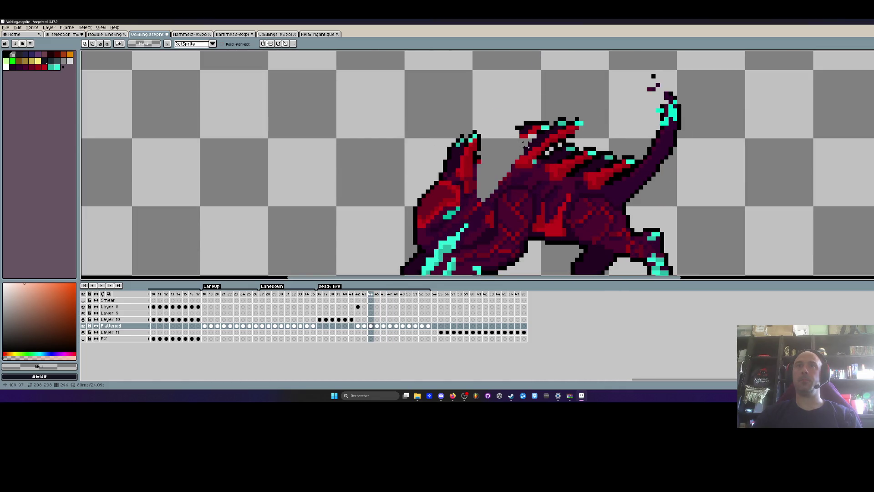
key(comma)
key(comma)
key(comma)
scroll(526, 144, down, 1)
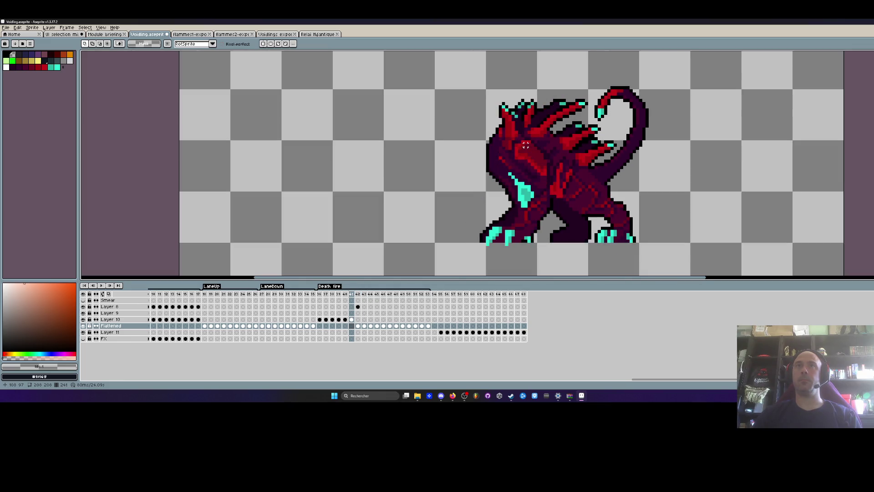
key(period)
key(period)
key(period)
key(period)
key(period)
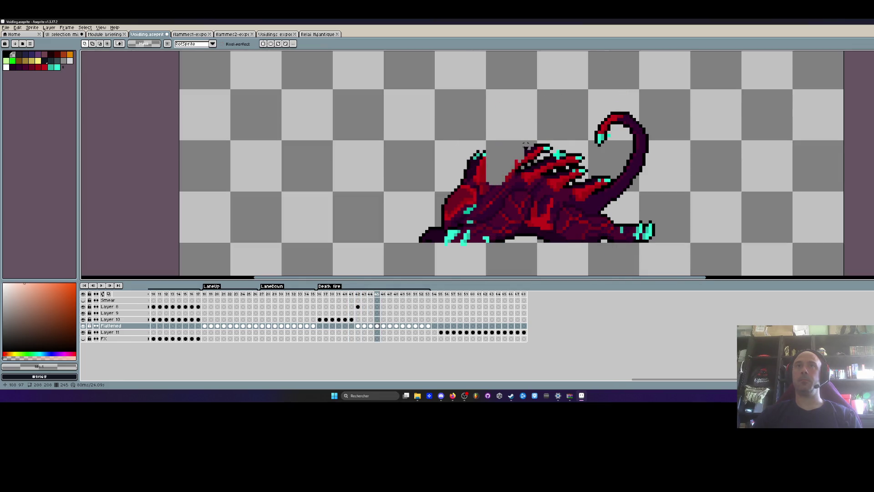
key(comma)
key(period)
key(comma)
key(comma)
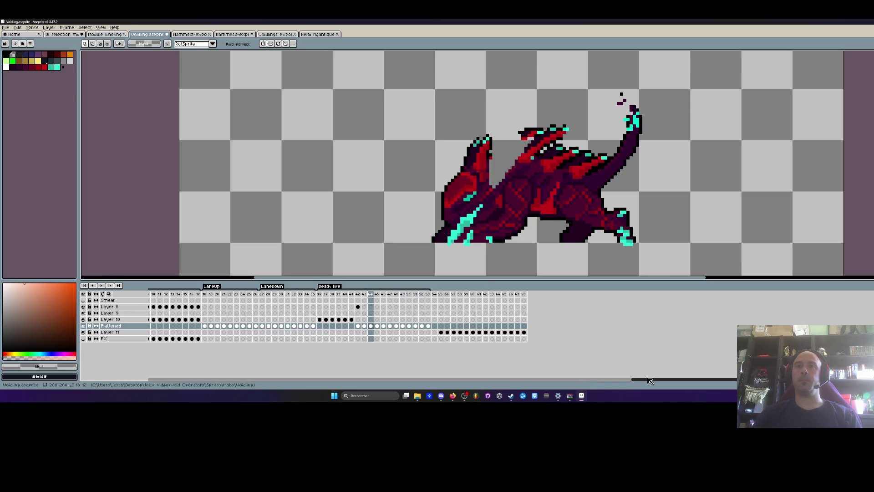
key(comma)
key(comma)
key(period)
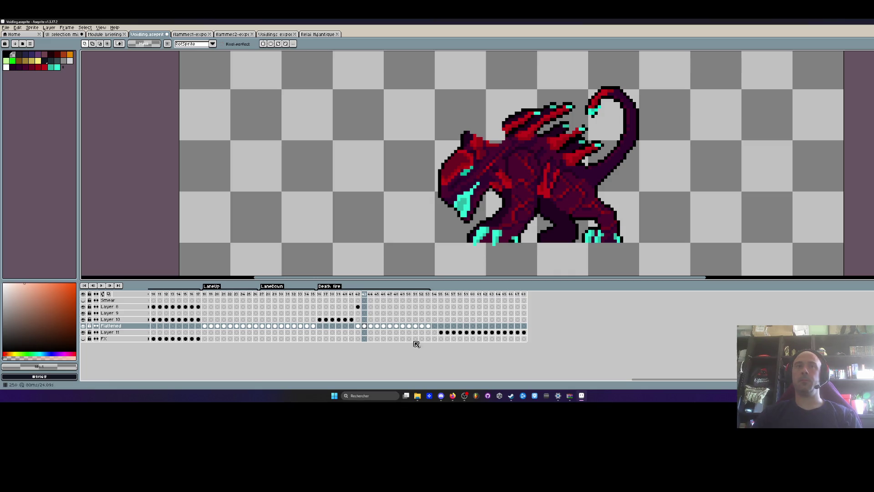
Select the creature's head on frame 37 and try pasting it onto frame 43, then cancel
click(323, 294)
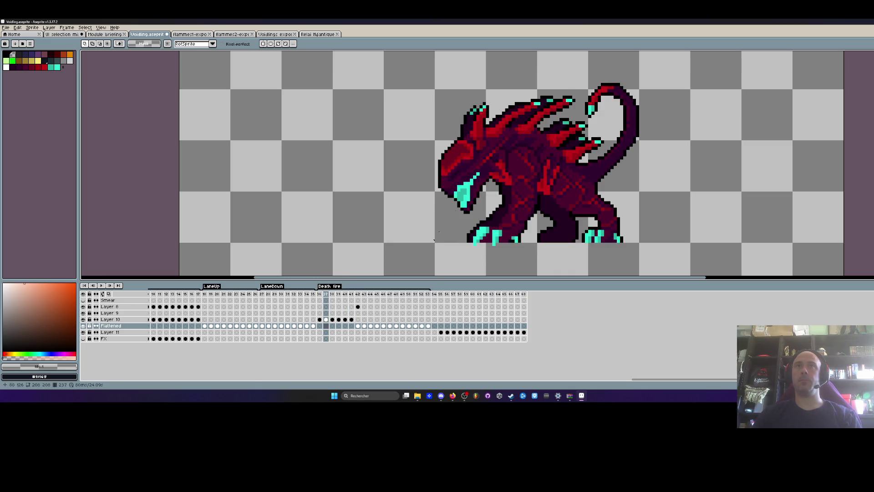
mouse_move(523, 97)
mouse_down()
mouse_move(451, 207)
mouse_move(533, 114)
mouse_move(541, 80)
mouse_up()
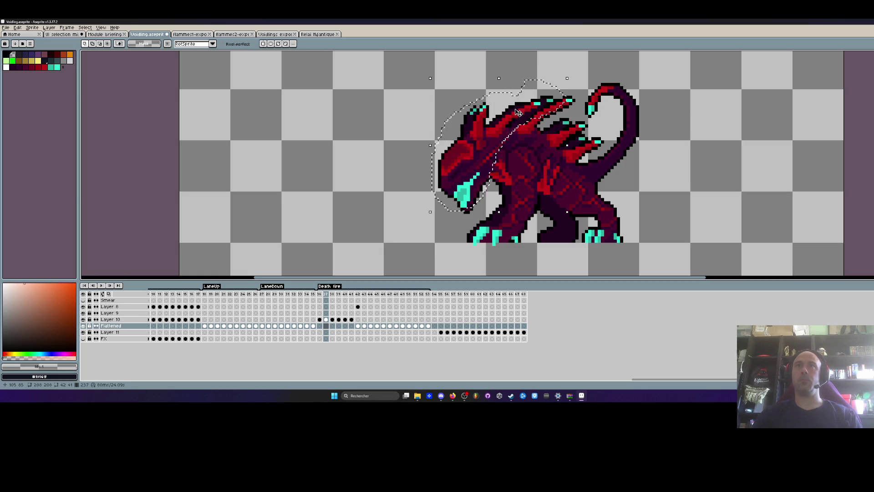
click(358, 326)
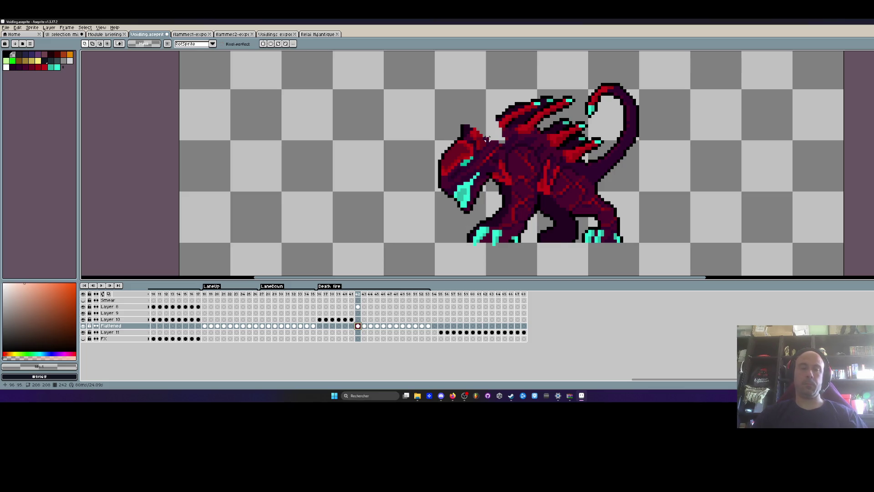
key(ctrl+v)
key(Escape)
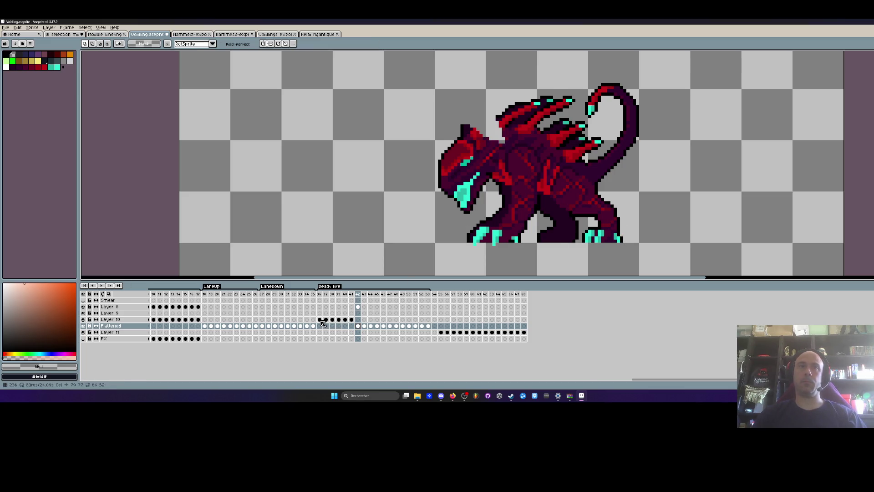
Lasso the monster's head on Layer 10 and carry it to frame 43, raising it
click(320, 320)
click(326, 320)
drag(476, 84, 423, 195)
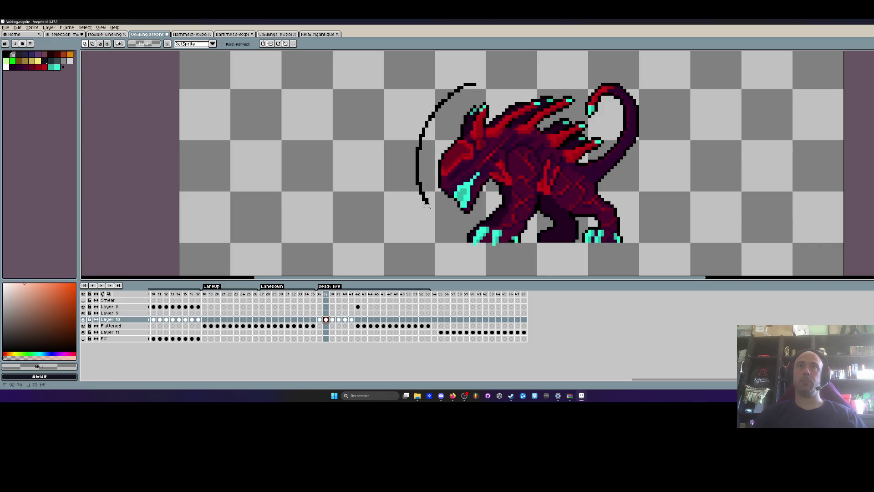
drag(549, 122, 500, 70)
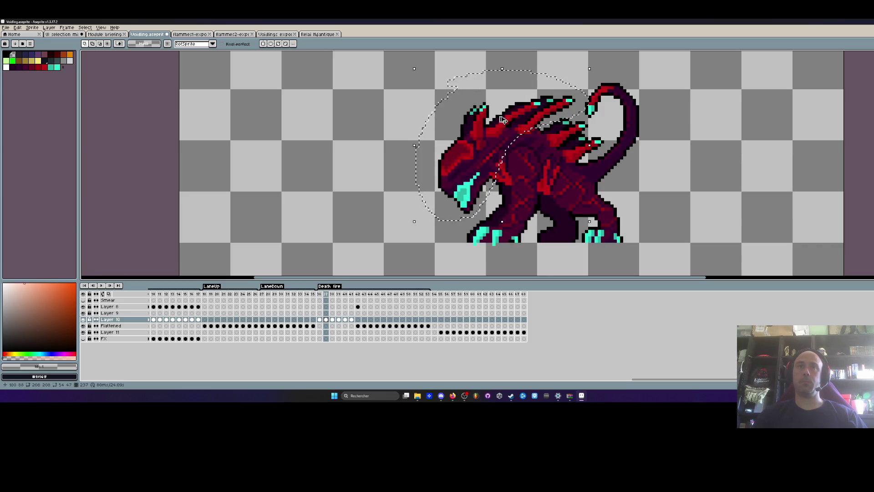
click(359, 326)
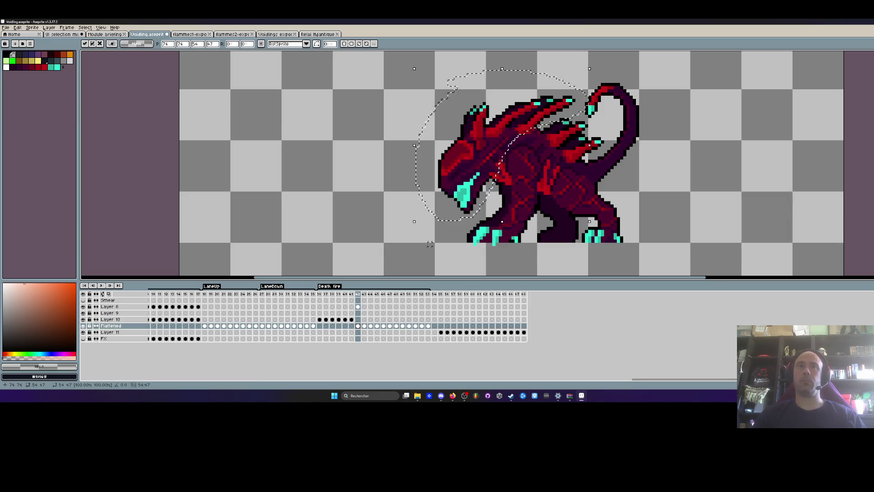
key(.)
mouse_move(503, 155)
mouse_down()
mouse_move(505, 145)
mouse_move(354, 128)
mouse_move(349, 138)
mouse_move(360, 135)
mouse_up()
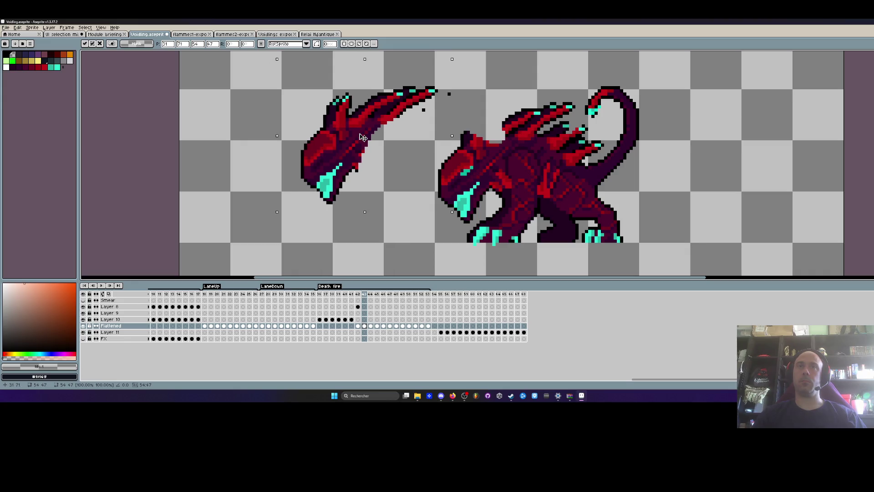
key(b)
Undo the head detachment so it rejoins the body, then nudge it one pixel right
mouse_move(346, 69)
mouse_down()
mouse_move(292, 198)
mouse_move(373, 173)
mouse_up()
key(ctrl+z)
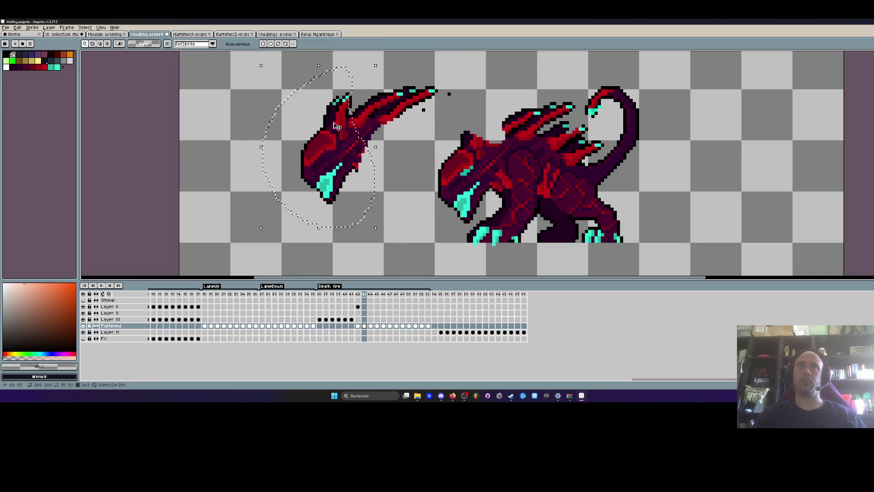
mouse_move(316, 93)
mouse_down()
mouse_move(291, 226)
mouse_move(352, 173)
mouse_up()
key(ctrl+z)
key(ctrl+z)
key(ctrl+z)
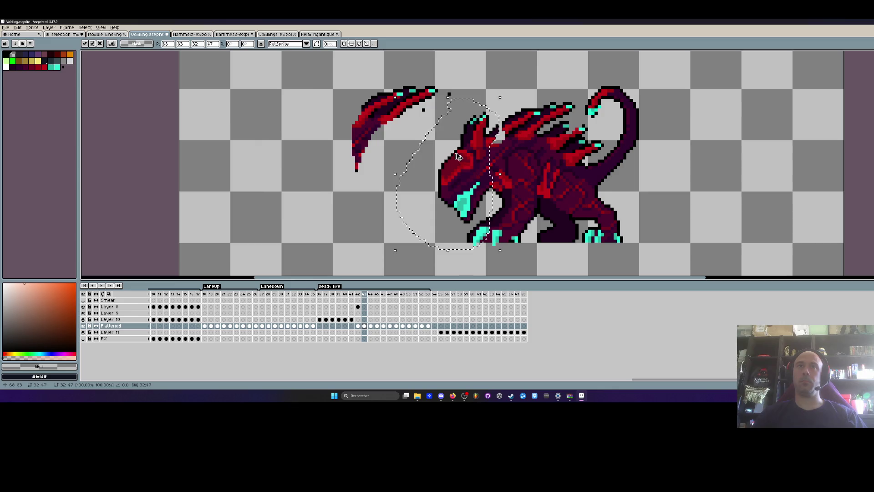
key(ctrl+y)
key(ctrl+y)
key(ctrl+y)
key(ctrl+z)
key(ctrl+z)
key(ctrl+z)
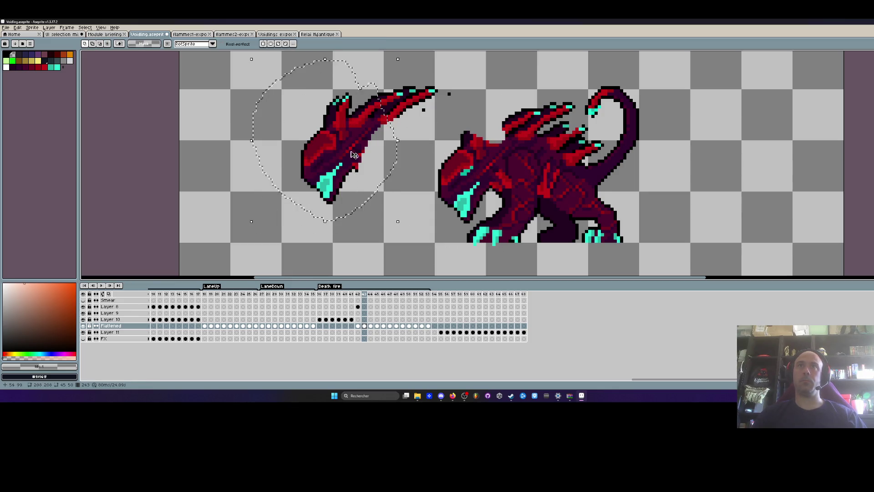
drag(466, 186, 470, 186)
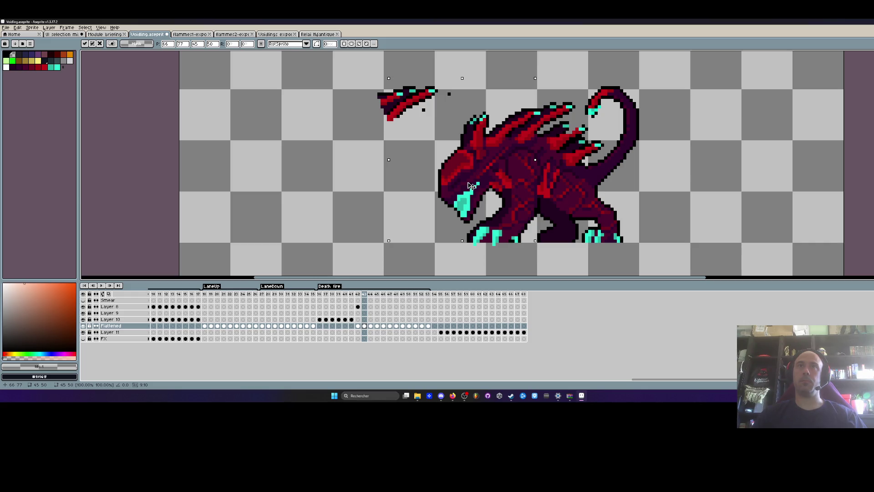
key(Return)
Flip between neighbouring frames to compare poses, ending on frame 44
scroll(322, 166, down, 1)
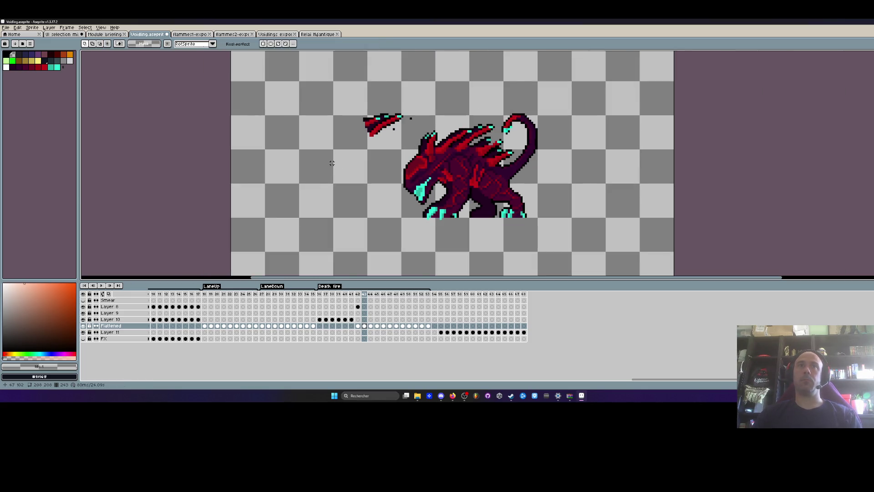
key(Left)
key(Right)
key(Left)
key(Right)
scroll(436, 119, up, 3)
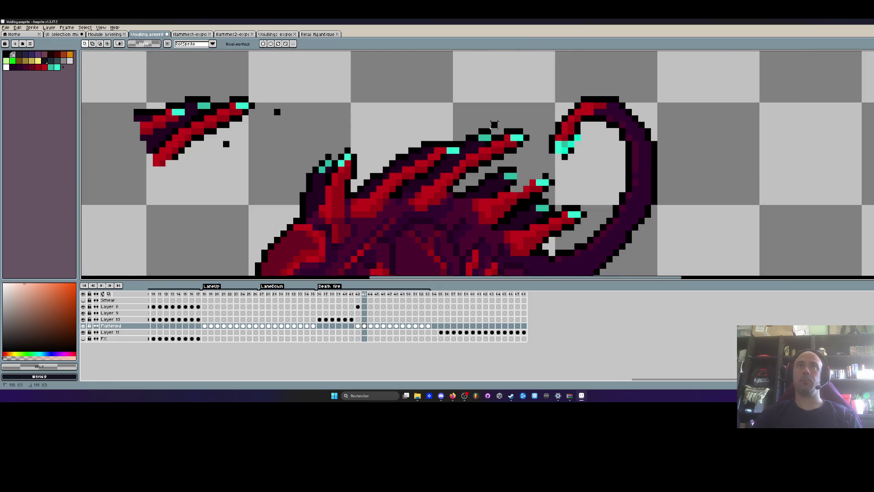
scroll(428, 113, down, 3)
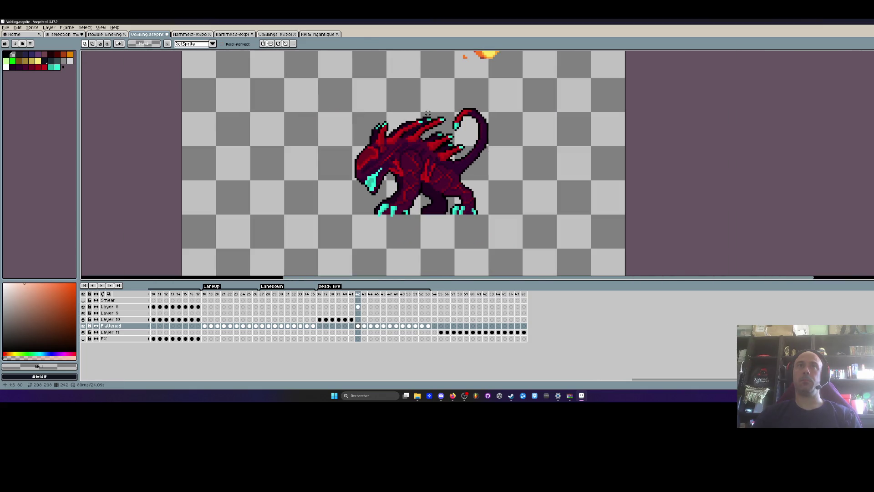
key(Right)
key(Left)
key(Right)
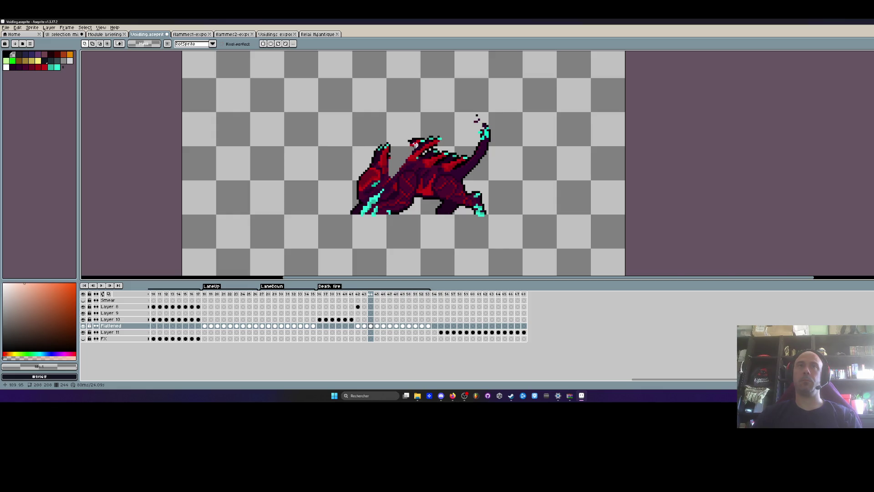
scroll(417, 145, up, 1)
key(Left)
key(Right)
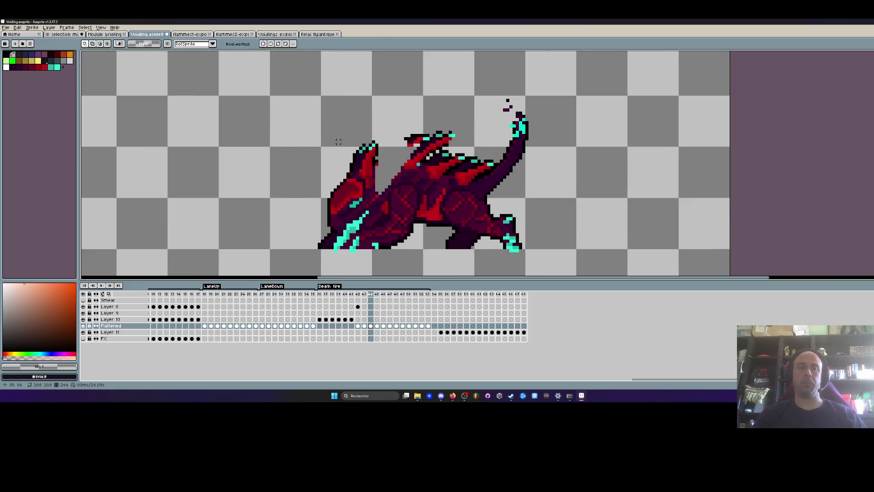
Paste the dragon head left of the body on frame 44 and delete stray dark pixels
key(ctrl+v)
drag(365, 160, 250, 157)
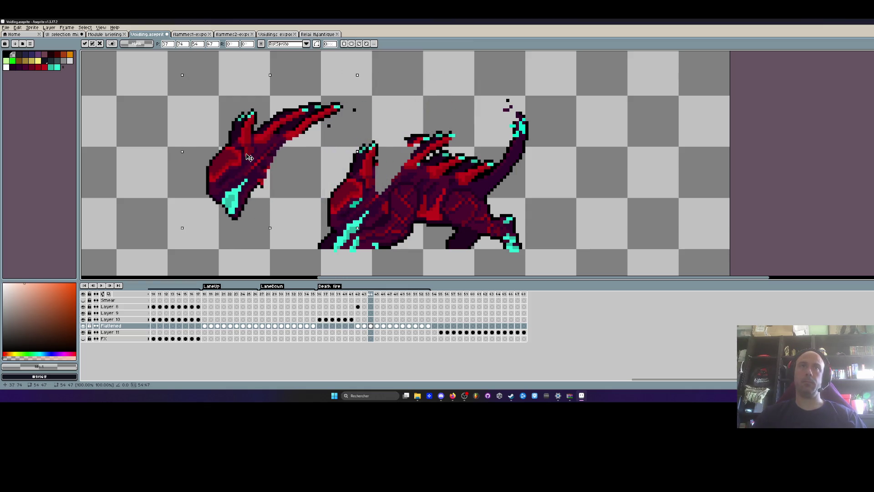
key(Return)
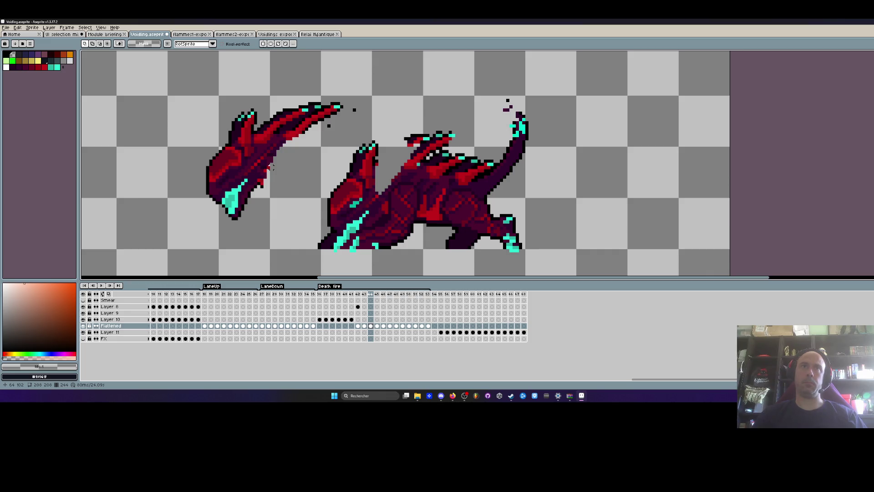
drag(339, 84, 300, 78)
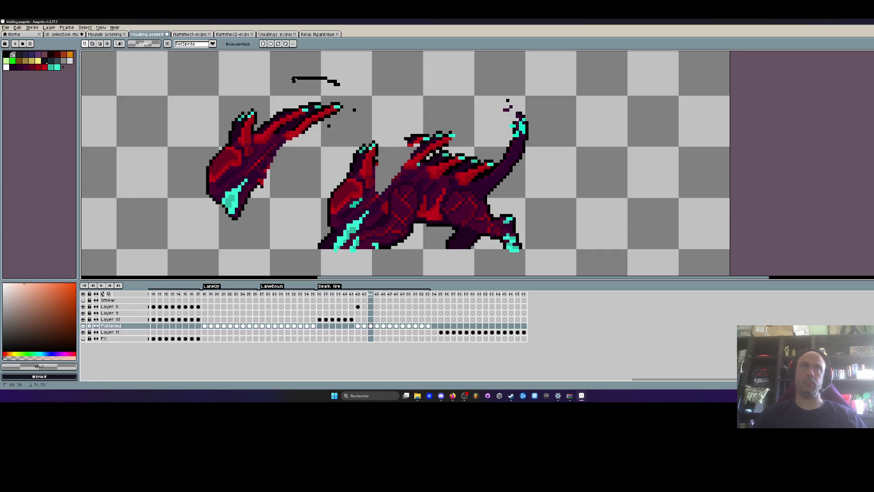
drag(272, 130, 273, 132)
mouse_move(364, 97)
mouse_down()
mouse_move(346, 110)
mouse_move(355, 132)
mouse_move(378, 98)
mouse_up()
key(Delete)
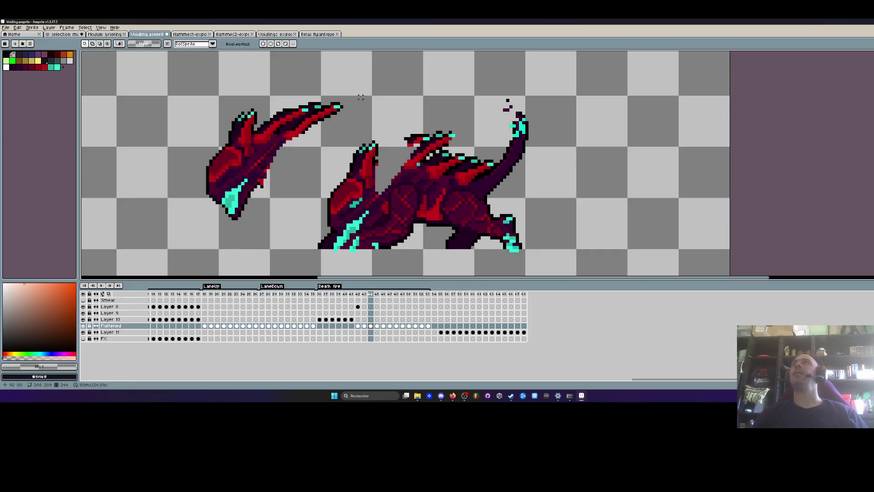
Cut out the upper horns as a separate piece and move them onto the body
drag(354, 94, 288, 151)
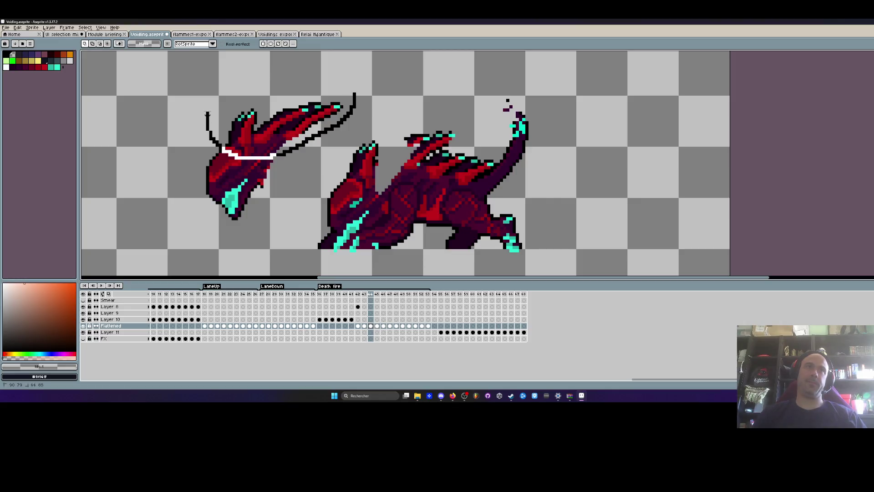
drag(207, 122, 207, 123)
mouse_move(284, 144)
mouse_down()
mouse_move(396, 147)
mouse_move(304, 106)
mouse_up()
key(ctrl+d)
scroll(304, 106, up, 2)
scroll(304, 106, down, 2)
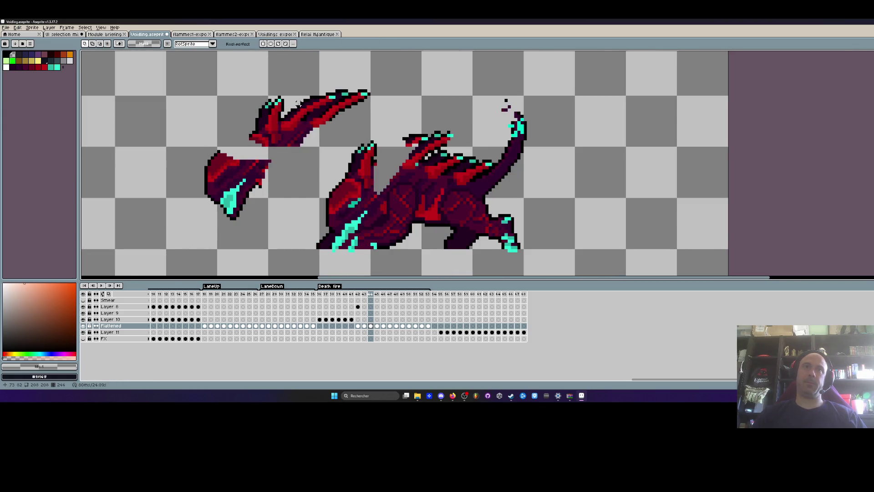
scroll(298, 103, up, 1)
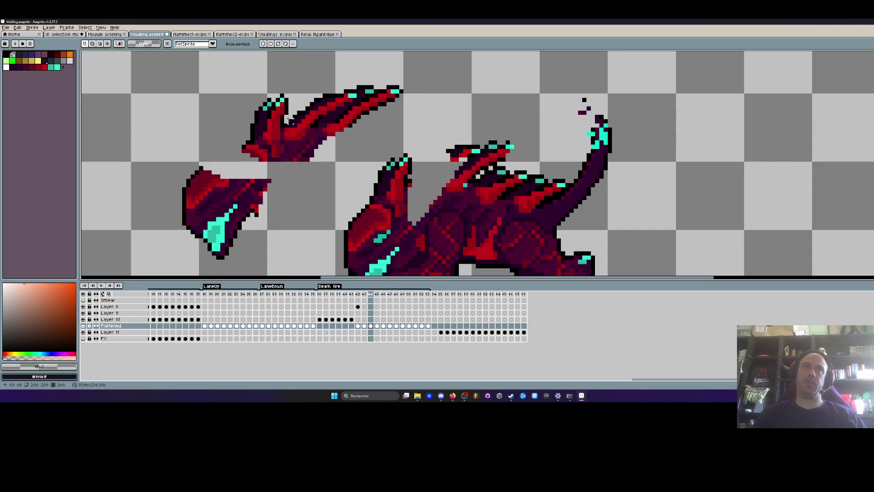
Retrace the upper horn and leave it detached above the head
drag(286, 155, 287, 154)
drag(286, 119, 317, 165)
key(ctrl+z)
mouse_move(426, 78)
mouse_down()
mouse_move(402, 68)
mouse_move(302, 99)
mouse_move(319, 170)
mouse_up()
mouse_move(353, 106)
mouse_down()
mouse_move(464, 161)
mouse_move(360, 104)
mouse_up()
scroll(418, 98, down, 2)
key(ctrl+d)
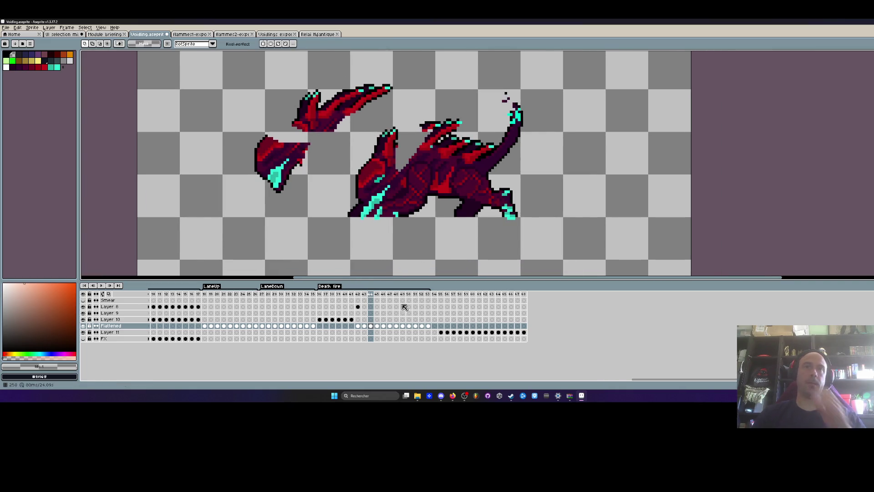
click(373, 325)
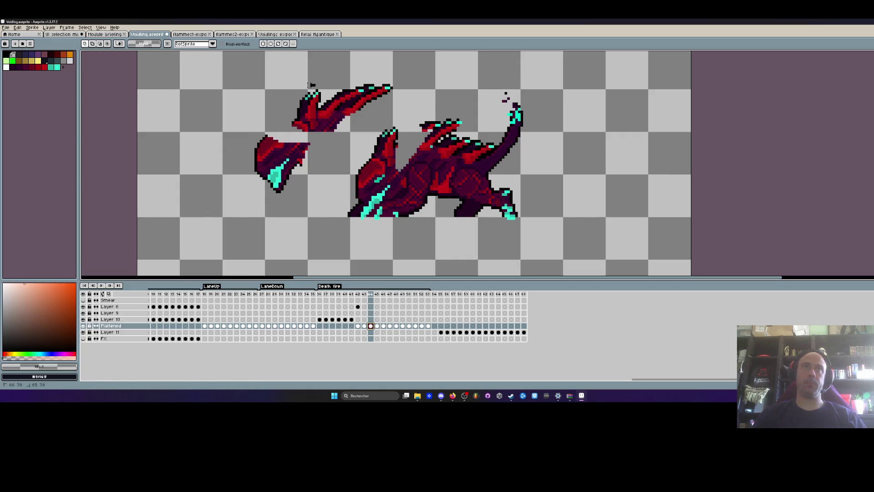
Cut the horn from Flattened, paste it into new Layer 12, and move Layer 12 above Flattened
drag(322, 81, 319, 83)
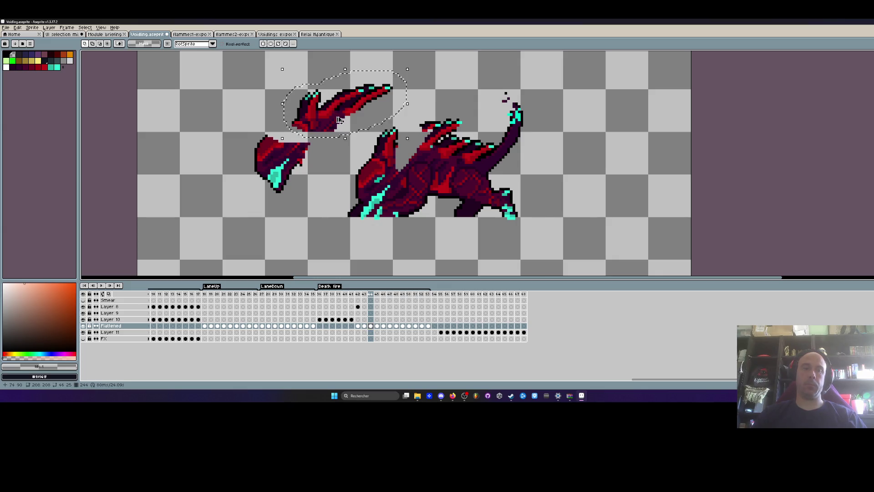
key(Delete)
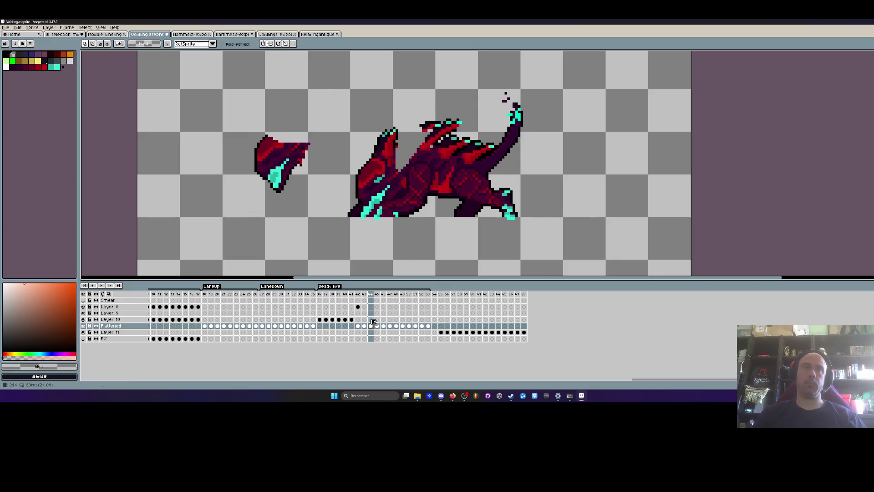
key(shift+n)
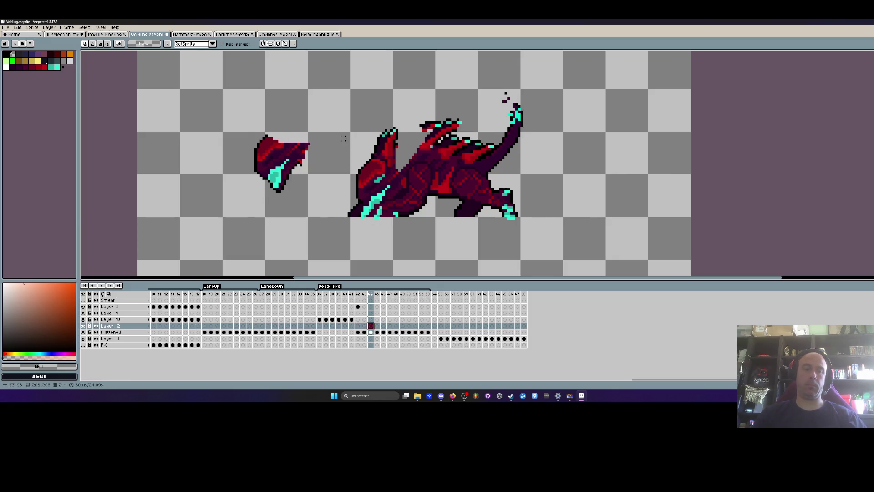
key(ctrl+v)
mouse_move(291, 133)
mouse_down()
mouse_move(339, 178)
mouse_move(291, 127)
mouse_up()
key(Return)
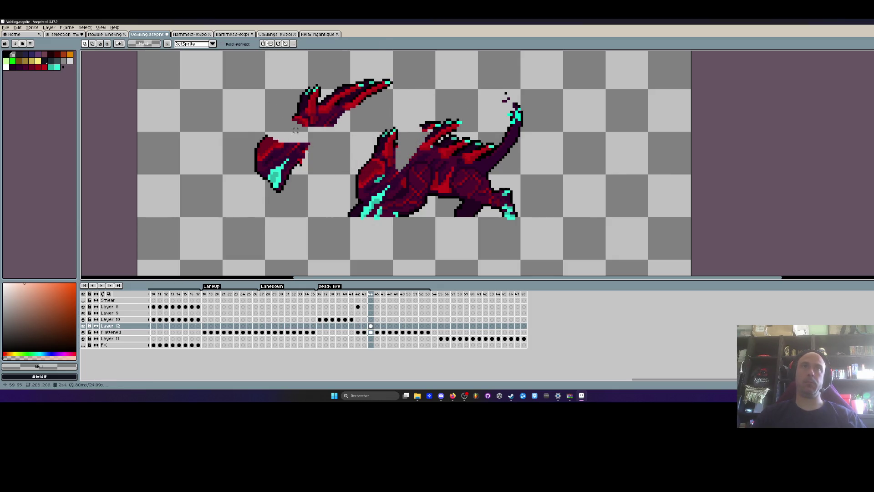
drag(111, 326, 135, 337)
Move the horn down onto the creature's back, nudging it slightly right and up
mouse_move(298, 127)
mouse_down()
mouse_move(391, 75)
mouse_move(339, 69)
mouse_up()
mouse_move(349, 106)
mouse_down()
mouse_move(425, 145)
mouse_move(409, 104)
mouse_move(415, 155)
mouse_move(401, 166)
mouse_up()
key(Right)
key(Right)
key(Right)
key(Up)
scroll(410, 142, up, 4)
scroll(437, 96, down, 2)
key(Return)
scroll(437, 96, up, 2)
Smudge the top spikes on the Flattened layer in frame 44 to blend the horn in
key(b)
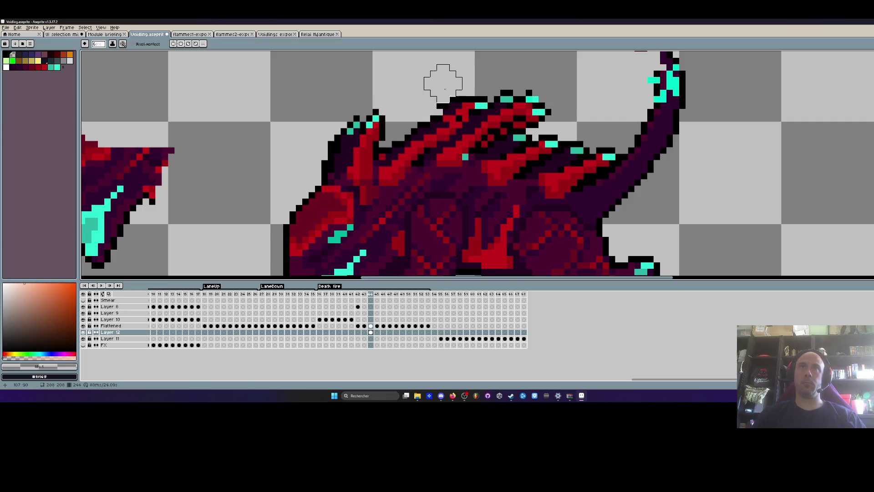
click(371, 326)
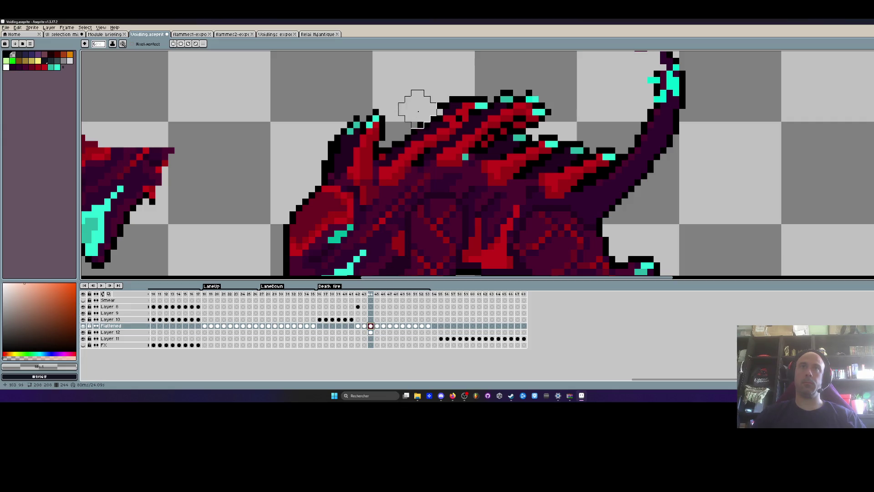
mouse_move(448, 88)
mouse_down()
mouse_move(469, 137)
mouse_move(430, 141)
mouse_up()
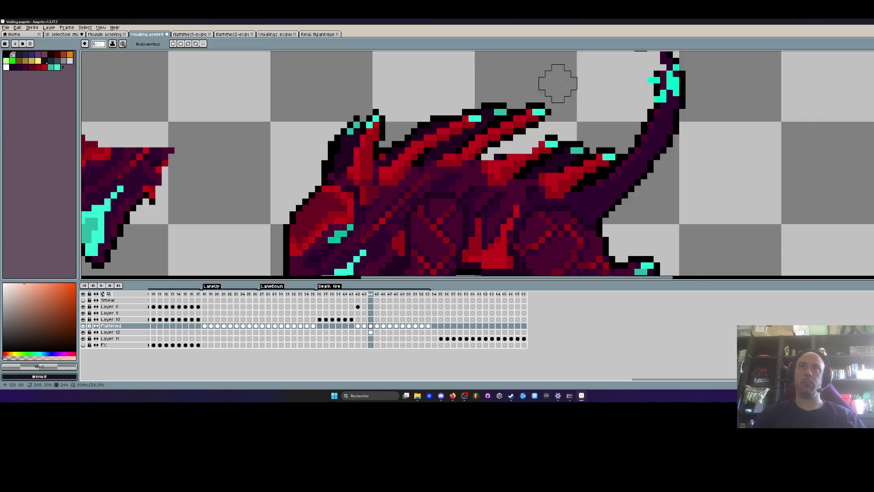
scroll(555, 90, down, 3)
scroll(554, 90, up, 4)
mouse_move(555, 90)
mouse_down()
mouse_move(400, 108)
mouse_move(403, 147)
mouse_move(433, 146)
mouse_move(489, 117)
mouse_up()
scroll(489, 118, down, 4)
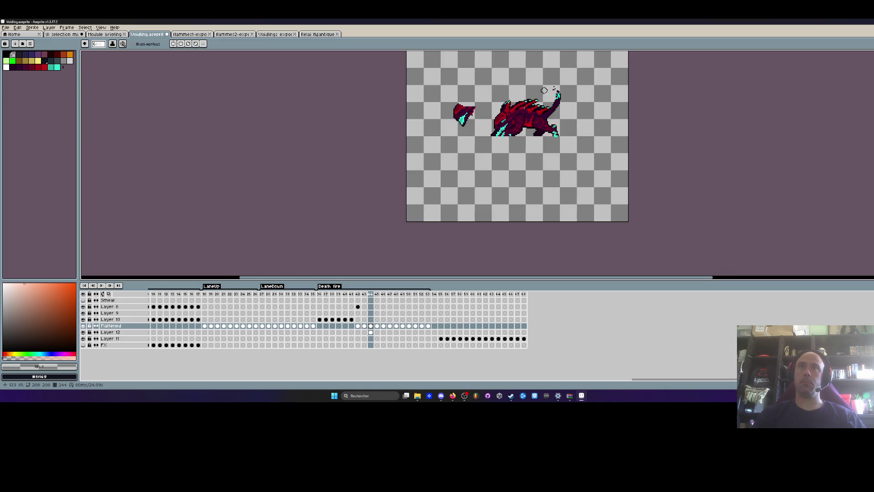
scroll(566, 83, up, 3)
scroll(501, 98, up, 2)
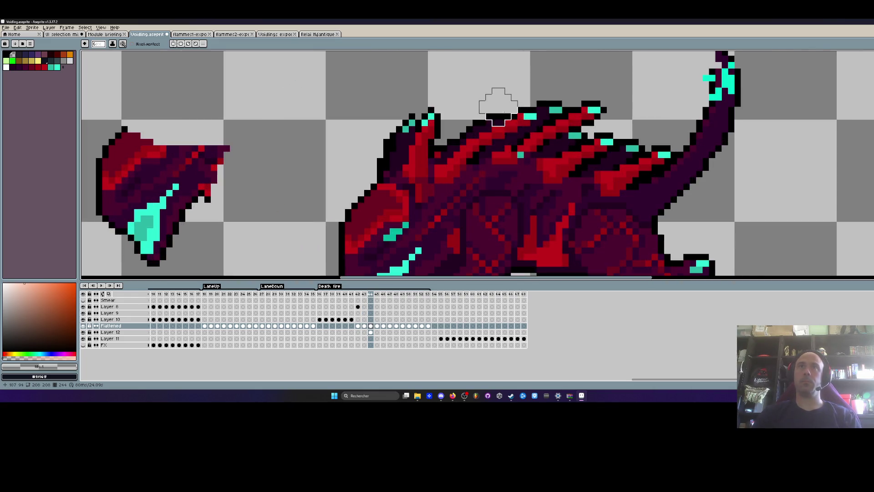
scroll(553, 91, down, 1)
Compare frames 43 and 44, reduce brush size to 2, and advance to frame 45
key(comma)
key(period)
scroll(566, 67, down, 1)
key(comma)
key(period)
scroll(523, 95, up, 1)
key(minus)
key(minus)
key(minus)
scroll(502, 110, down, 3)
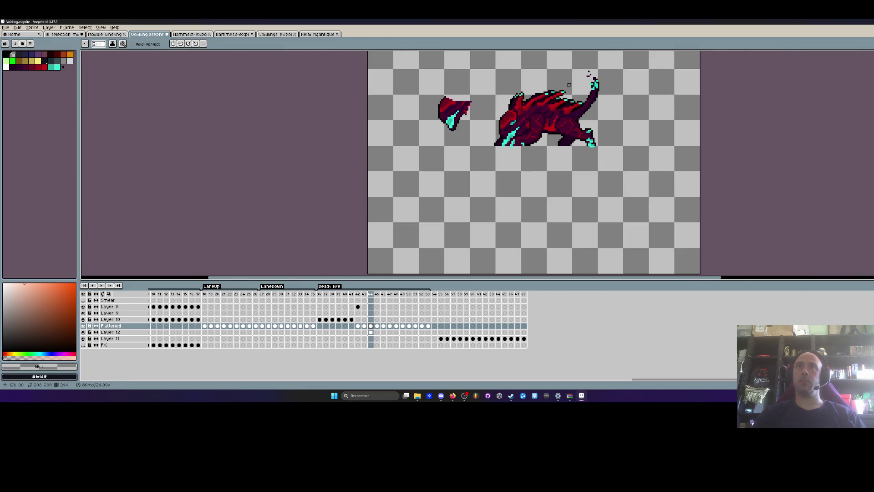
key(comma)
key(period)
key(comma)
key(period)
key(period)
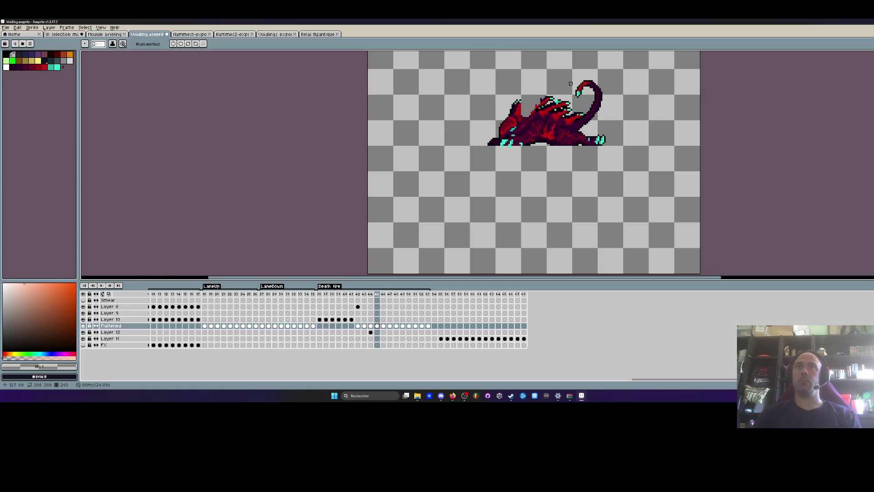
key(period)
Step through frames 47–52, then settle on frame 50 with the particle burst centred
scroll(549, 86, up, 3)
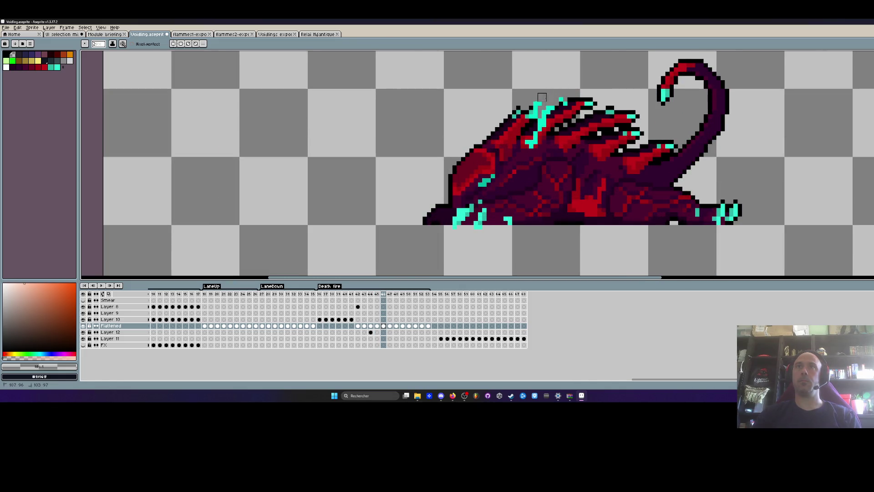
key(period)
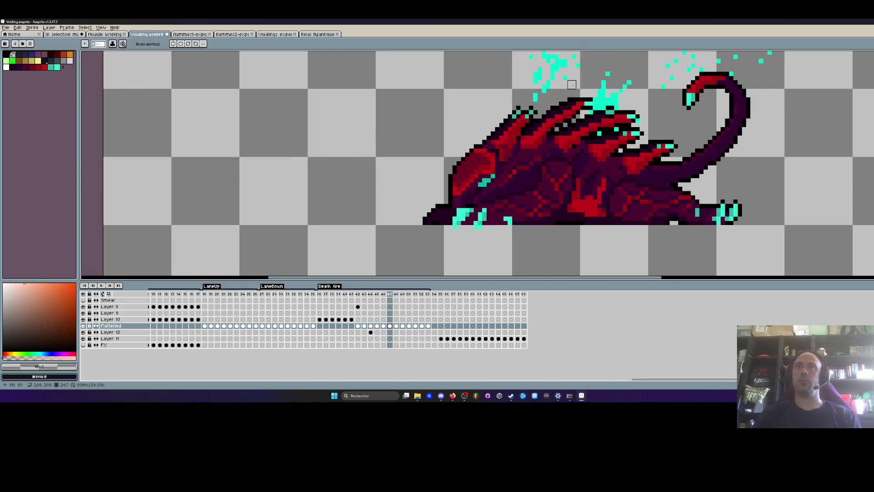
scroll(572, 84, down, 3)
key(period)
key(period)
key(period)
key(comma)
key(period)
key(period)
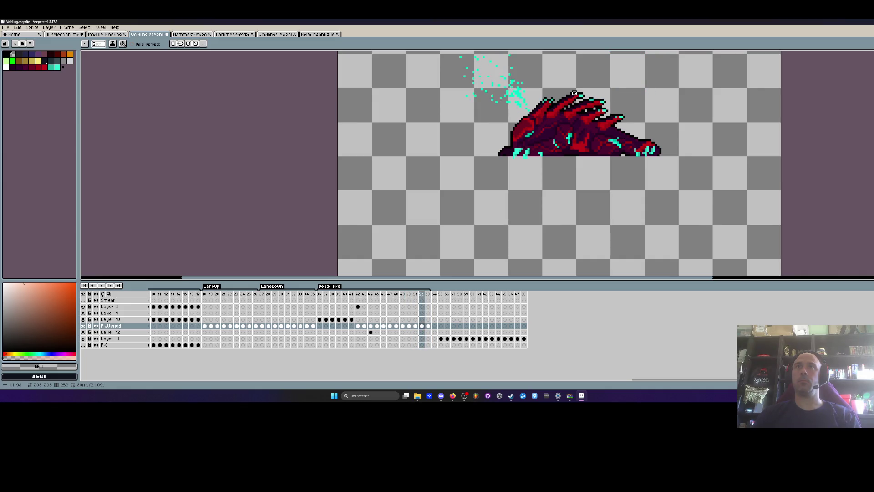
key(comma)
key(comma)
drag(521, 99, 510, 119)
Paint Bucket away the solid cyan smear left of the creature on frame 50
key(g)
click(504, 129)
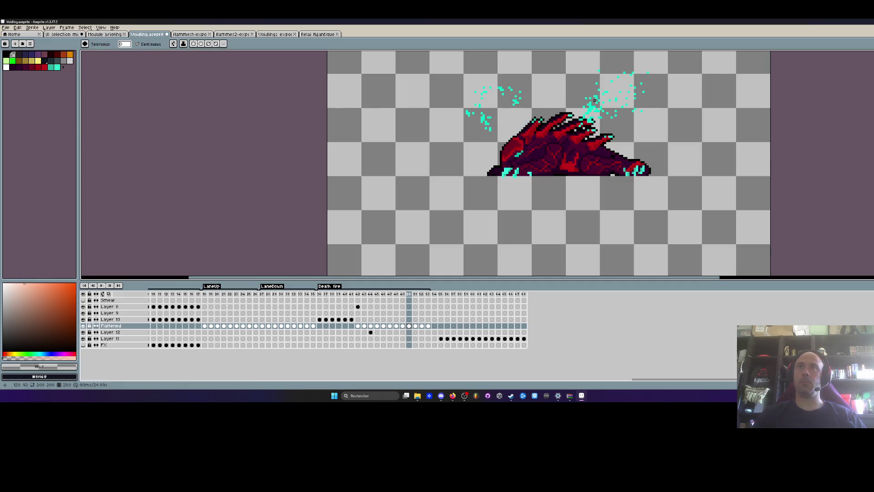
scroll(599, 93, up, 1)
scroll(599, 93, down, 1)
Step back through frames 47, 46 and 44 to end on frame 43
key(Left)
key(Left)
key(Left)
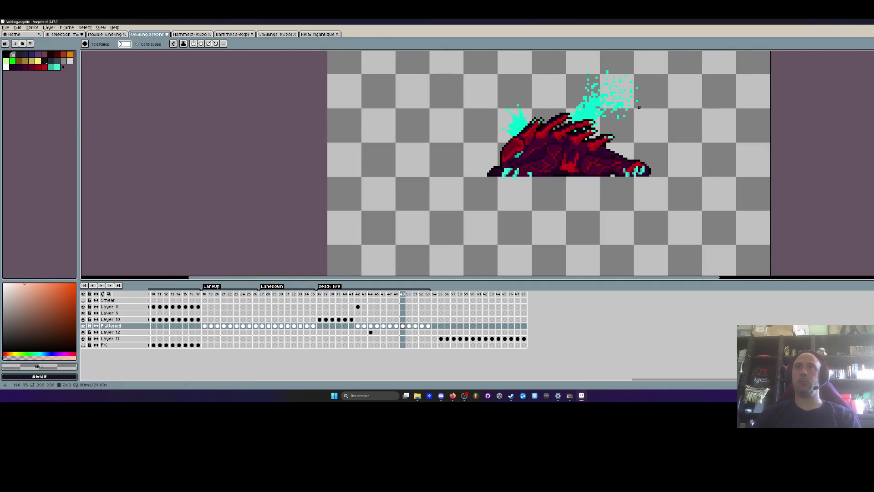
scroll(605, 113, up, 3)
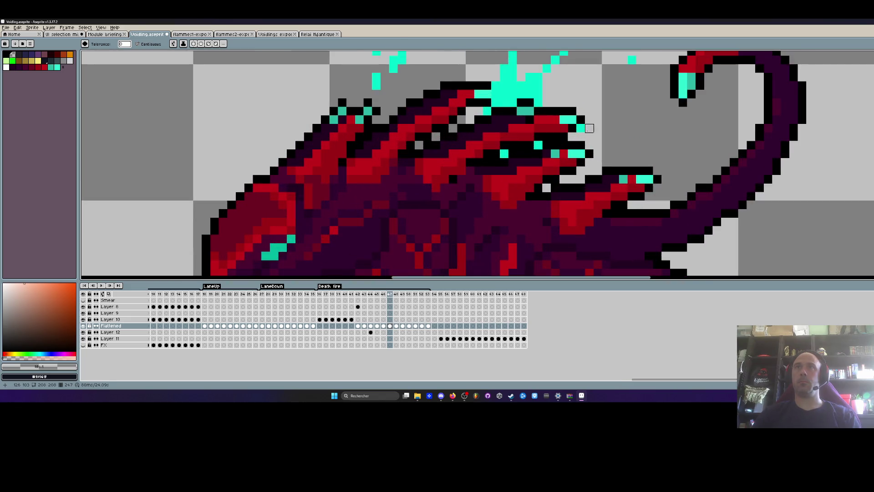
scroll(589, 128, down, 3)
key(Left)
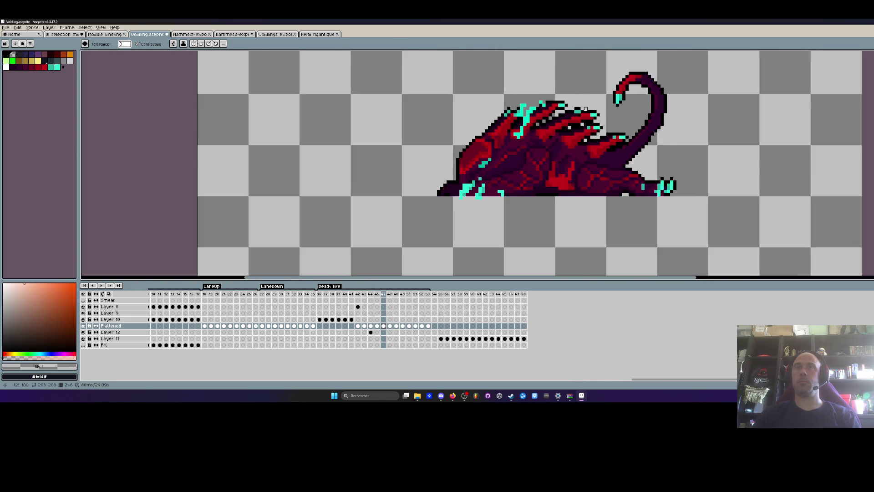
key(Right)
scroll(486, 160, up, 1)
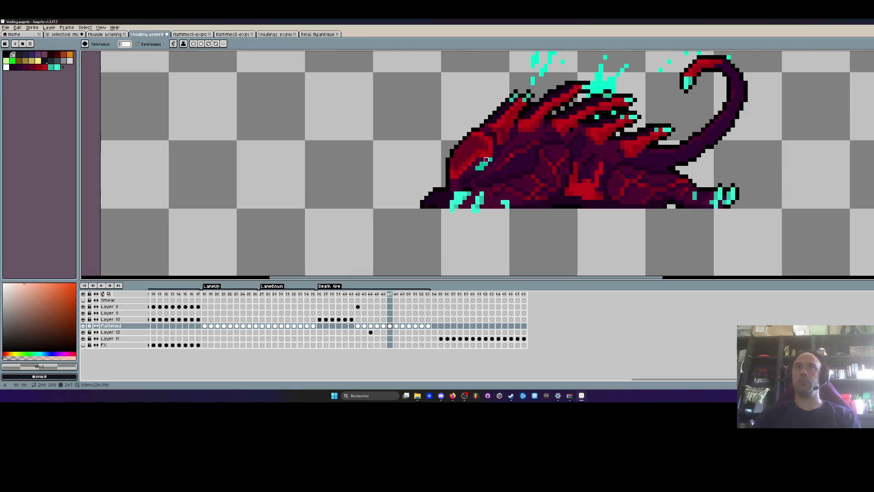
key(Left)
key(Left)
key(Left)
key(Right)
scroll(524, 144, up, 1)
key(Left)
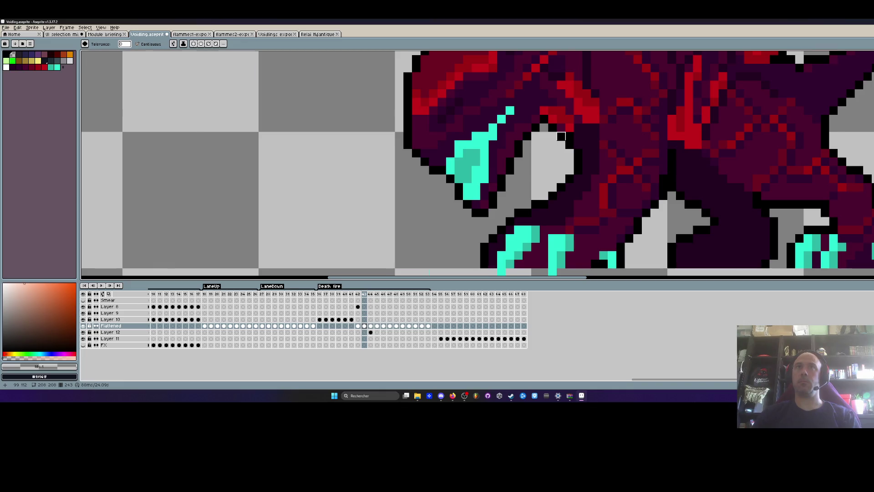
Sample the dark purple #32002f and bucket-fill two stray teal patches with it
key(Right)
scroll(561, 136, up, 1)
alt+click(486, 152)
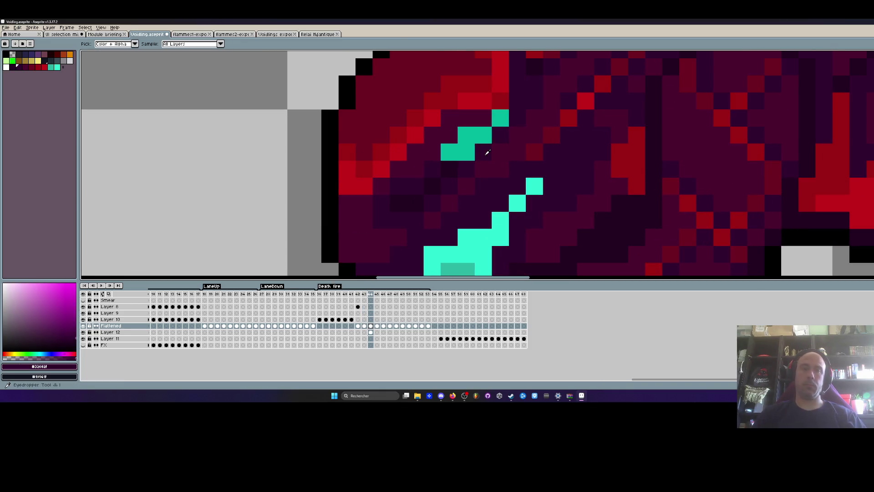
click(481, 137)
click(500, 118)
scroll(528, 119, down, 5)
Review the curled-tail death frames 44 through 47 for leftover stray pixels
key(Right)
scroll(500, 138, up, 1)
key(Right)
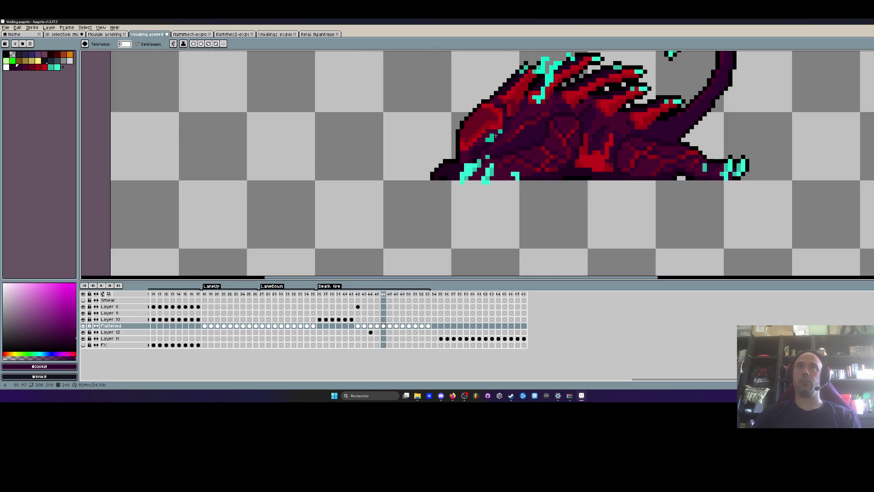
key(Right)
key(Left)
scroll(513, 137, down, 1)
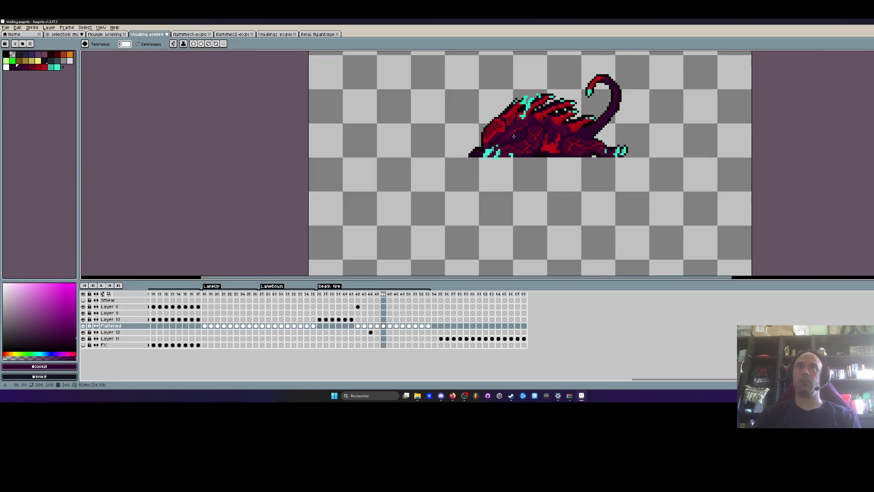
scroll(519, 137, up, 1)
key(Left)
key(Left)
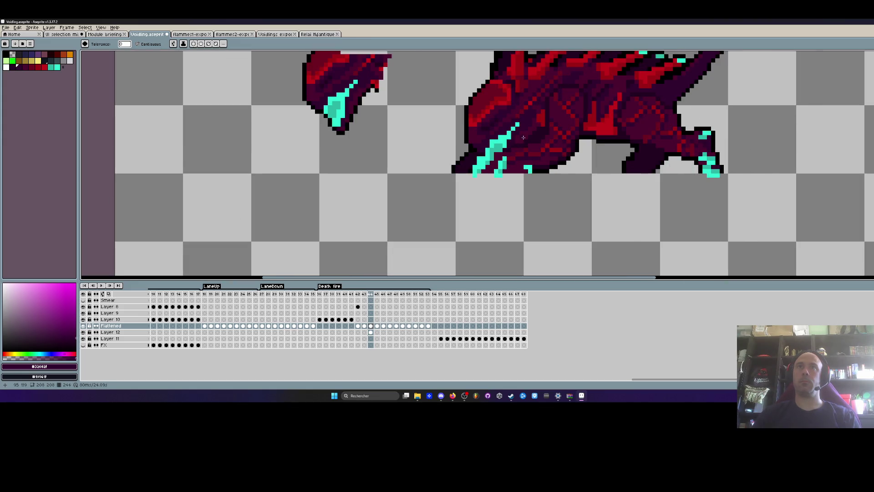
key(Right)
key(Right)
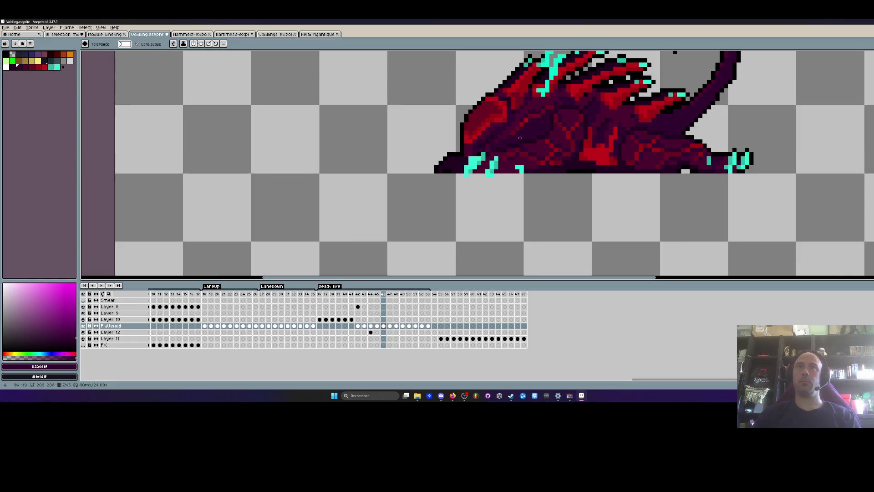
scroll(517, 138, down, 2)
key(Right)
key(Left)
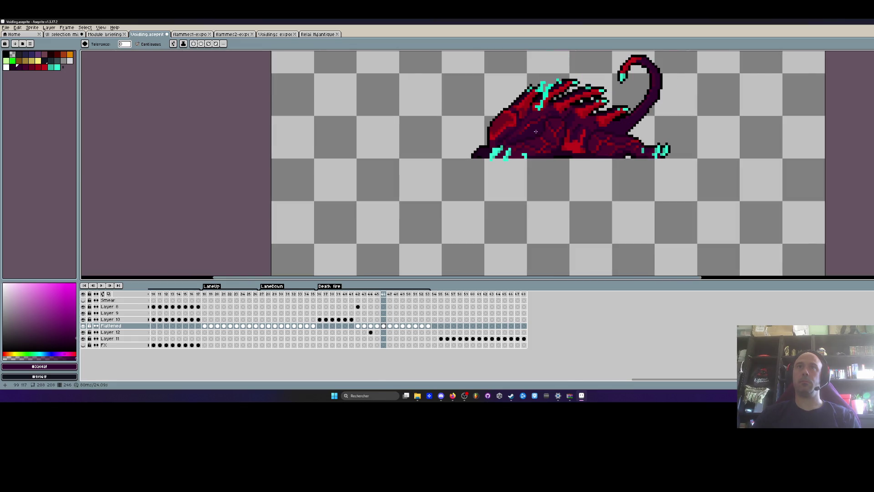
key(Left)
key(Right)
scroll(500, 146, up, 2)
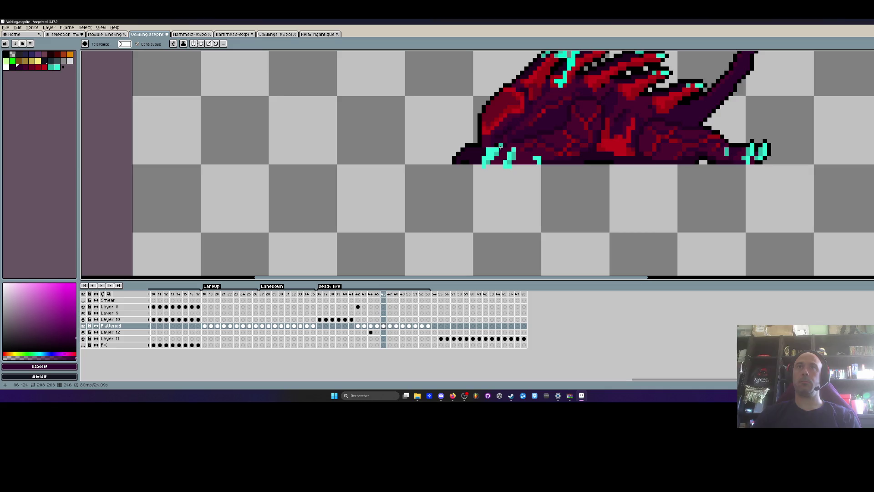
scroll(500, 144, up, 2)
Sample the creature's darkest purple for the Pencil and compare frames 46 and 47
key(i)
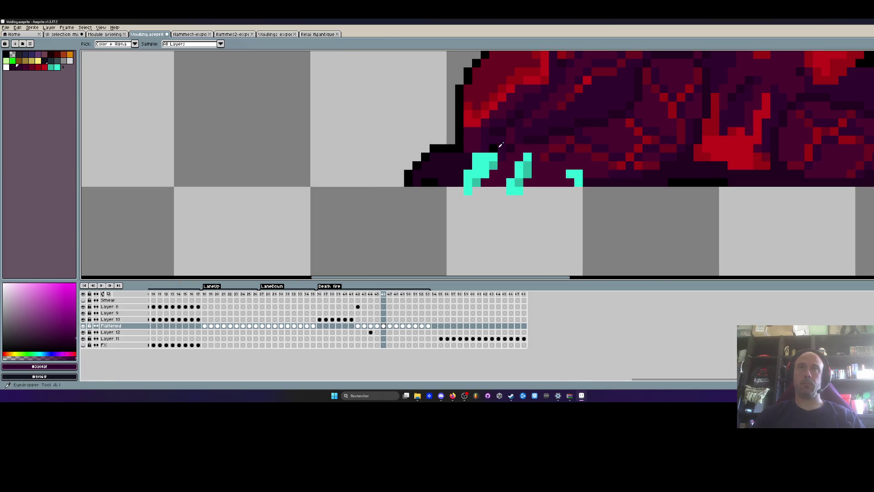
click(496, 145)
key(b)
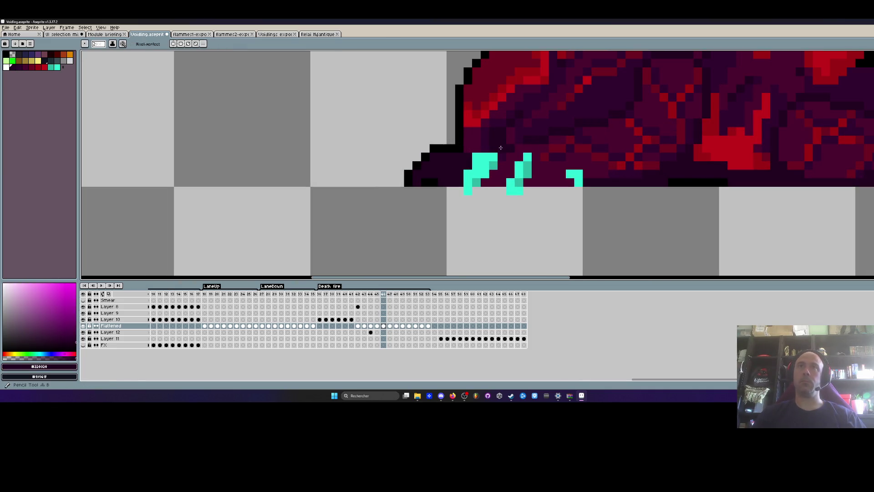
scroll(499, 148, down, 3)
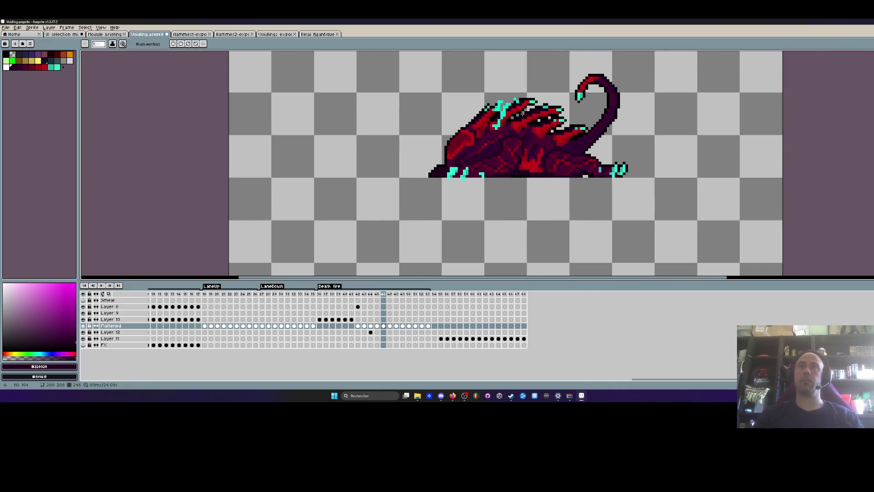
key(Right)
key(Left)
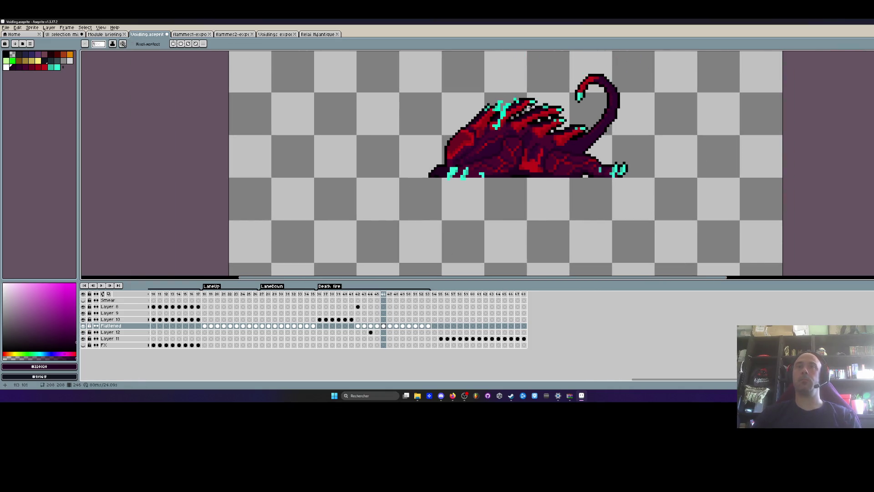
key(Right)
scroll(524, 112, up, 2)
Lasso the spikes around the creature's head, transform them, then review frames 45–47
key(q)
mouse_move(516, 117)
mouse_down()
mouse_move(483, 141)
mouse_move(505, 123)
mouse_up()
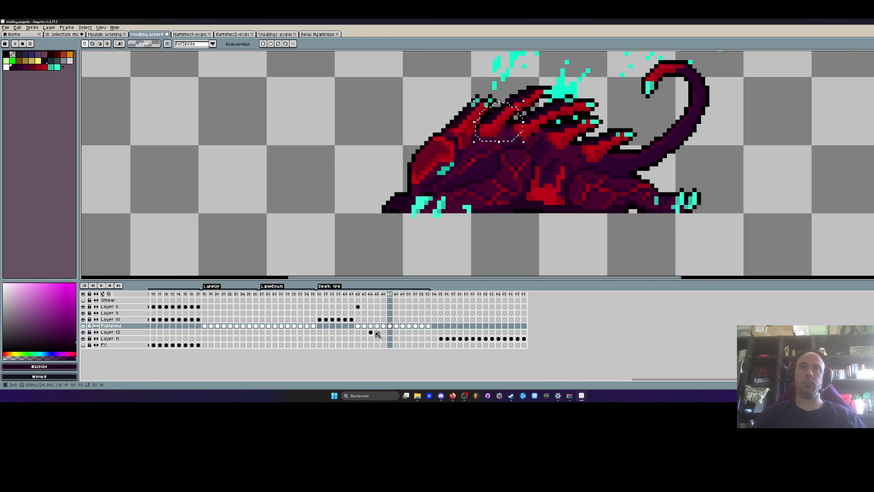
key(Left)
key(ctrl+t)
key(ctrl+d)
scroll(524, 132, down, 2)
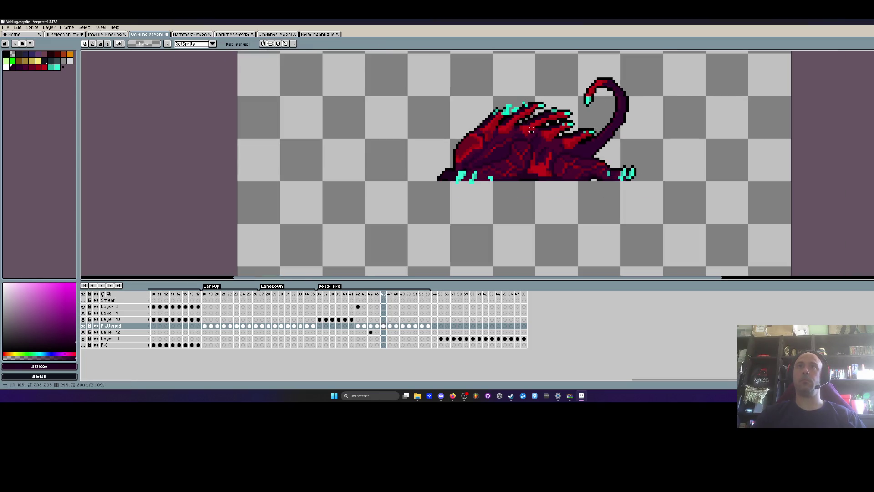
scroll(515, 114, up, 4)
key(Left)
key(Right)
key(Right)
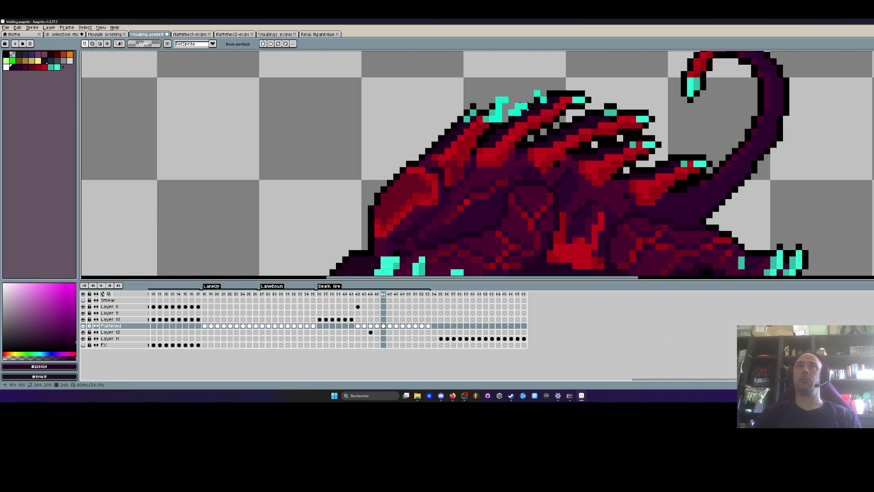
Select the spiky back ridge, drop it, and pick a new fill colour on frame 46
mouse_move(487, 99)
mouse_down()
mouse_move(560, 130)
mouse_move(494, 93)
mouse_up()
click(384, 326)
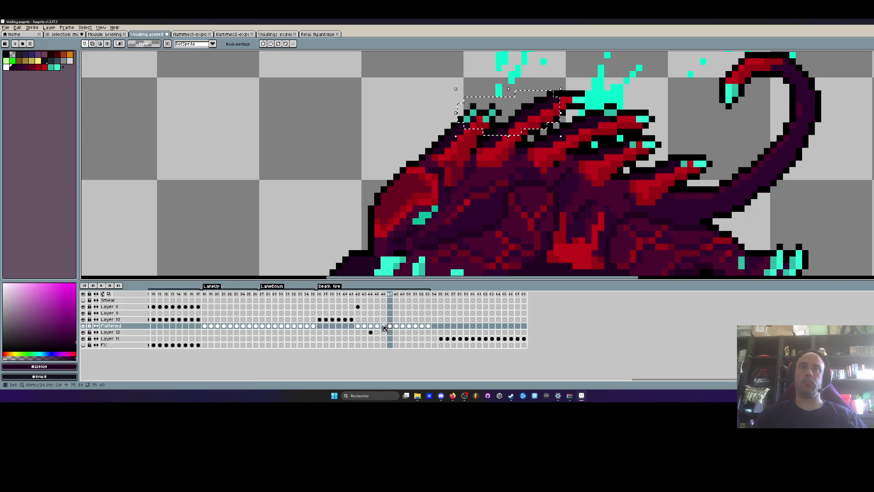
key(ctrl+d)
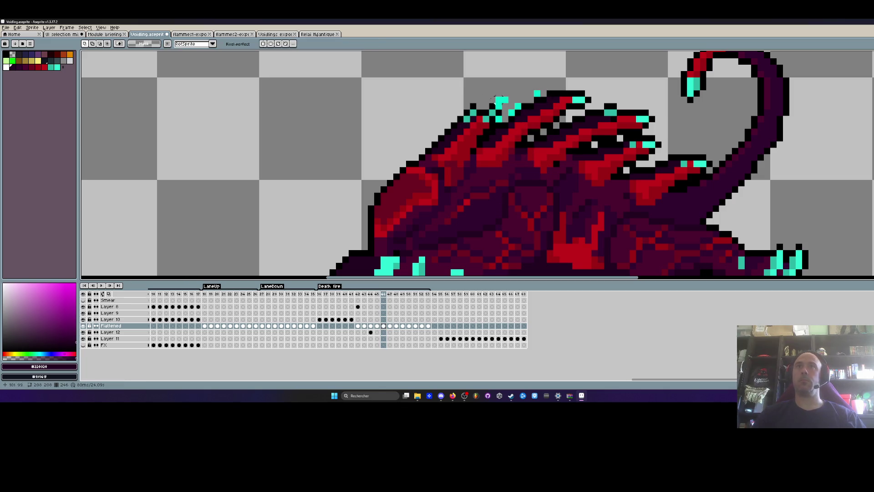
alt+click(203, 77)
scroll(524, 91, up, 1)
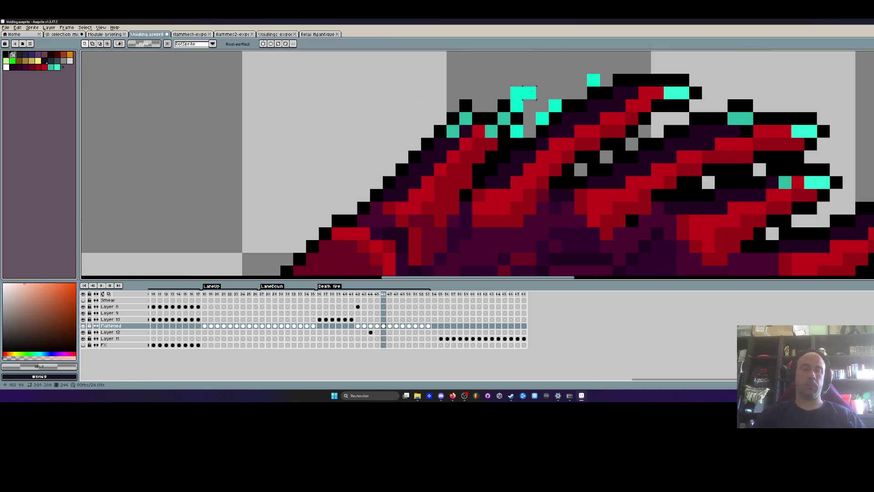
key(g)
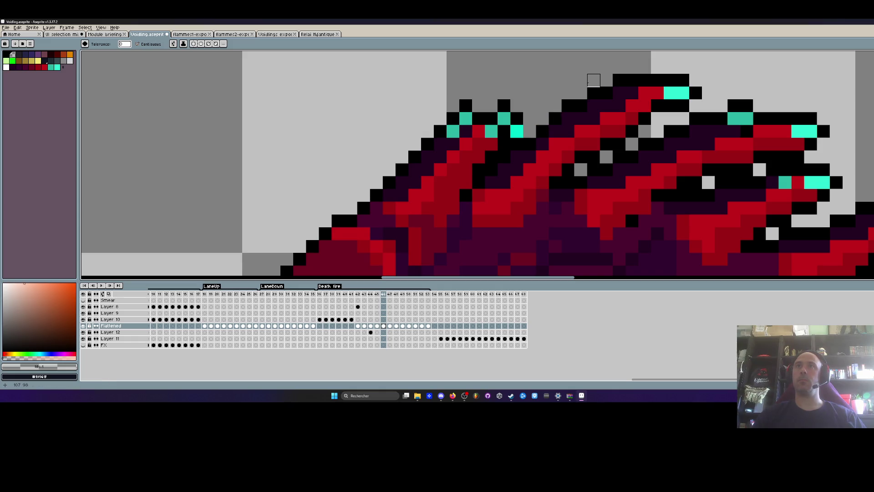
scroll(517, 132, down, 4)
scroll(546, 91, right, 2)
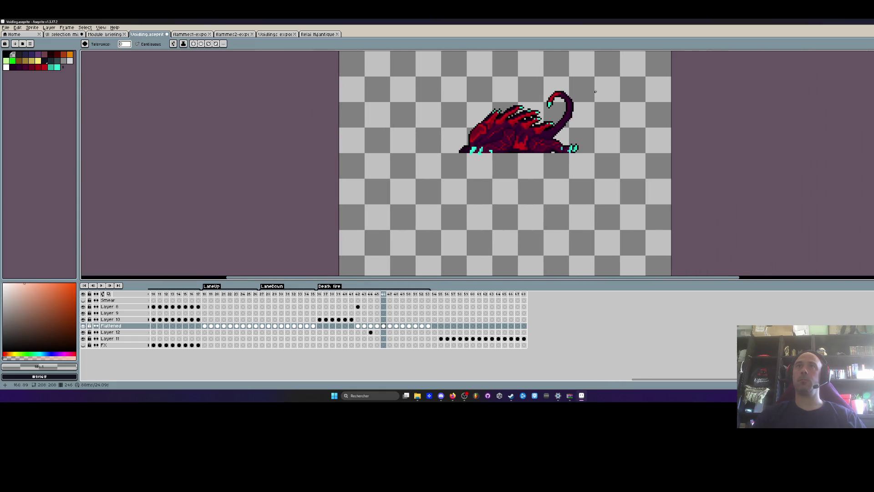
key(Right)
key(Left)
scroll(528, 96, up, 2)
Lasso the creature's body and transform it on frames 47 through 49, then deselect
key(q)
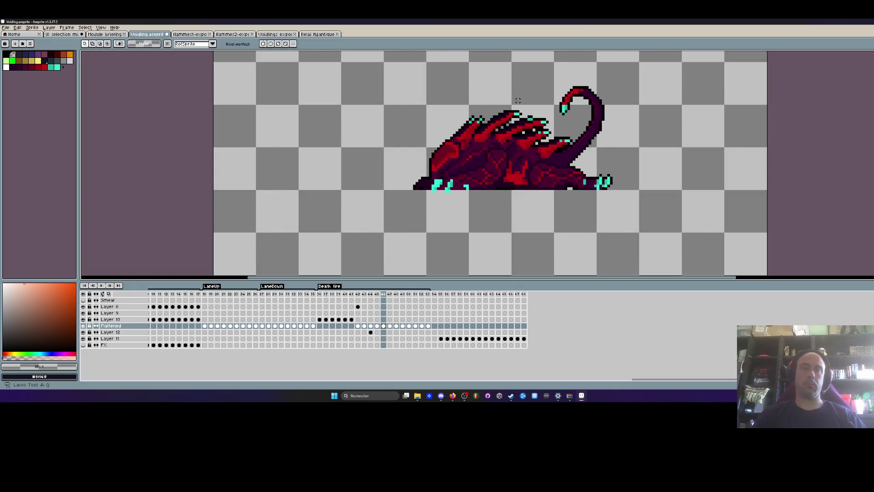
drag(508, 97, 474, 231)
drag(539, 90, 542, 89)
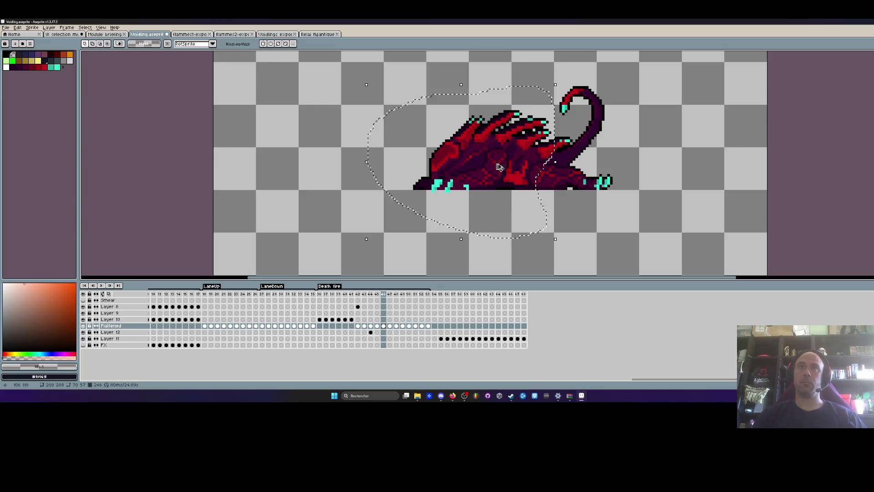
click(390, 326)
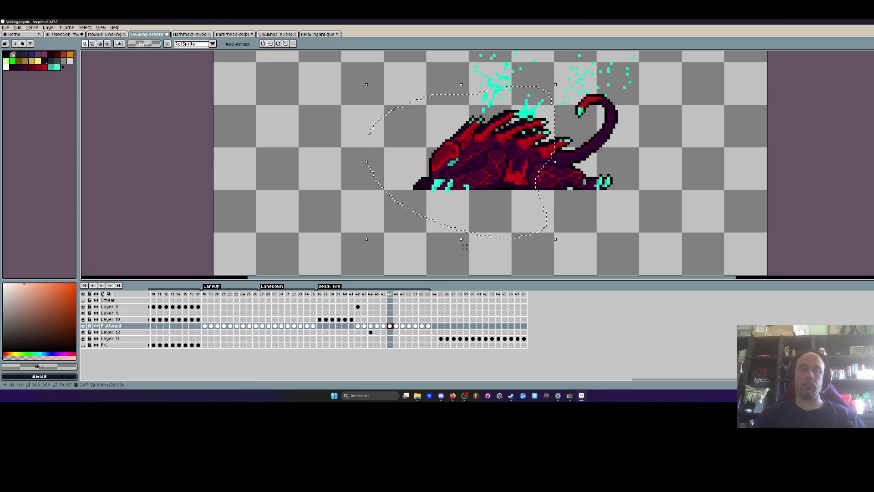
key(ctrl+t)
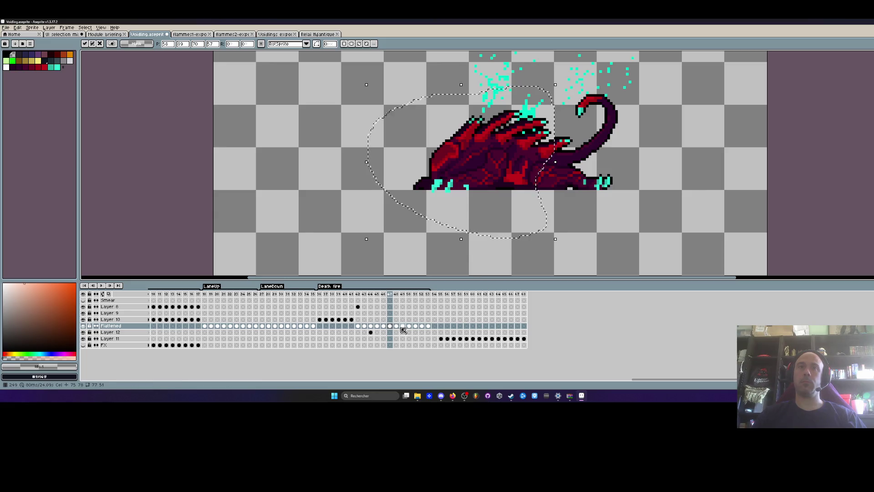
click(397, 326)
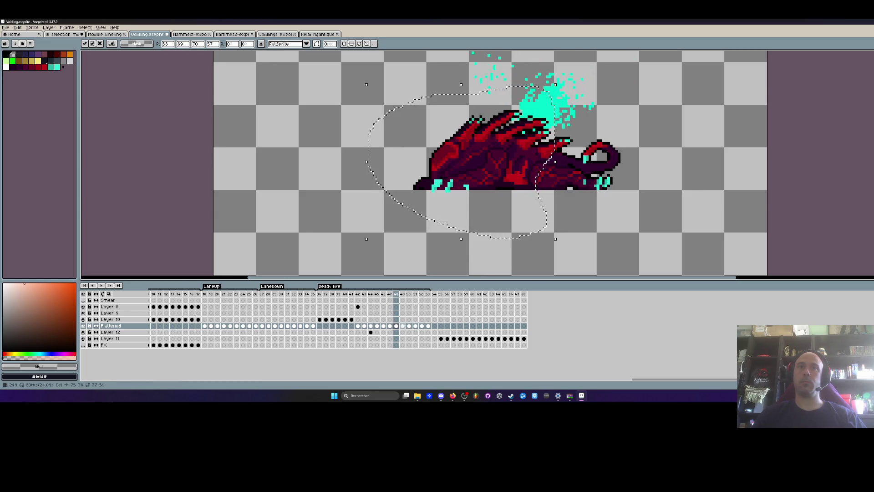
click(402, 325)
key(ctrl+t)
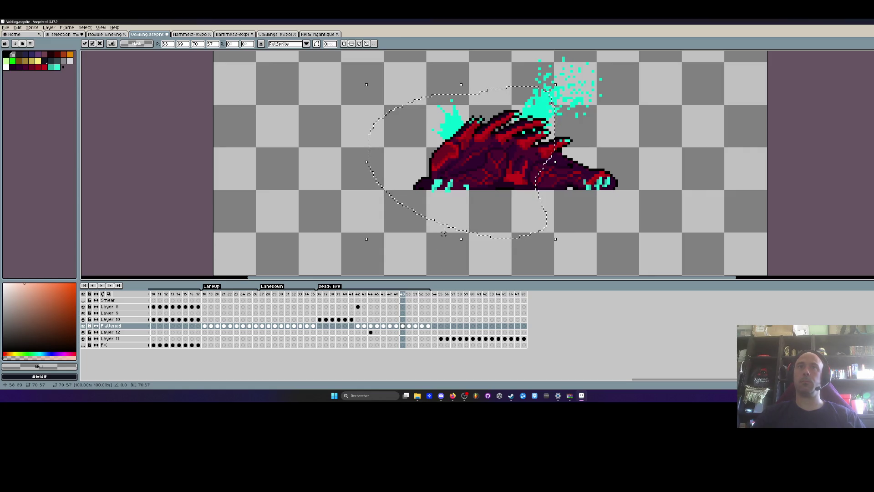
key(ctrl+d)
key(Left)
key(Left)
key(Left)
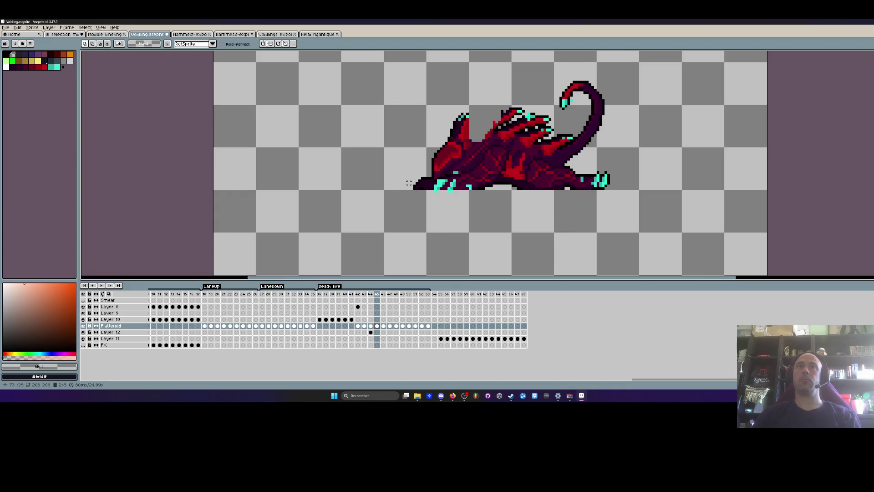
Sample the teal claw colour from the creature
scroll(409, 183, up, 3)
key(b)
alt+click(468, 191)
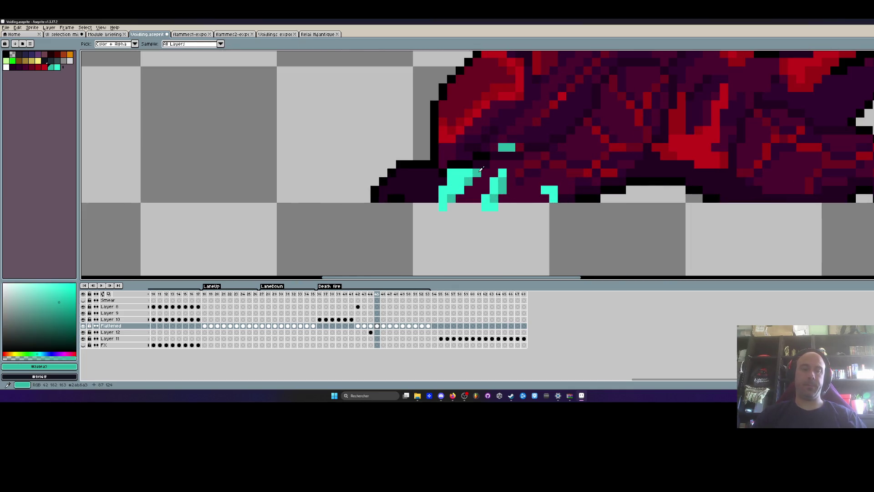
scroll(484, 175, down, 3)
Step forward through frames 44–50 of the death animation
key(Left)
key(Right)
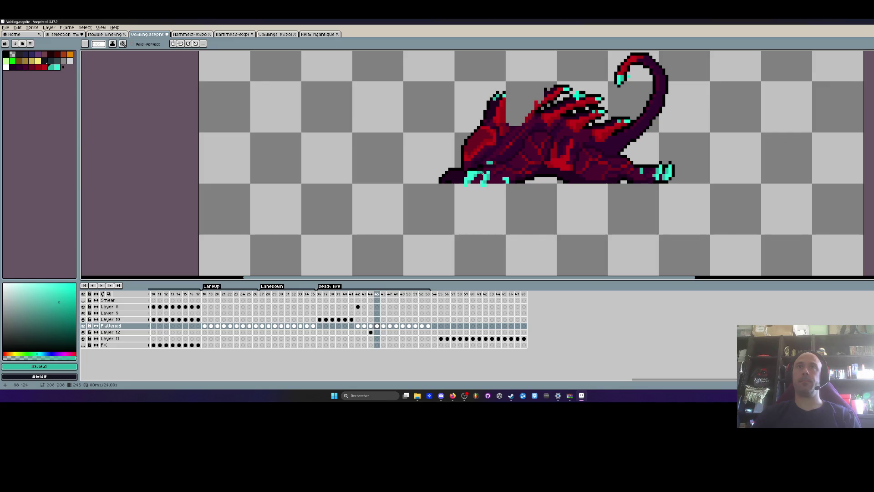
key(Right)
scroll(473, 172, up, 3)
key(Right)
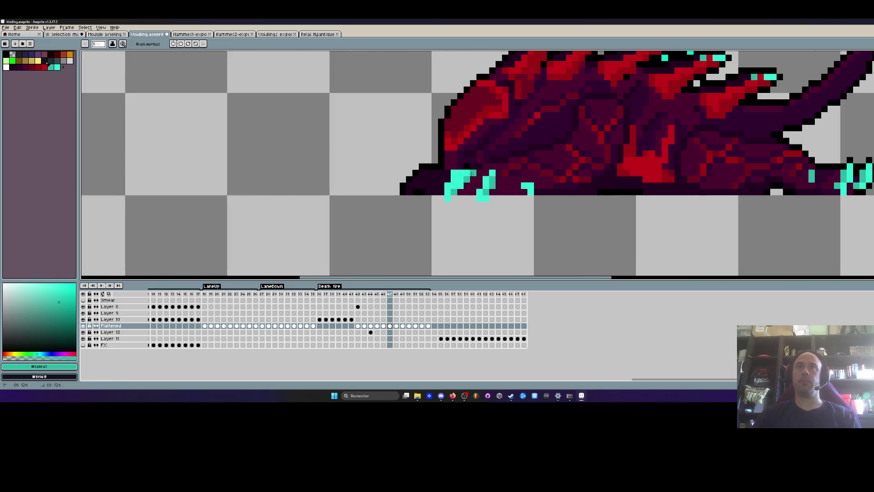
key(Right)
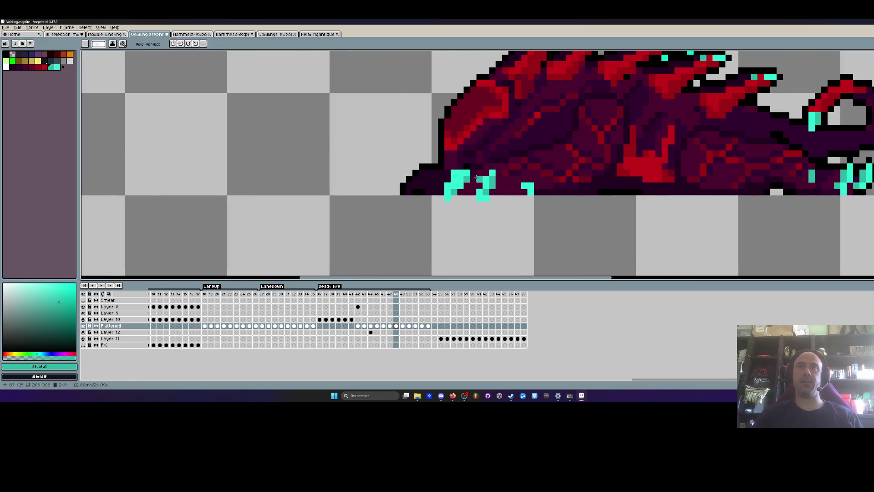
key(Right)
scroll(482, 192, down, 2)
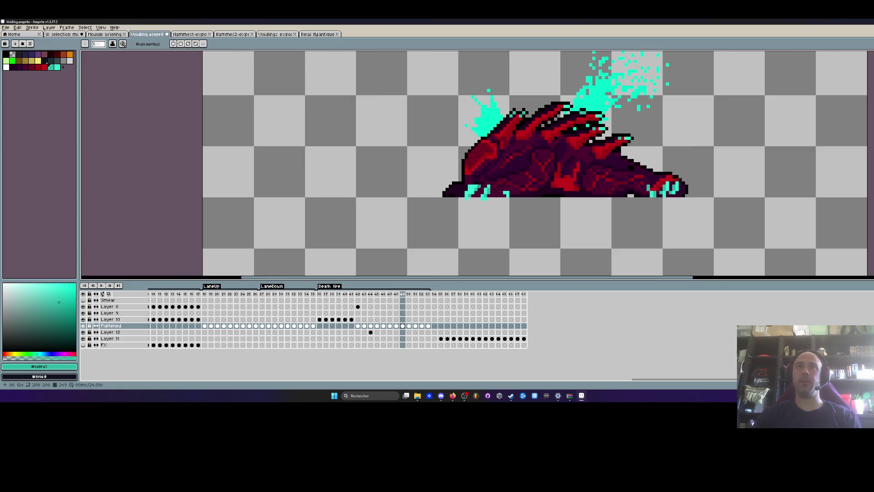
key(Right)
key(Left)
key(Right)
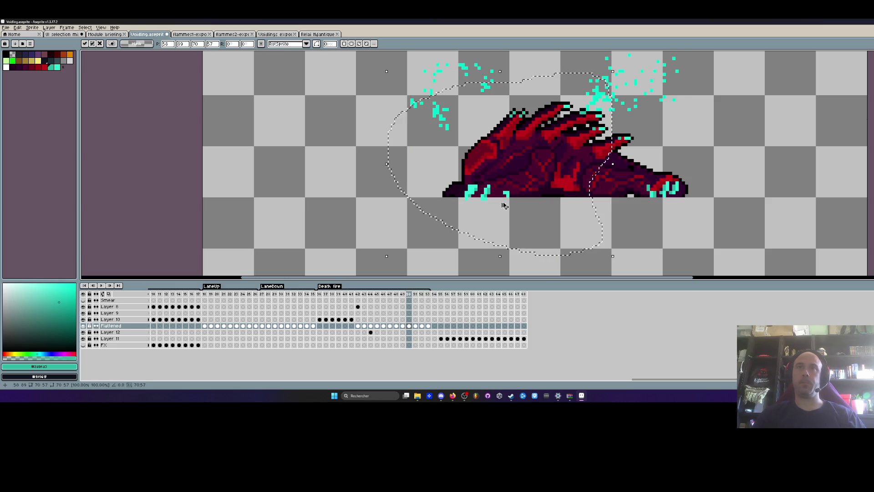
Loosely lasso the creature on frame 51, deselect, and continue to frame 53
key(m)
scroll(431, 188, down, 2)
key(Right)
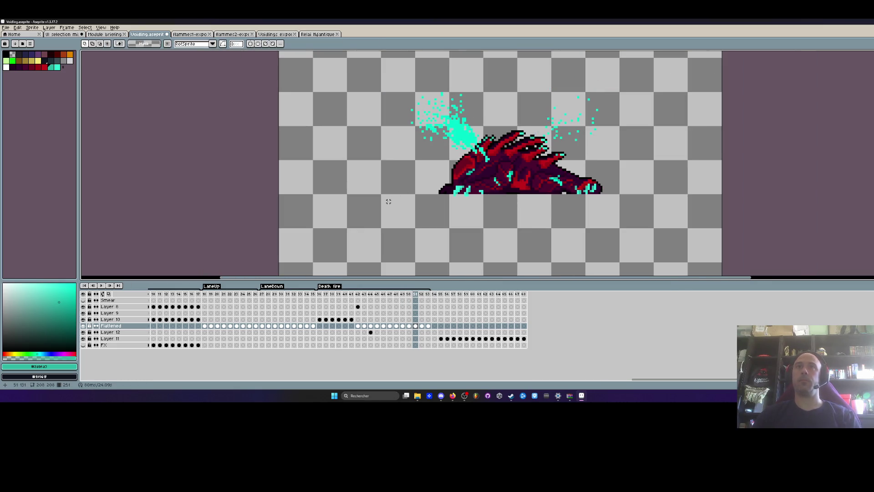
drag(500, 113, 549, 116)
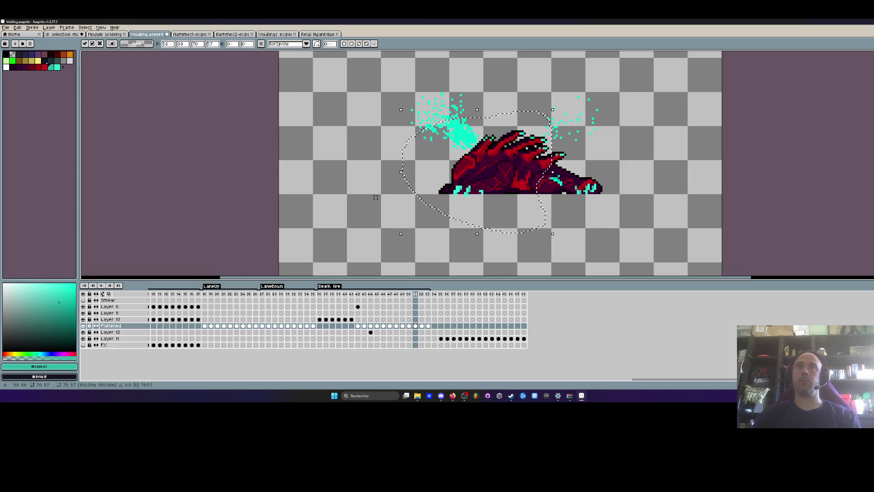
key(ctrl+d)
key(Right)
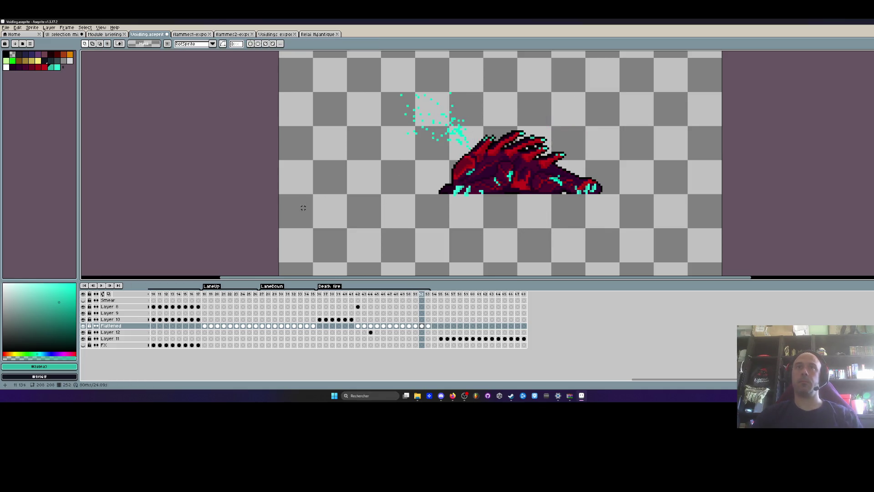
key(Right)
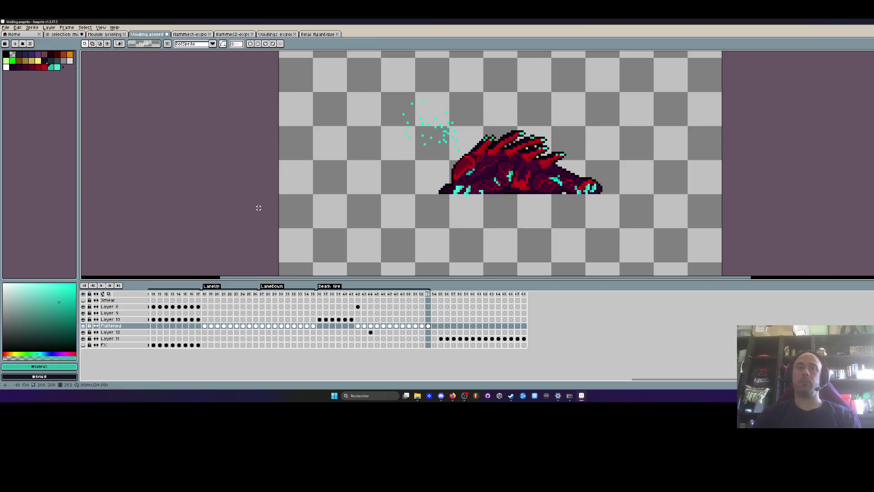
Undo the cyan and red detail edits, then compare poses across frames 44–46
key(ctrl+z)
key(ctrl+z)
key(Right)
key(Left)
key(Left)
key(Left)
key(Right)
key(Left)
key(Right)
key(Right)
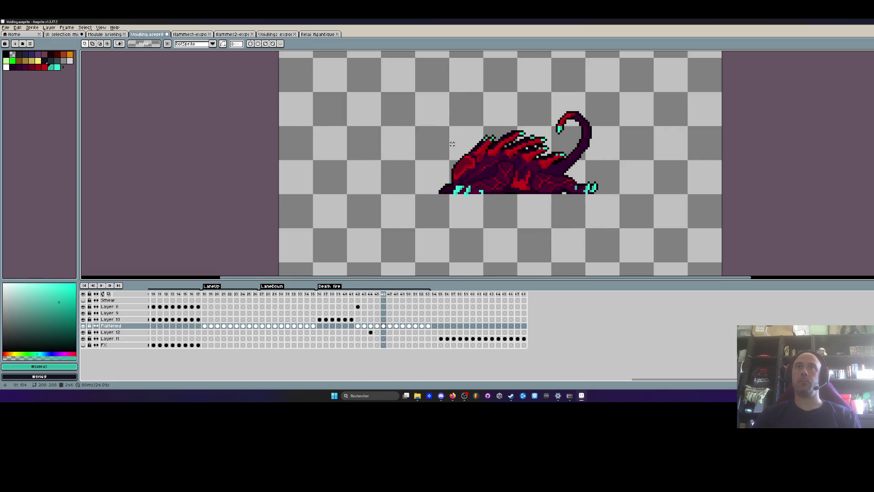
key(Left)
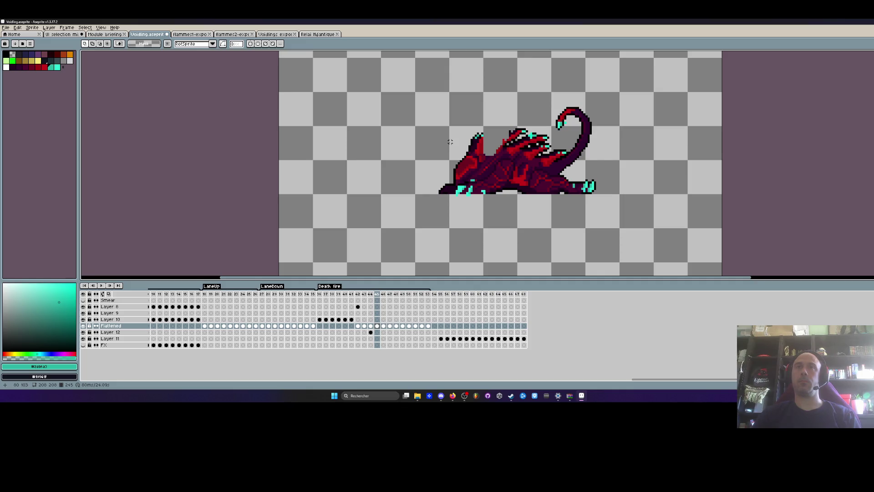
key(Left)
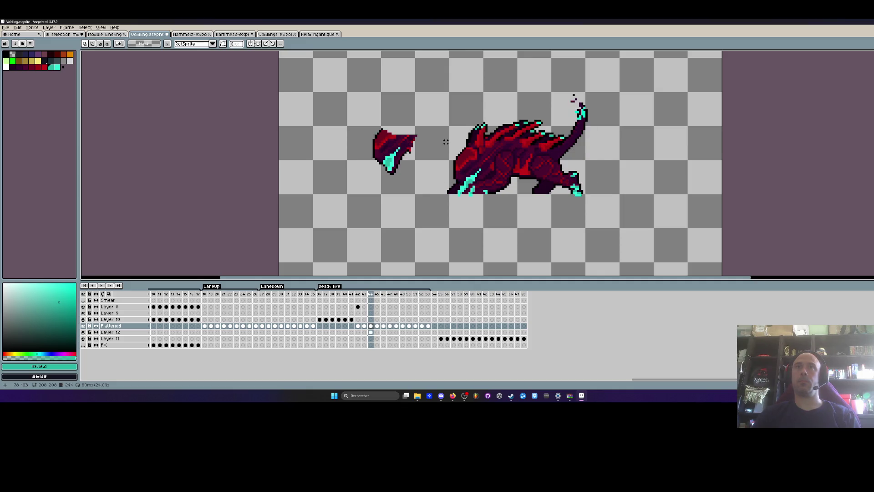
Sketch a trial curved Pencil stroke over the creature on frame 44, then undo it
scroll(508, 127, up, 1)
key(b)
mouse_move(489, 111)
mouse_down()
mouse_move(442, 114)
mouse_move(499, 159)
mouse_up()
key(ctrl+z)
key(ctrl+z)
key(ctrl+z)
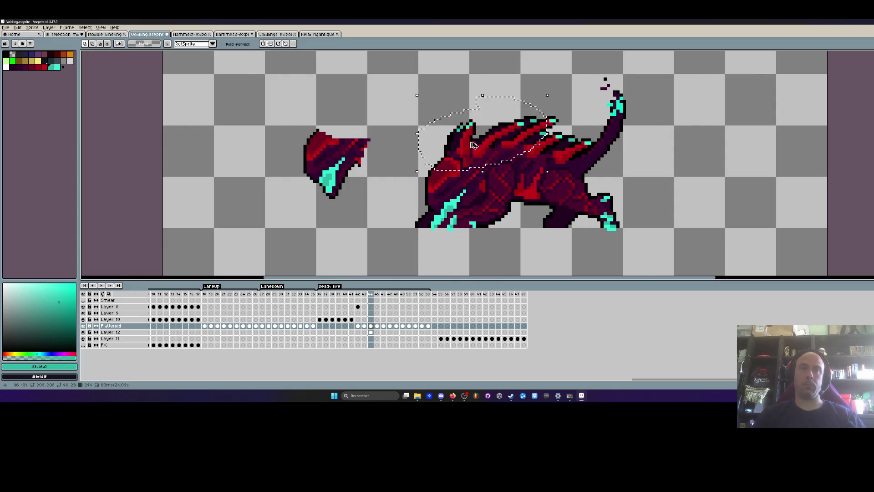
Select the back spike on Layer 12's frame 45 and try moving it, then cancel
click(377, 332)
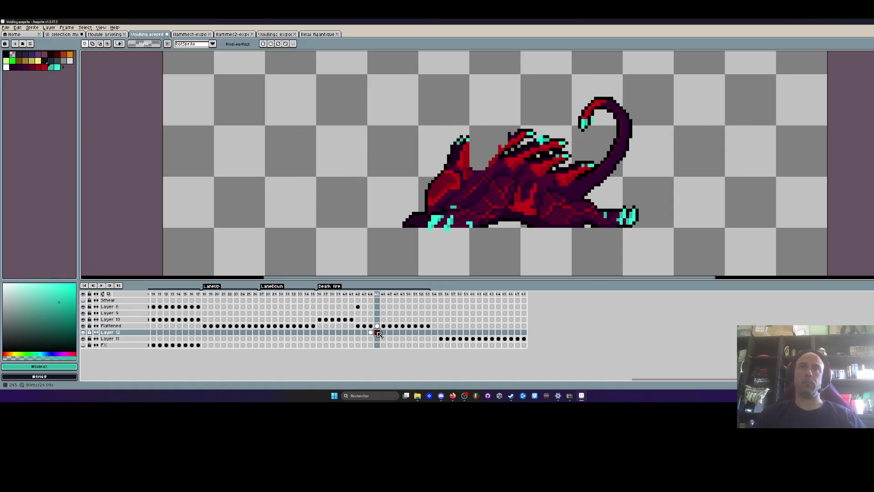
drag(410, 111, 541, 187)
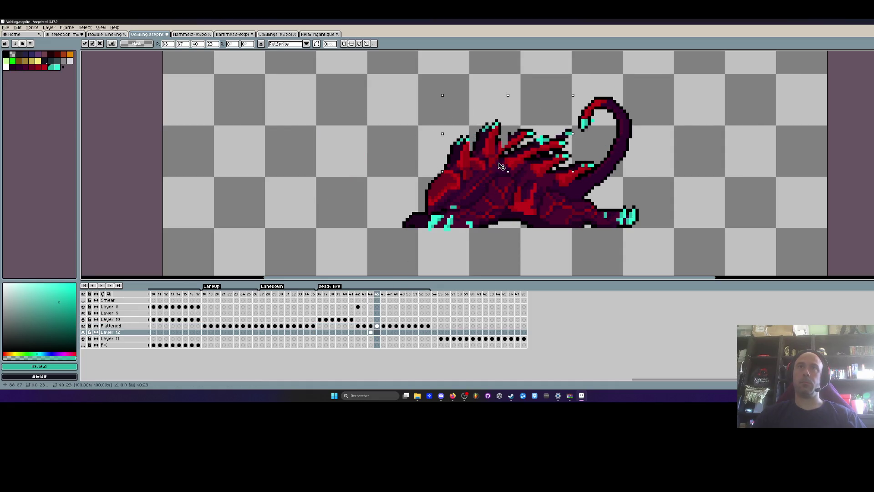
drag(472, 180, 403, 139)
key(Escape)
On frame 43, draw a trial curved black stroke and undo it
scroll(523, 152, down, 1)
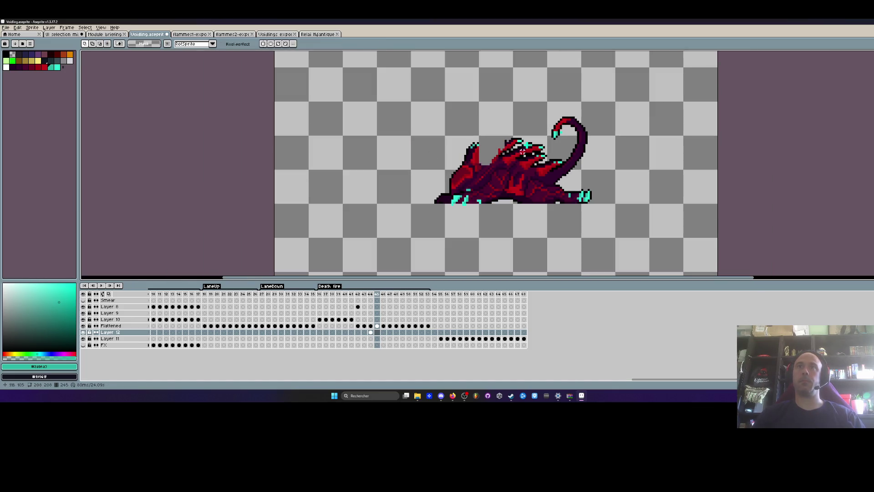
key(Left)
scroll(483, 159, up, 4)
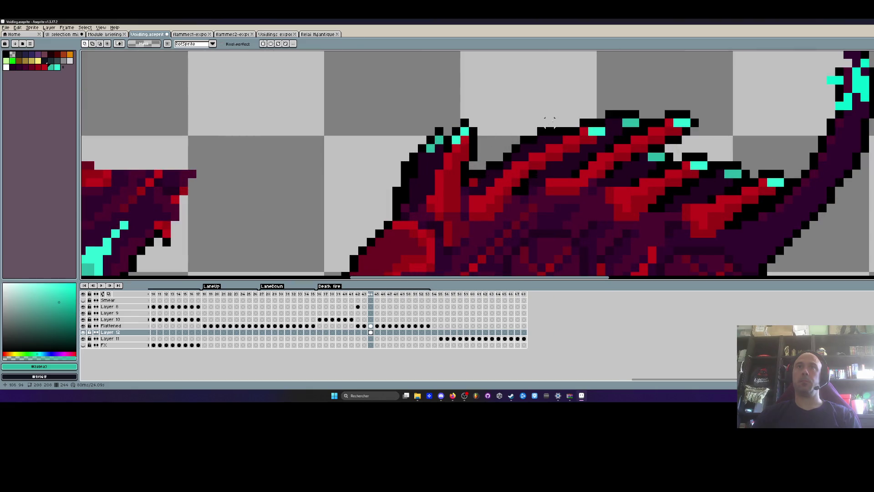
scroll(464, 179, down, 2)
drag(340, 108, 263, 231)
key(ctrl+z)
Step between frames 45 and 44 to compare the pose
scroll(375, 150, down, 2)
key(Right)
scroll(514, 134, up, 1)
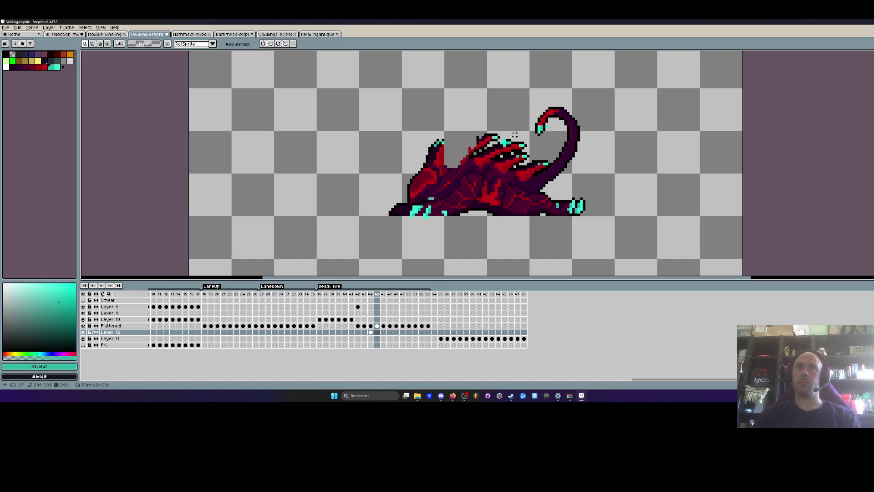
key(Left)
scroll(453, 160, up, 1)
On the Flattened layer frame 44, lasso the back spikes, move them down-left and commit
mouse_move(426, 119)
mouse_down()
mouse_move(535, 126)
mouse_move(391, 103)
mouse_up()
click(371, 326)
drag(469, 152, 442, 215)
key(Return)
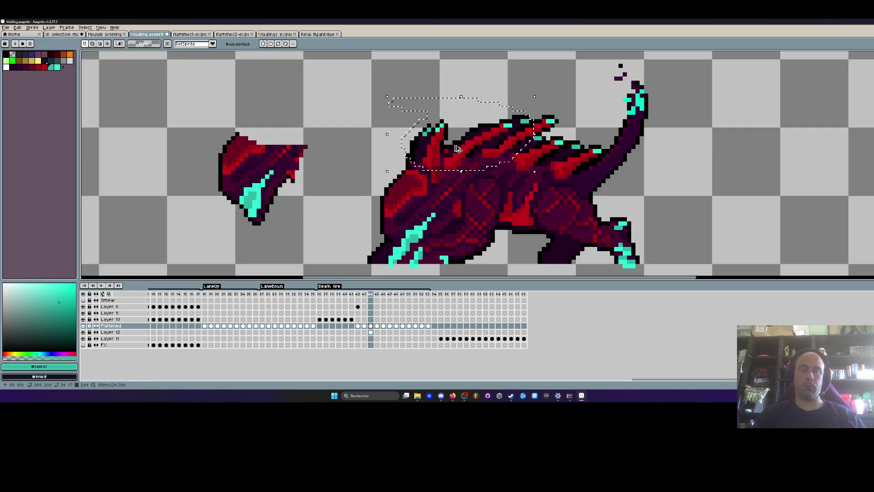
key(ctrl+d)
Paste the horn piece onto Layer 12 at frame 45, position it, then discard it
click(370, 332)
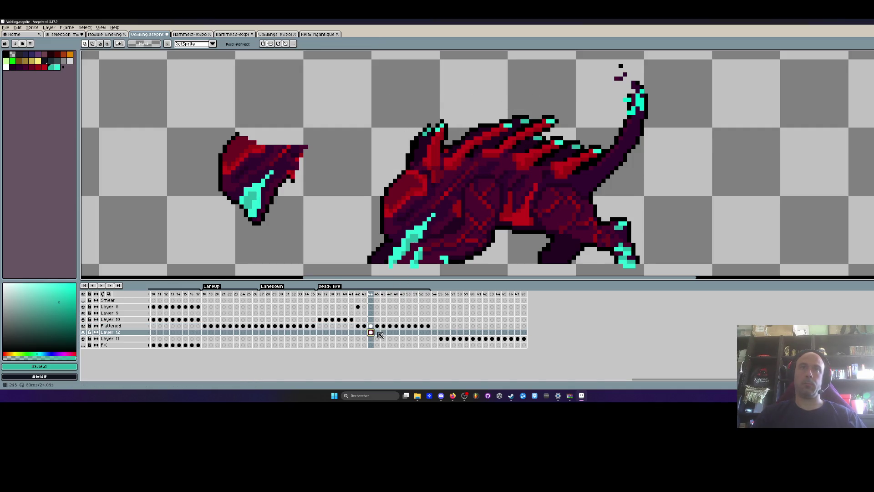
click(383, 333)
key(Left)
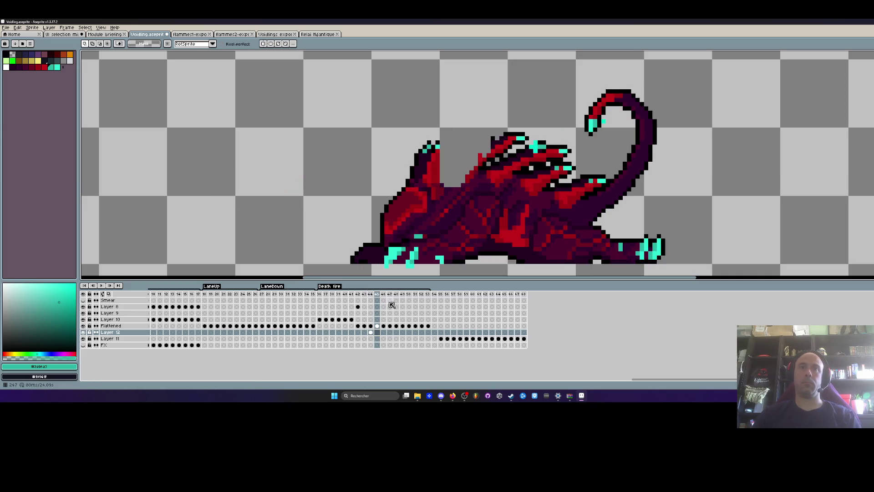
key(ctrl+v)
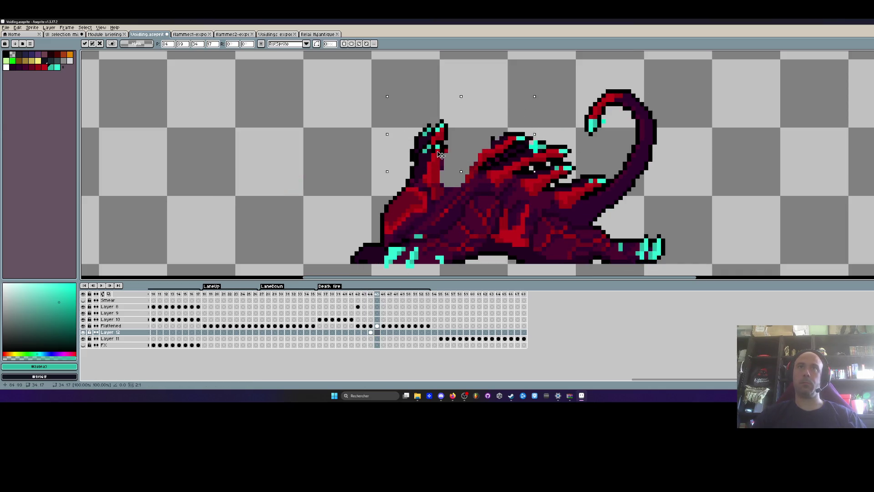
drag(443, 149, 395, 127)
key(Escape)
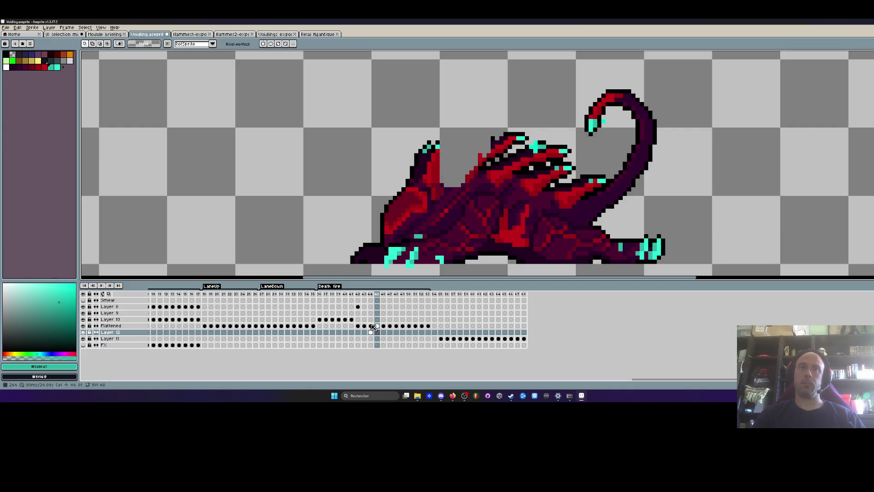
Return to the Flattened layer, step to frame 43 and lasso the creature's head
click(371, 326)
key(Left)
mouse_move(435, 83)
mouse_down()
mouse_move(537, 127)
mouse_move(537, 69)
mouse_move(410, 84)
mouse_move(480, 164)
mouse_move(562, 68)
mouse_move(556, 106)
mouse_up()
Eyedrop black from the outline and paint the stray cyan pixel black with the Pencil
scroll(556, 106, up, 3)
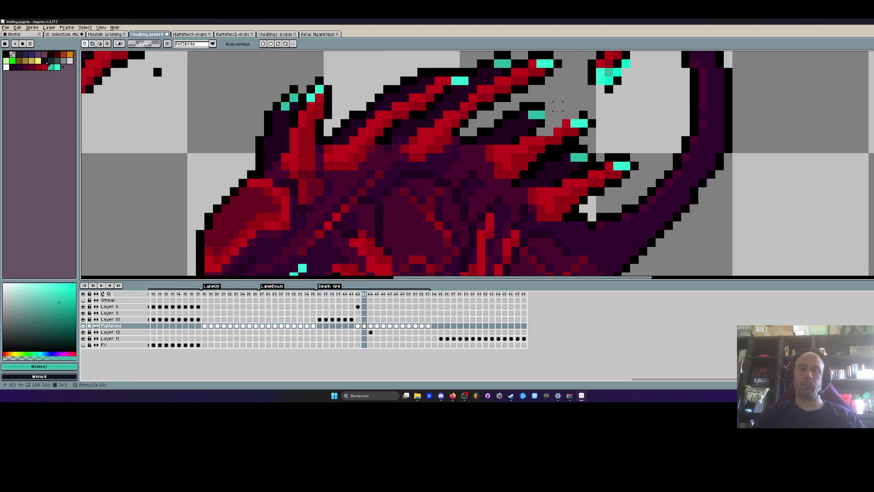
key(i)
click(537, 103)
key(b)
click(542, 115)
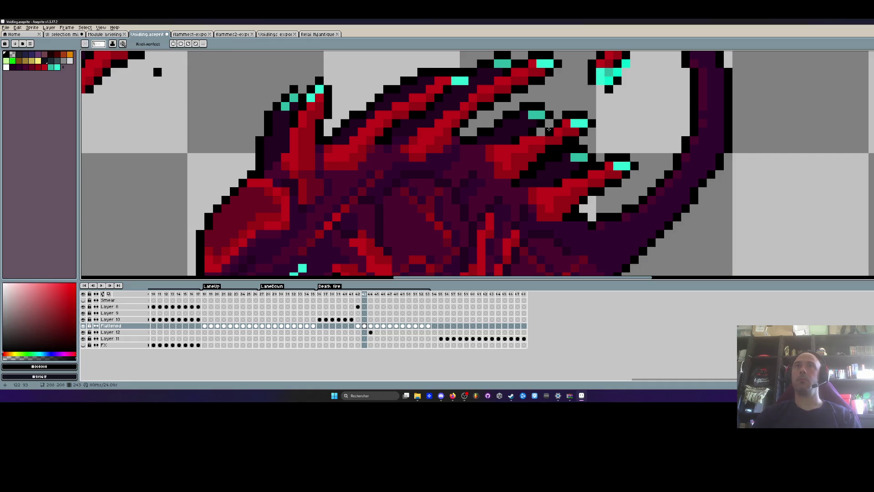
Step back to frame 42 and lasso around the standing creature's head
scroll(543, 131, down, 5)
key(Right)
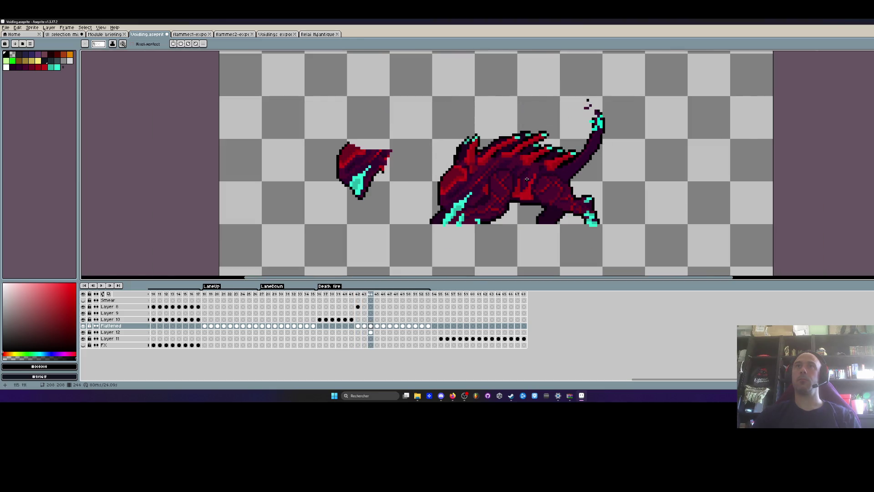
key(Left)
key(Left)
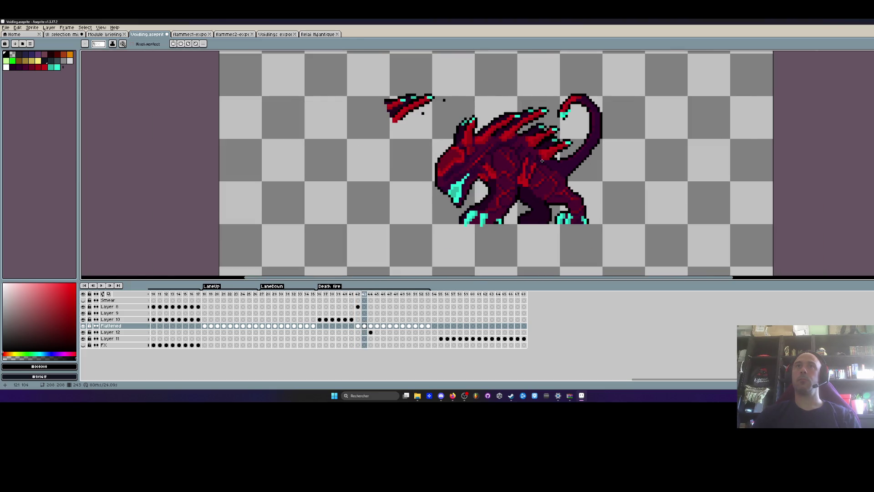
key(Right)
key(Right)
key(Right)
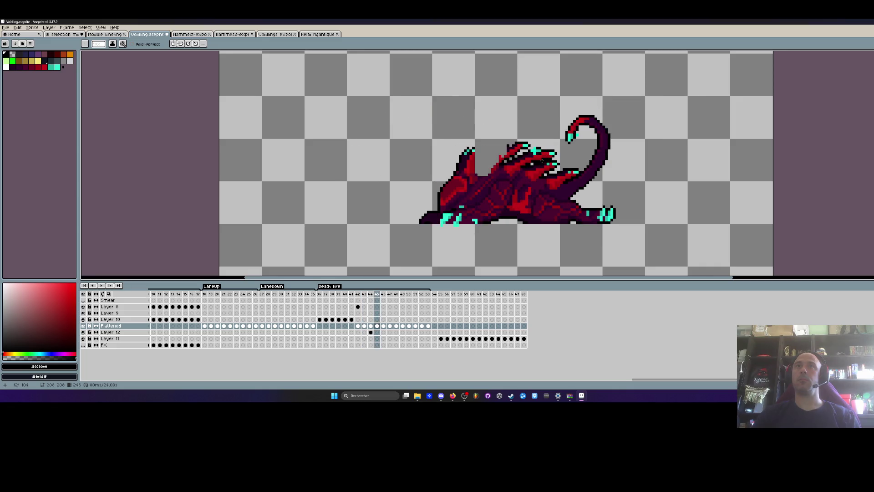
key(Left)
key(Left)
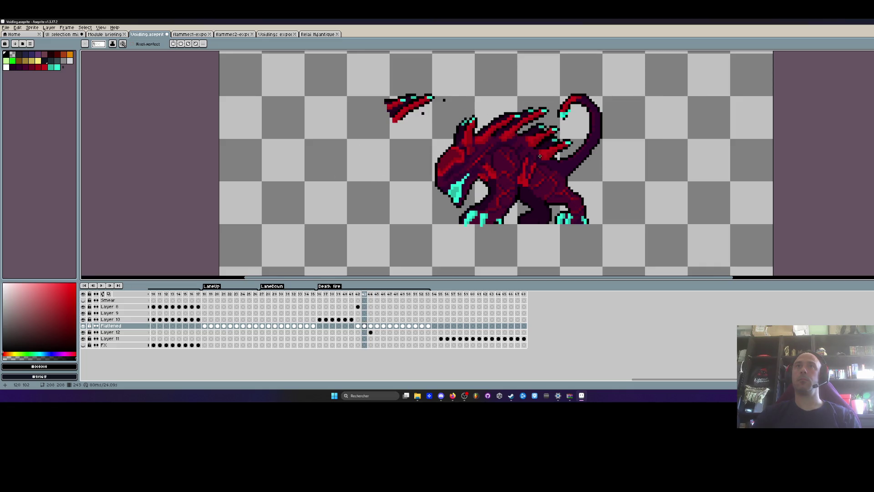
key(Left)
scroll(526, 140, up, 2)
key(q)
mouse_move(466, 82)
mouse_down()
mouse_move(487, 208)
mouse_move(589, 111)
mouse_move(483, 67)
mouse_up()
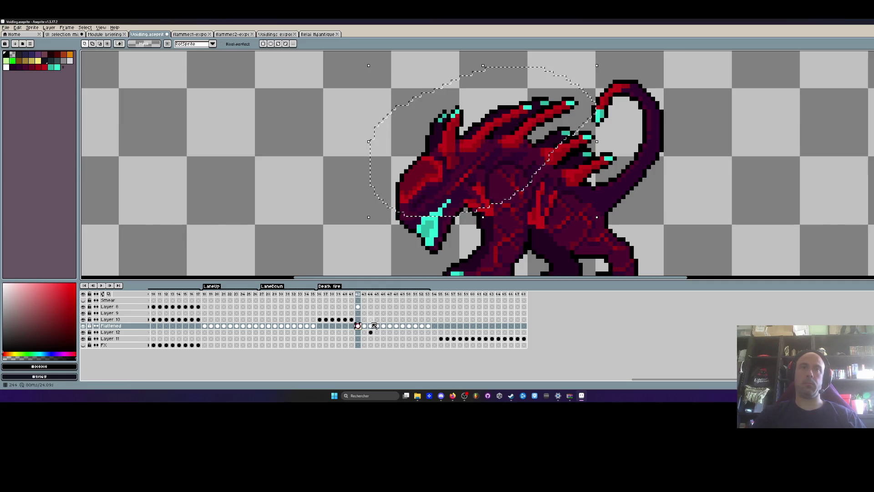
Select the creature's head on the Flattened layer at frame 42
click(370, 326)
click(379, 332)
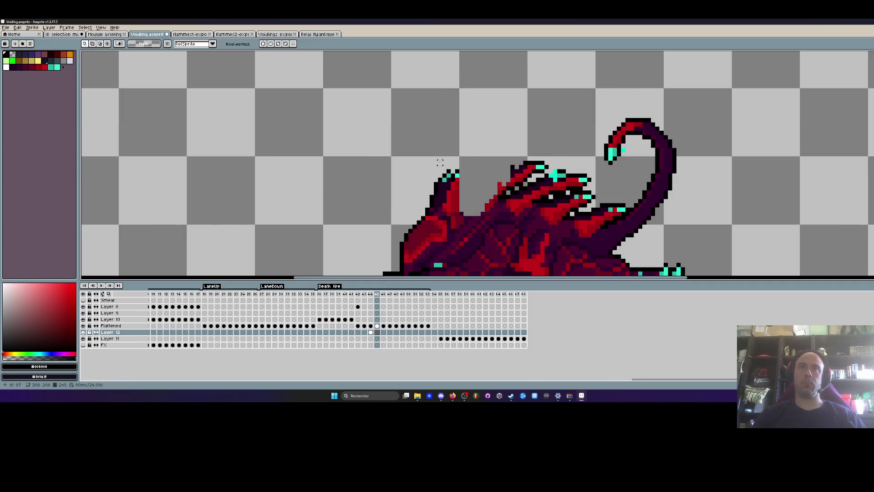
click(357, 326)
mouse_move(464, 92)
mouse_down()
mouse_move(459, 216)
mouse_move(433, 86)
mouse_move(439, 91)
mouse_up()
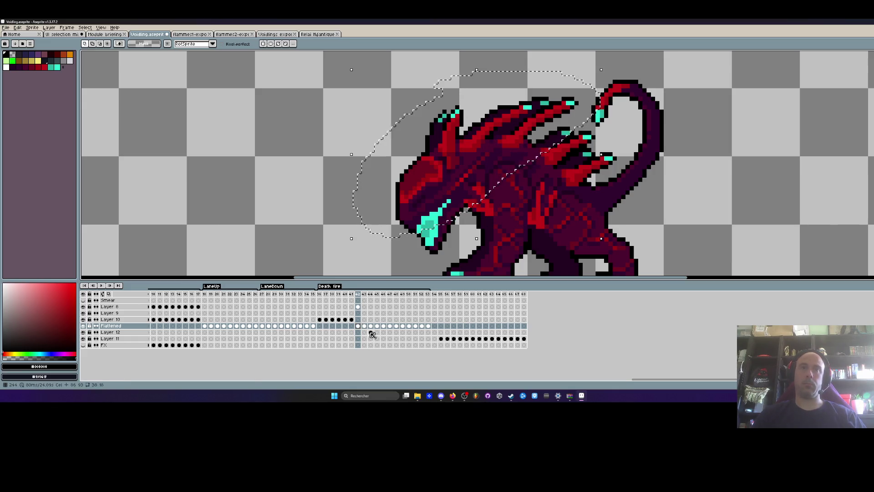
Paste the head onto Layer 12 at frame 45 and place it up-left off the body
click(376, 332)
key(ctrl+v)
mouse_move(521, 172)
mouse_down()
mouse_move(483, 191)
mouse_move(495, 239)
mouse_up()
scroll(495, 239, down, 2)
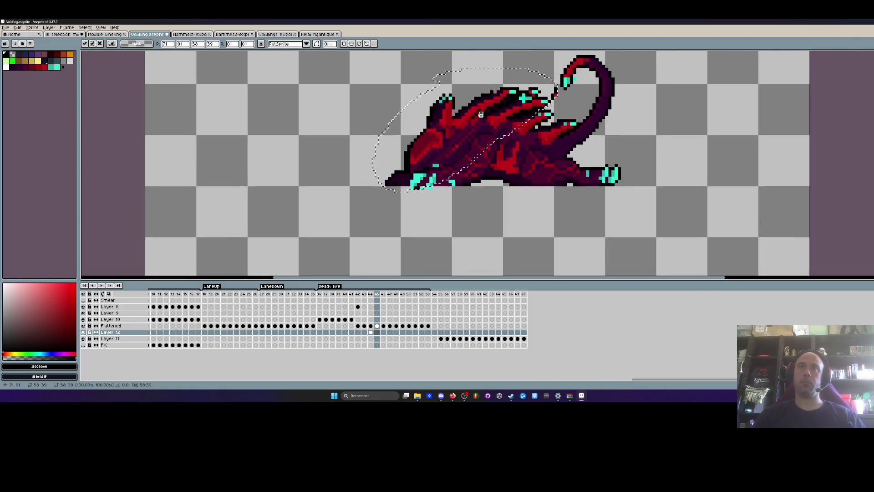
scroll(473, 133, up, 2)
drag(473, 133, 346, 105)
scroll(346, 104, down, 2)
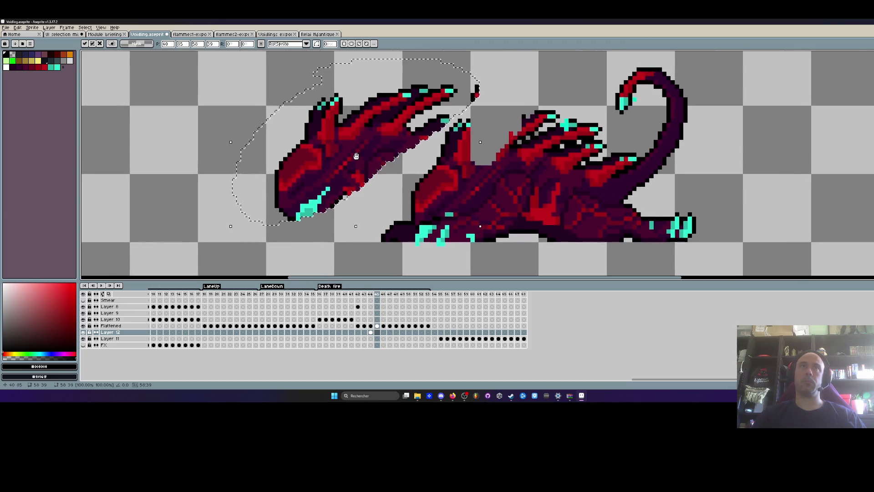
key(b)
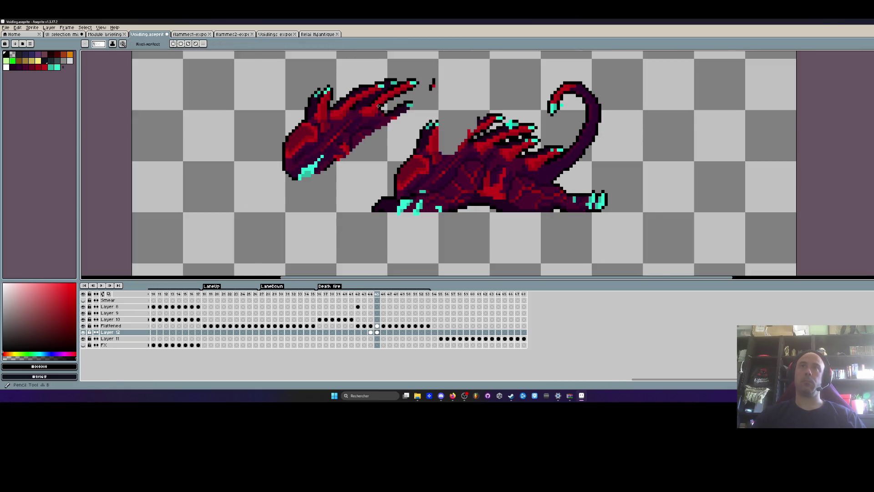
Erase the stray pixels near the claws
scroll(429, 104, up, 1)
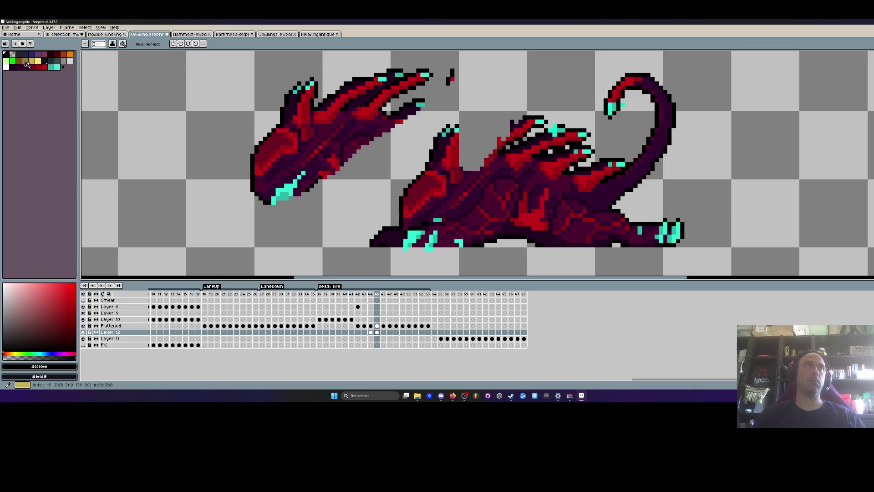
alt+click(277, 88)
mouse_move(452, 66)
mouse_down()
mouse_move(449, 84)
mouse_move(390, 122)
mouse_up()
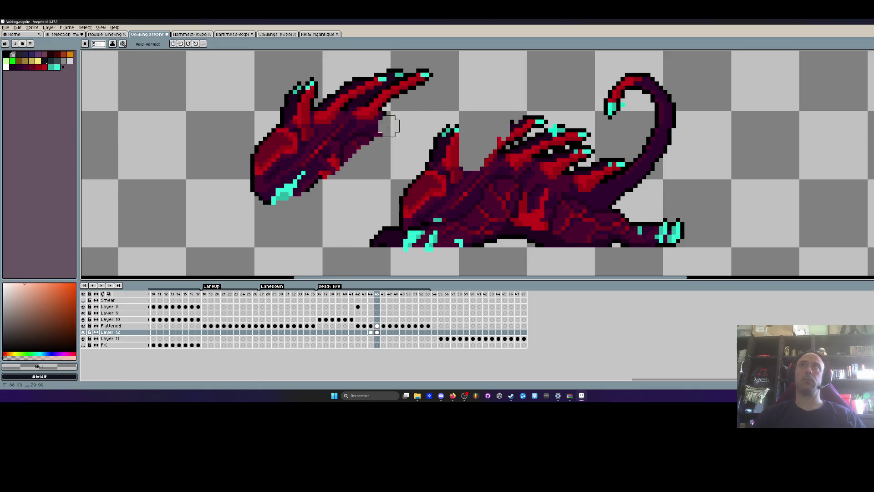
scroll(398, 121, up, 1)
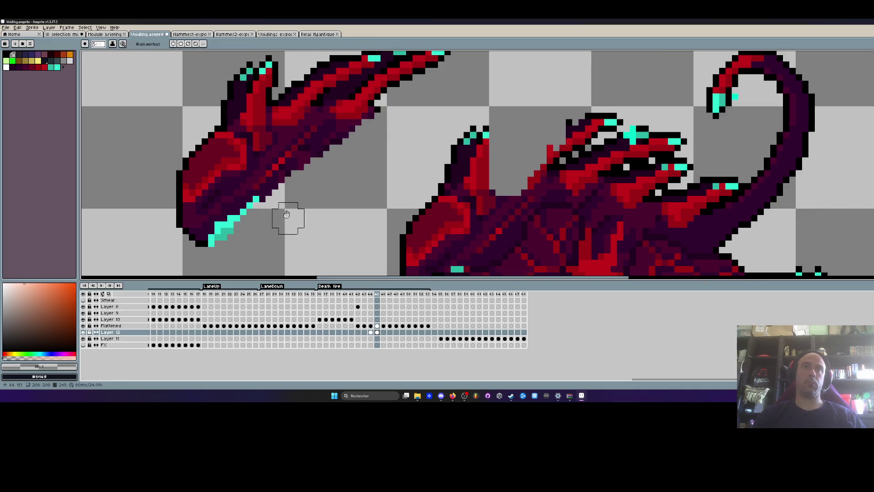
scroll(288, 218, down, 2)
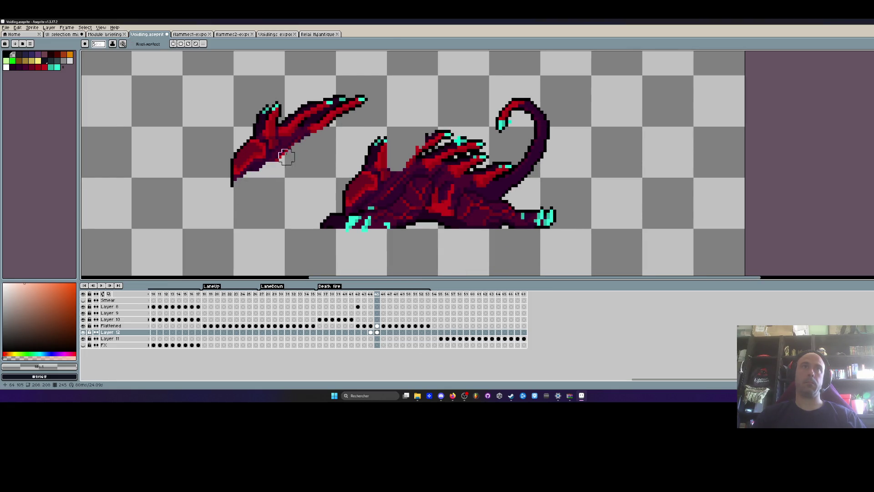
Marquee-select the left wing piece, move it onto the body and drop it
key(m)
drag(189, 72, 389, 207)
mouse_move(308, 137)
mouse_down()
mouse_move(415, 162)
mouse_move(421, 173)
mouse_move(427, 162)
mouse_up()
mouse_move(415, 152)
mouse_down()
mouse_move(391, 168)
mouse_move(351, 146)
mouse_up()
key(ctrl+d)
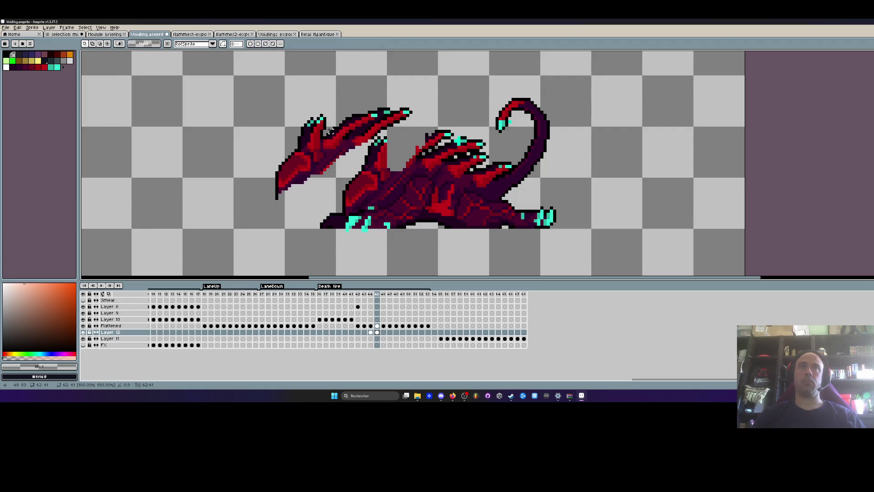
Lasso the upper wing and reposition it down-right, discarding a trial 20° rotation
key(q)
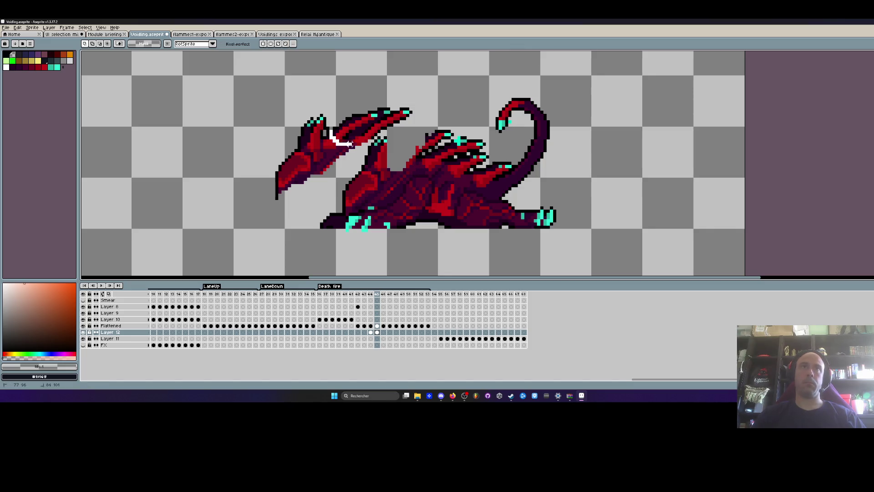
drag(417, 116, 412, 146)
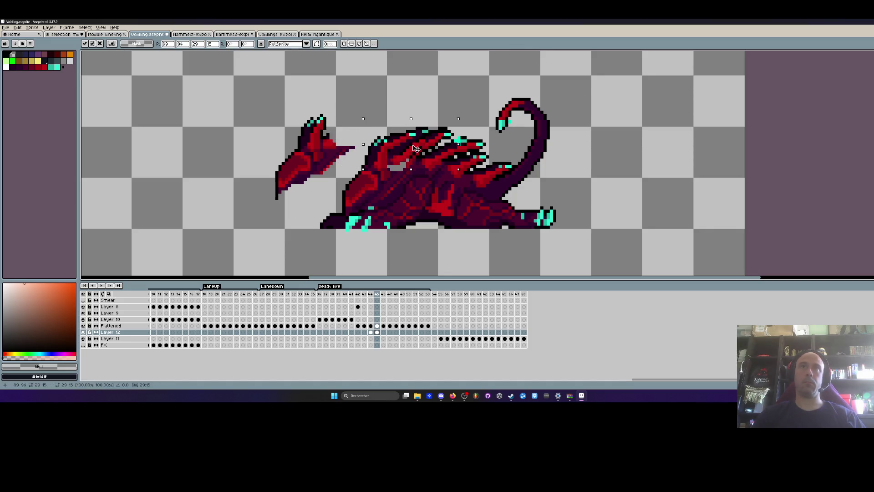
drag(461, 172, 467, 153)
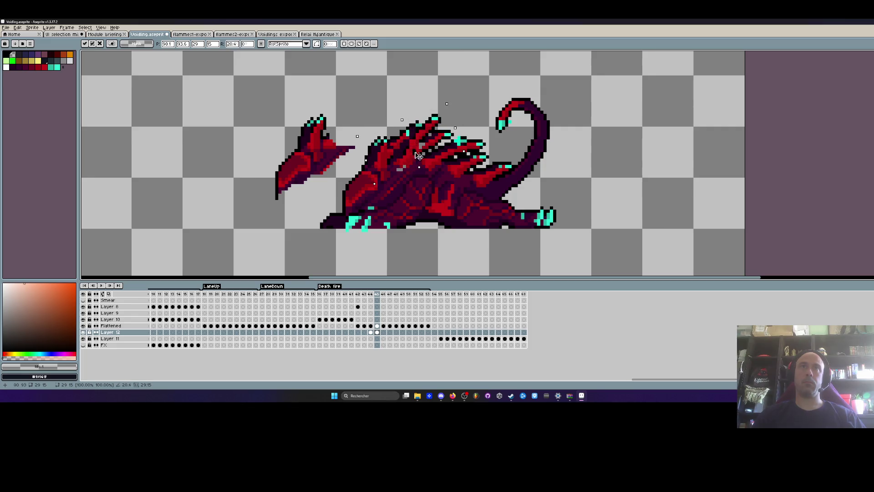
mouse_move(410, 154)
mouse_down()
mouse_move(420, 144)
mouse_move(423, 159)
mouse_up()
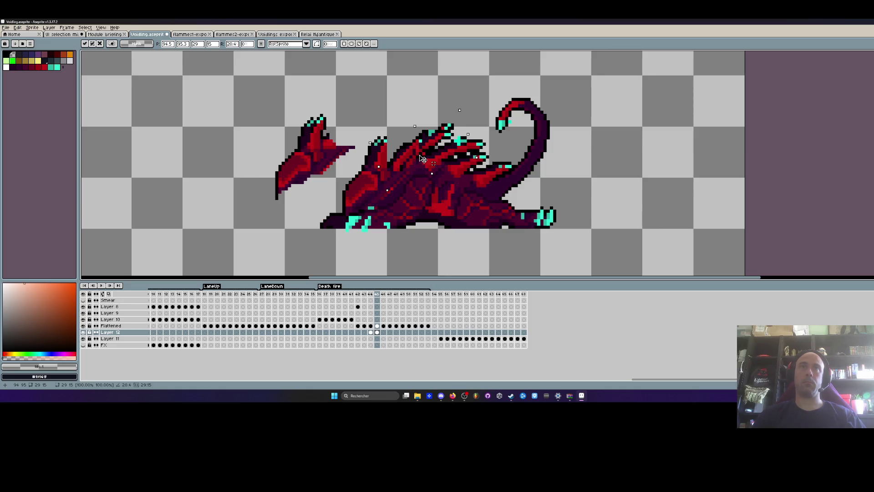
key(ctrl+z)
key(ctrl+z)
key(ctrl+z)
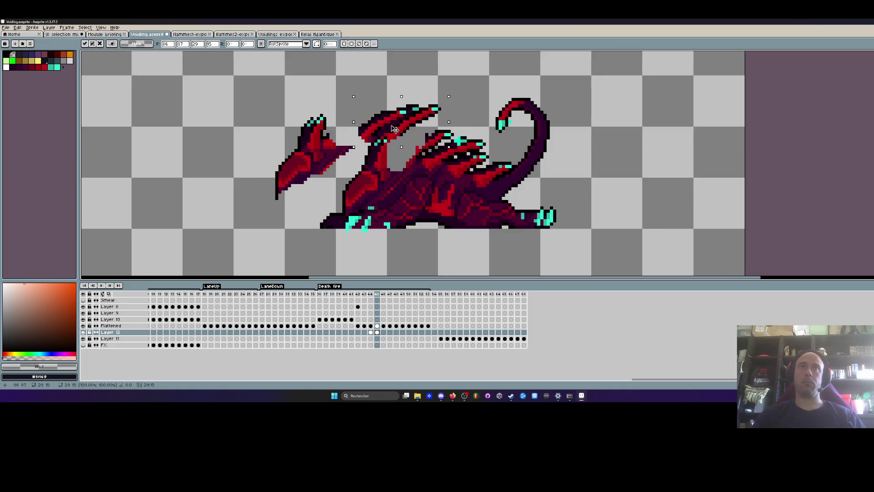
mouse_move(396, 129)
mouse_down()
mouse_move(422, 157)
mouse_move(415, 157)
mouse_move(405, 108)
mouse_up()
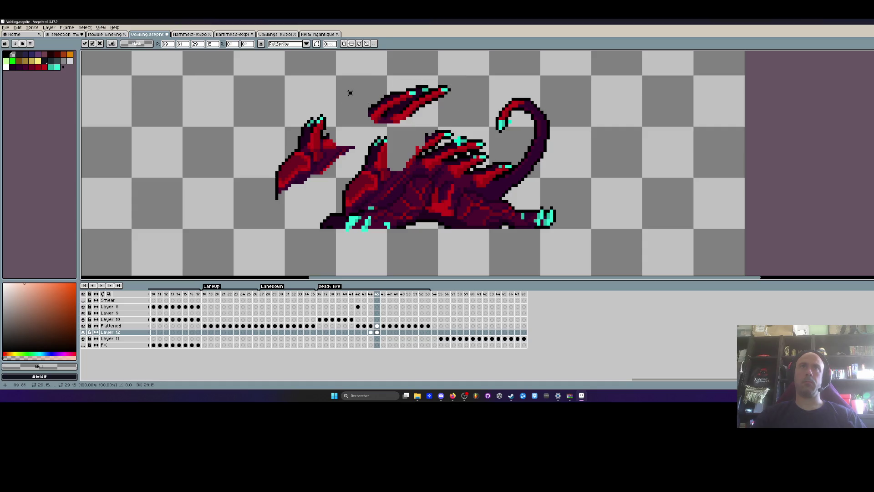
key(Return)
On the next frame, try rotating the top wing onto the left wing, then undo
key(Left)
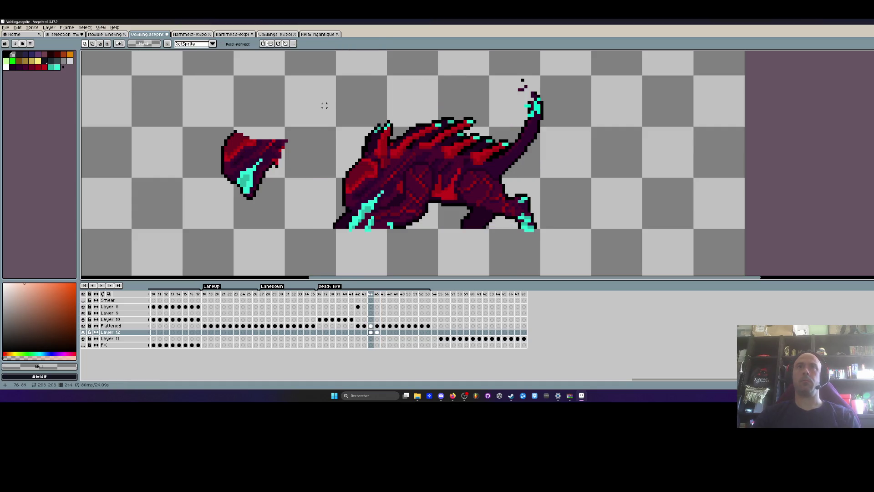
key(Right)
mouse_move(375, 88)
mouse_down()
mouse_move(405, 80)
mouse_move(433, 172)
mouse_move(462, 150)
mouse_up()
drag(404, 145, 354, 148)
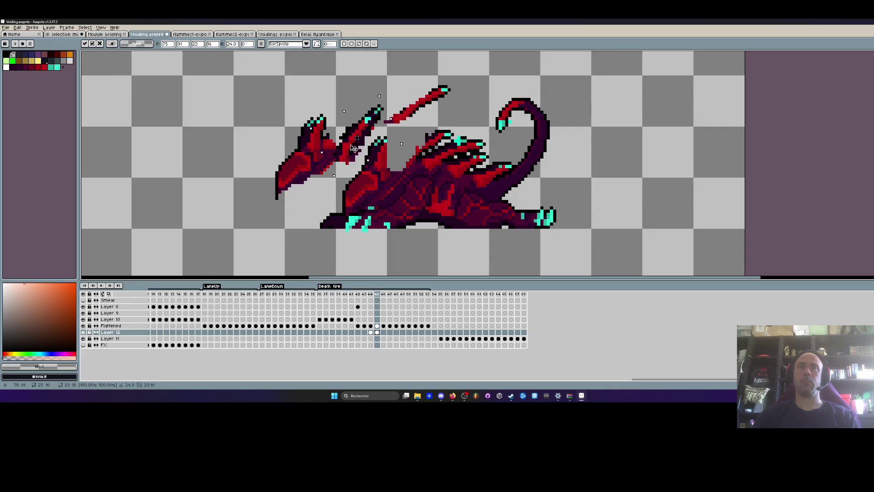
key(Return)
key(ctrl+z)
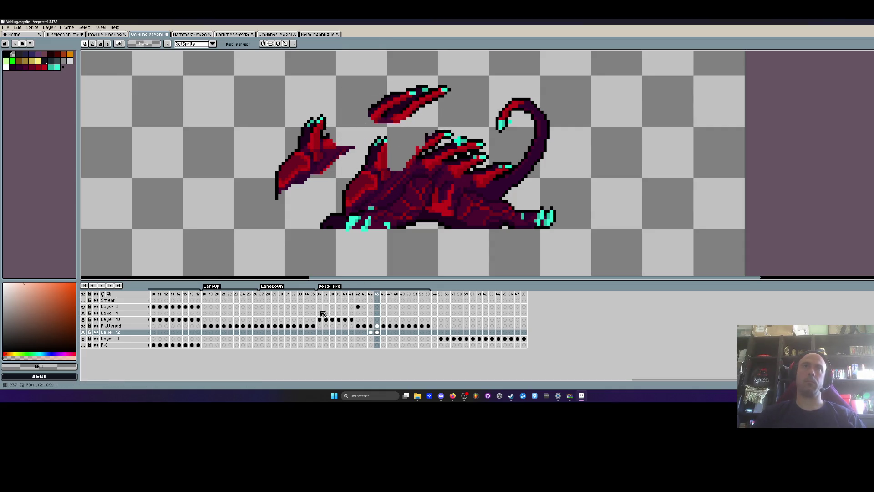
drag(646, 379, 535, 384)
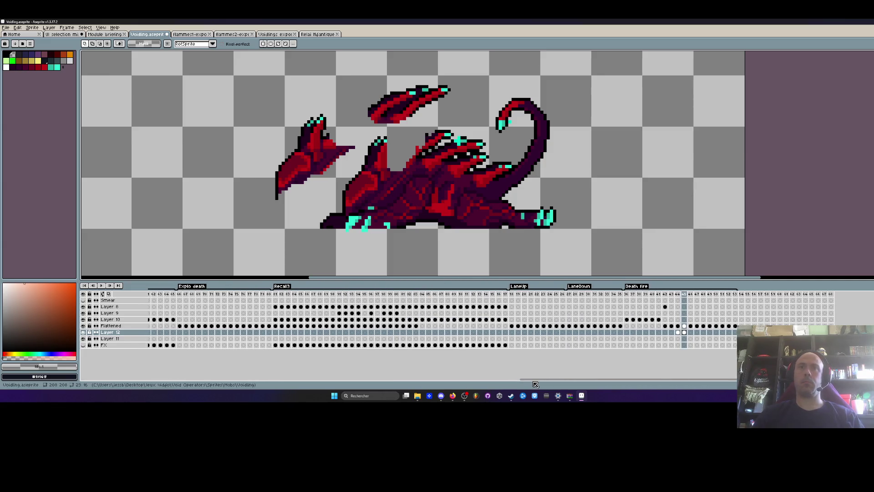
Review the cyan explosion frames and select Death fire frames 236 to 245
mouse_move(180, 295)
mouse_down()
mouse_move(212, 294)
mouse_move(180, 295)
mouse_move(205, 296)
mouse_up()
drag(629, 297, 678, 303)
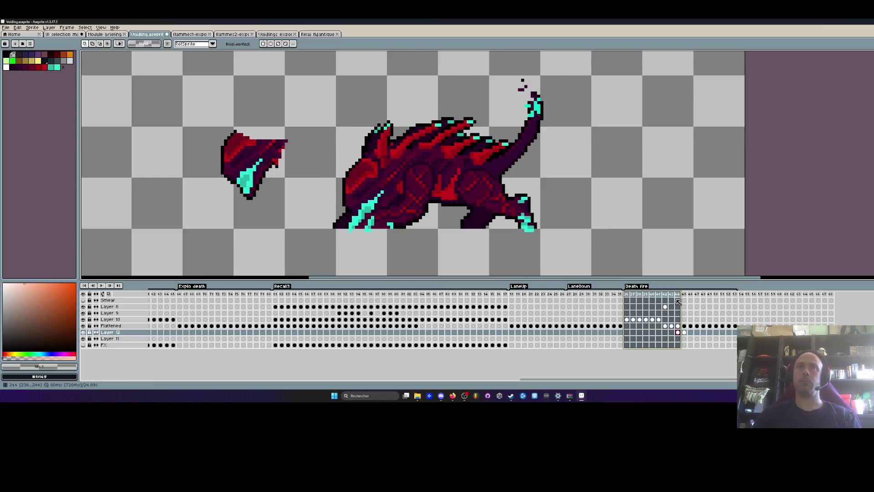
click(680, 295)
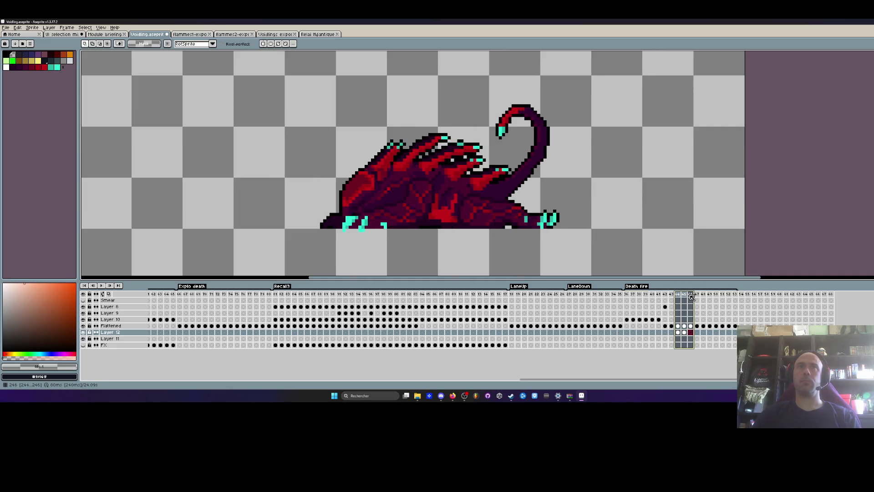
drag(683, 295, 691, 296)
Lasso the back spikes, then move to the Flattened layer's next frame
drag(415, 124, 366, 164)
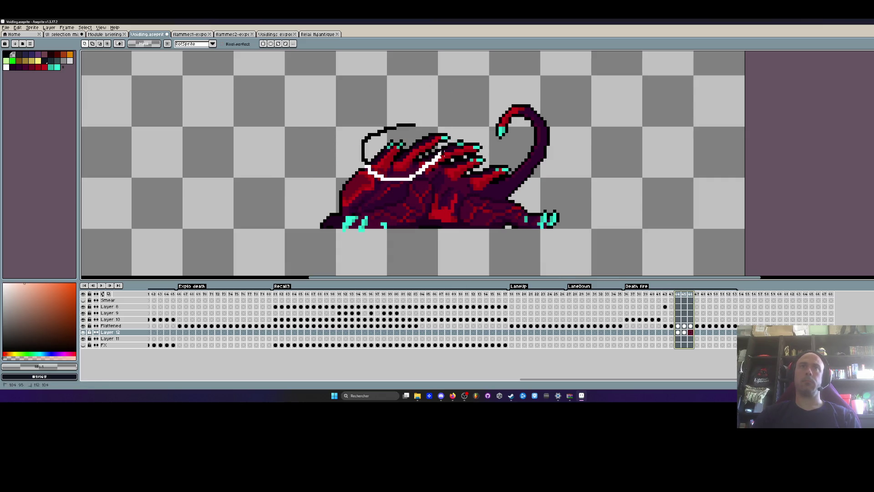
drag(407, 121, 406, 117)
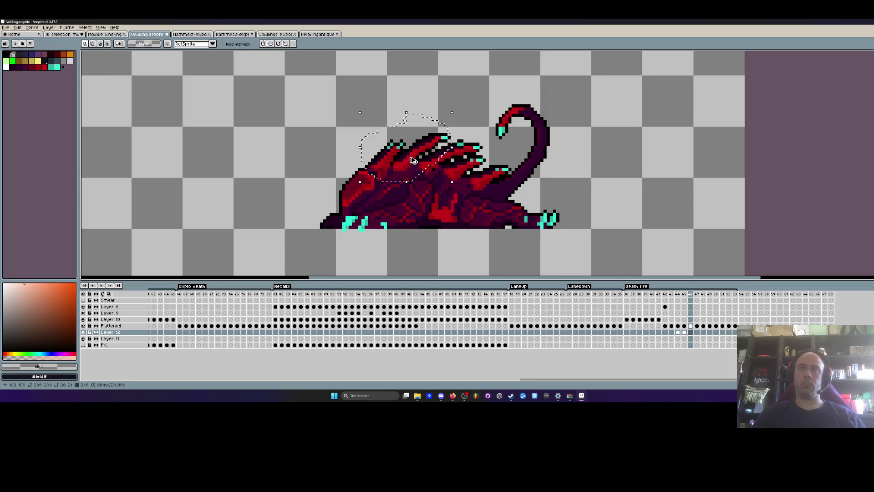
click(690, 326)
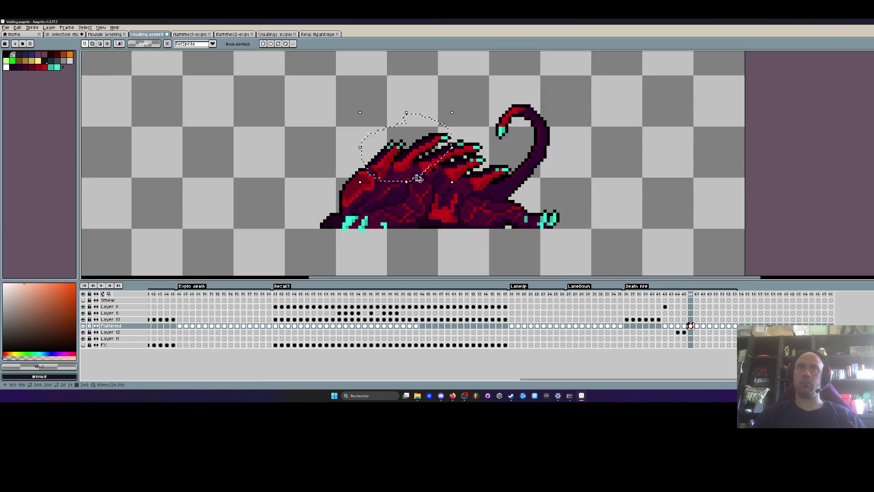
click(684, 332)
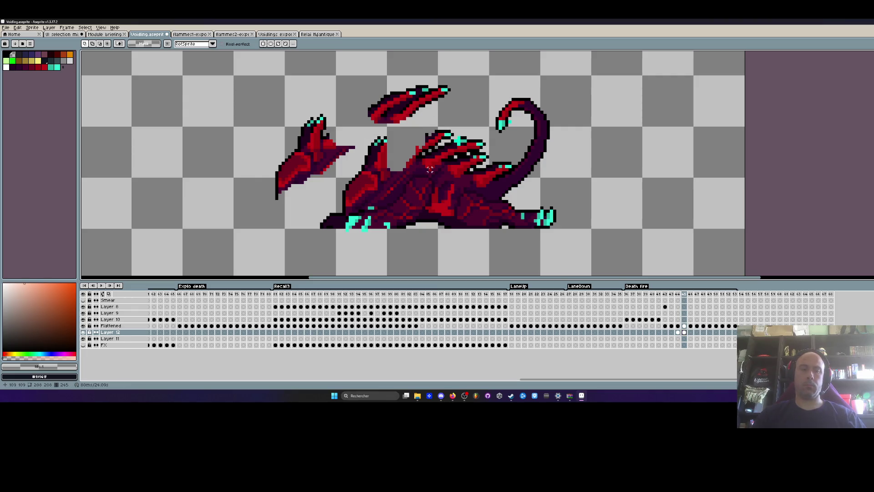
key(Up)
key(Right)
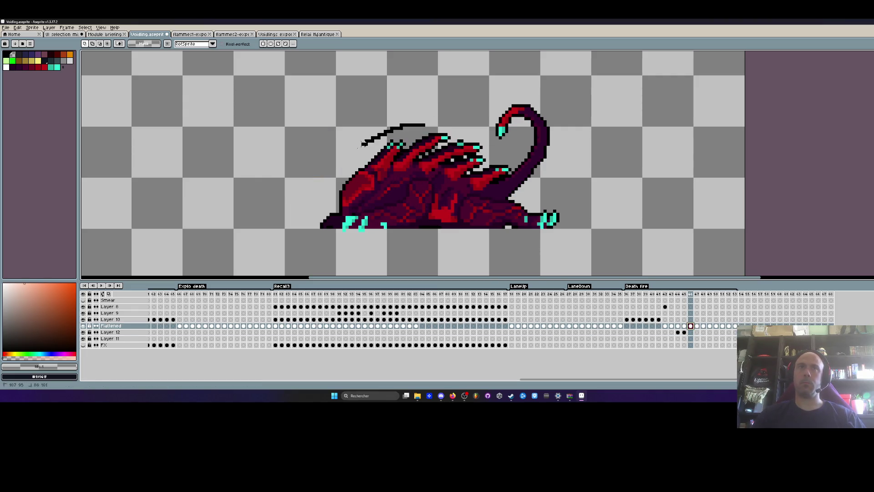
Copy the back spikes, paste them onto Layer 12 and fling them to the upper left
drag(465, 146, 407, 118)
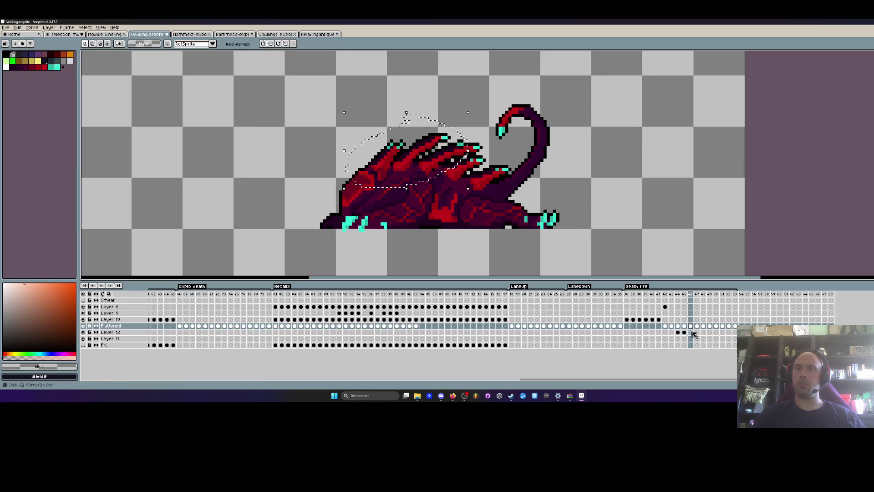
key(Down)
key(ctrl+v)
mouse_move(423, 166)
mouse_down()
mouse_move(397, 144)
mouse_move(412, 165)
mouse_up()
key(Right)
key(Right)
key(Right)
key(comma)
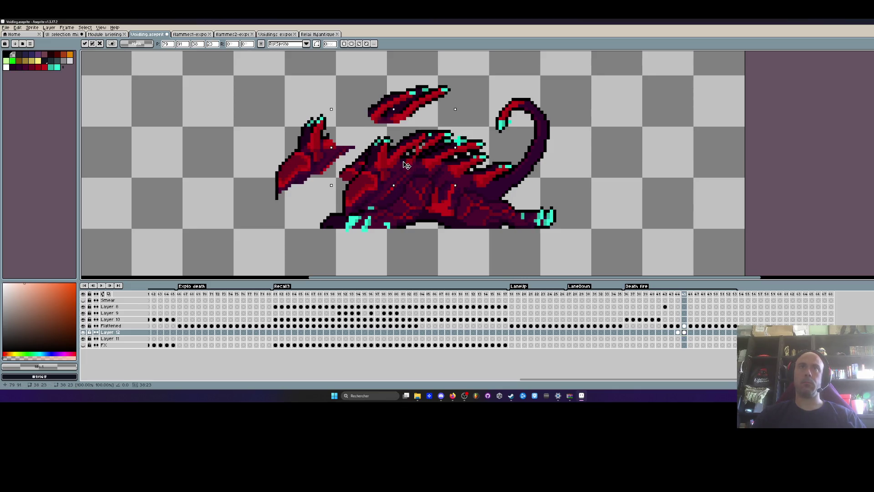
drag(406, 150, 208, 96)
key(q)
Delete the middle spike and left body pixels, then cancel a trial left-wing move
mouse_move(304, 110)
mouse_down()
mouse_move(250, 196)
mouse_move(444, 131)
mouse_move(314, 121)
mouse_up()
key(Delete)
mouse_move(293, 69)
mouse_down()
mouse_move(312, 91)
mouse_move(219, 73)
mouse_up()
mouse_move(194, 100)
mouse_down()
mouse_move(269, 137)
mouse_move(446, 160)
mouse_up()
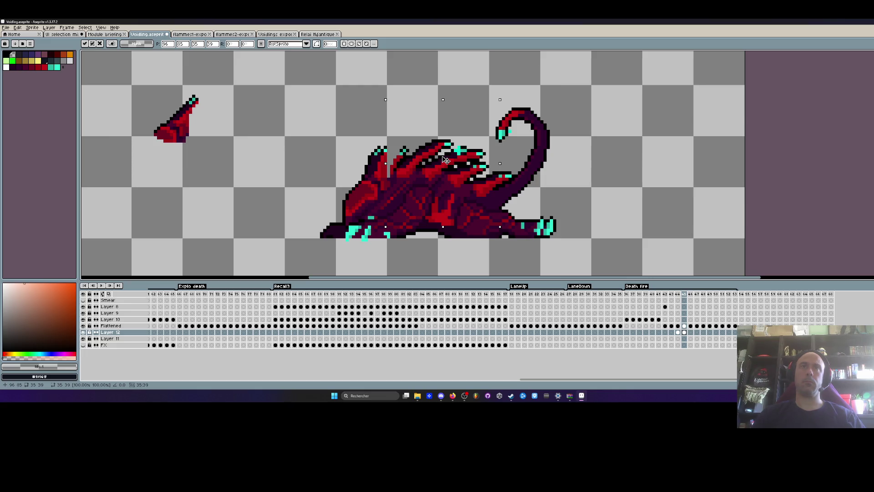
key(Escape)
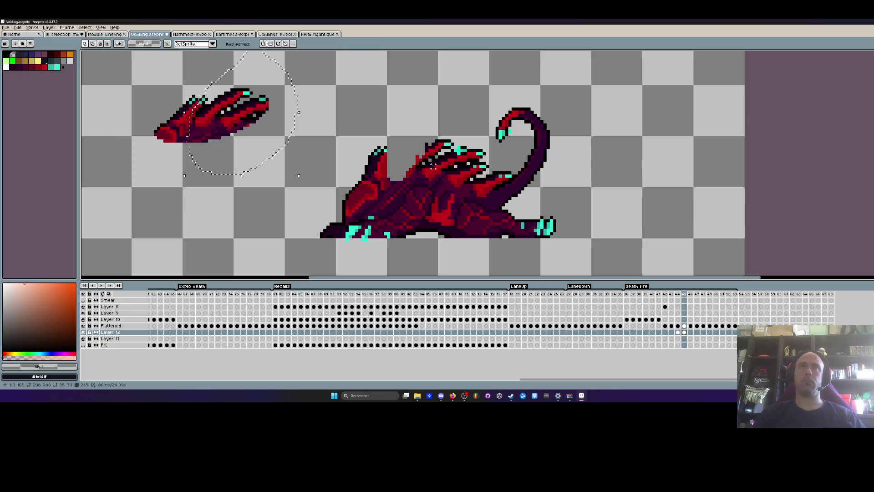
On the next frame, lasso the sprite's back and shift it one pixel on Layer 12
click(690, 326)
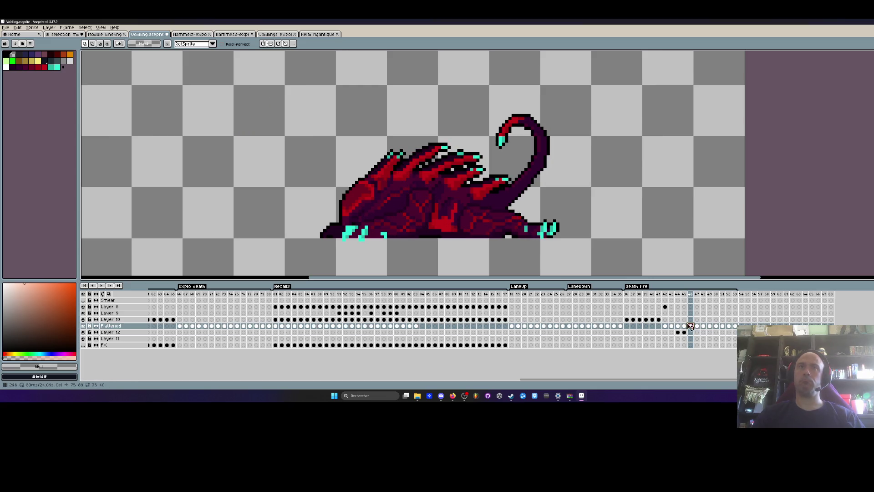
drag(412, 137, 353, 185)
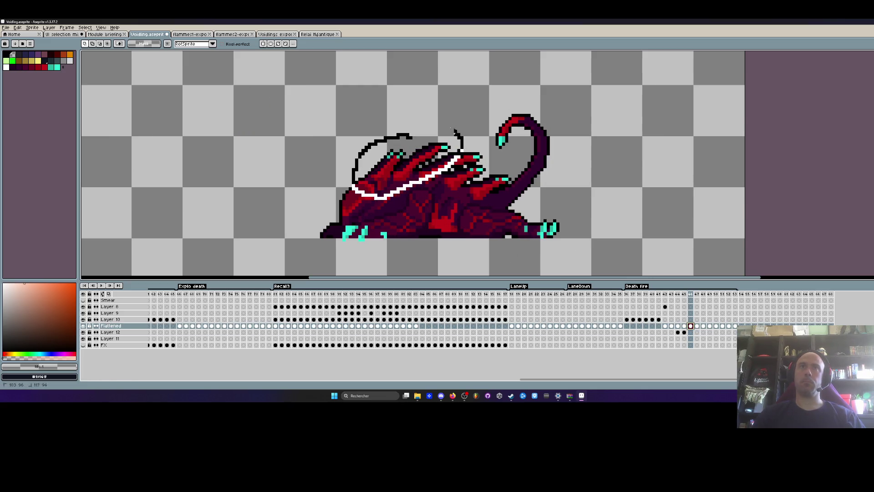
drag(459, 135, 391, 119)
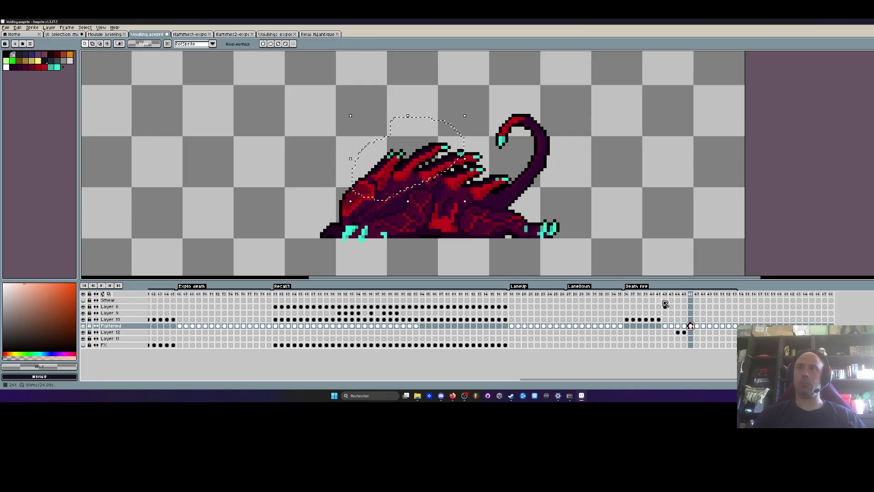
click(684, 332)
click(414, 168)
drag(414, 167, 418, 163)
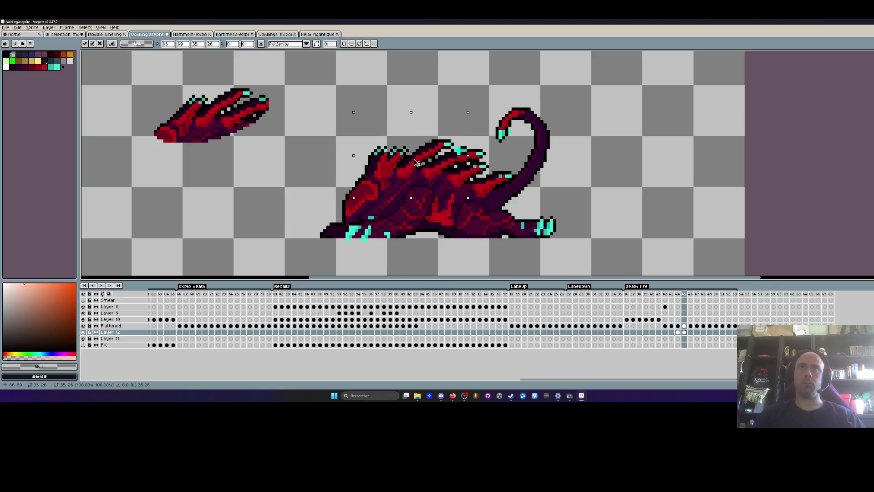
key(Return)
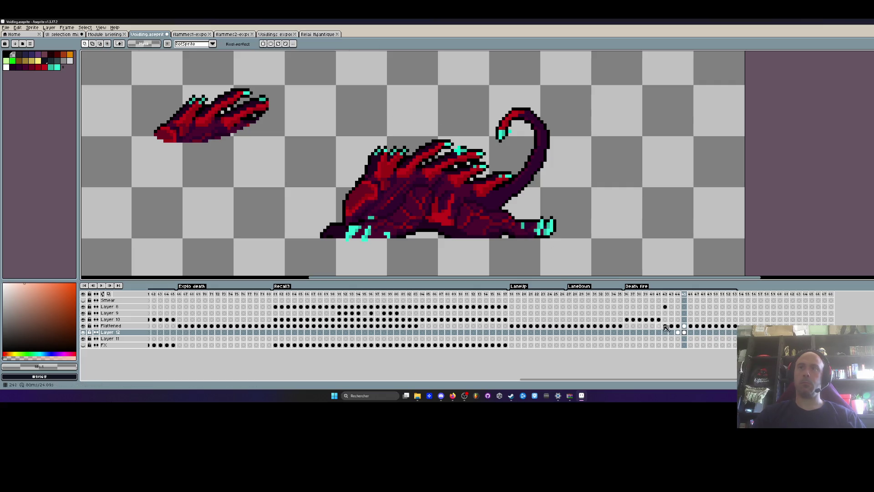
click(684, 326)
key(b)
scroll(401, 192, up, 3)
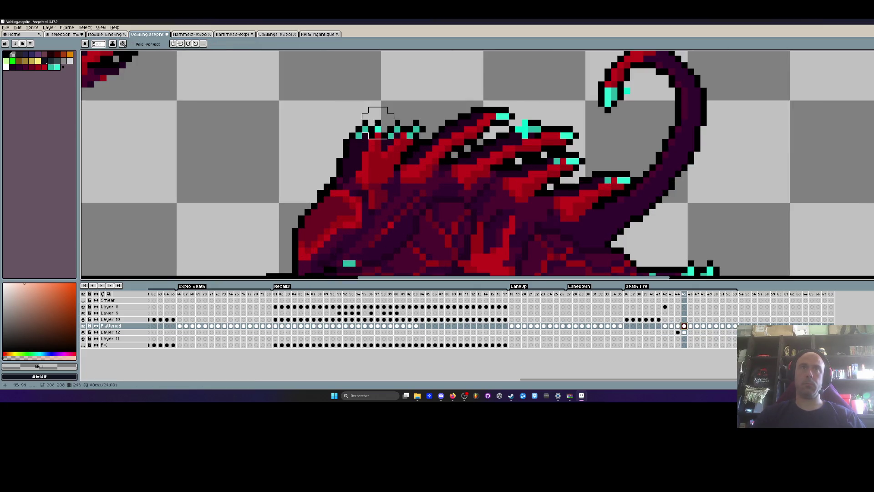
Step back and forth through neighbouring death frames to compare poses
scroll(282, 132, down, 4)
key(comma)
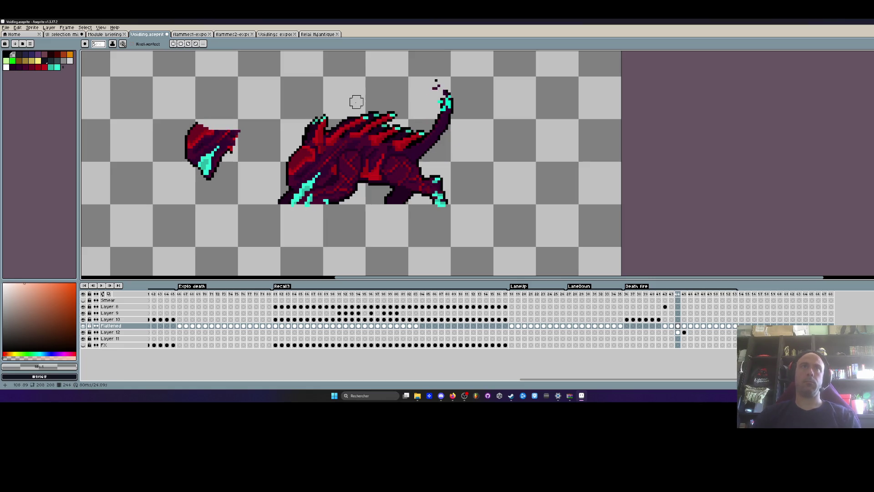
key(period)
key(period)
key(comma)
scroll(313, 123, up, 2)
key(comma)
key(period)
key(period)
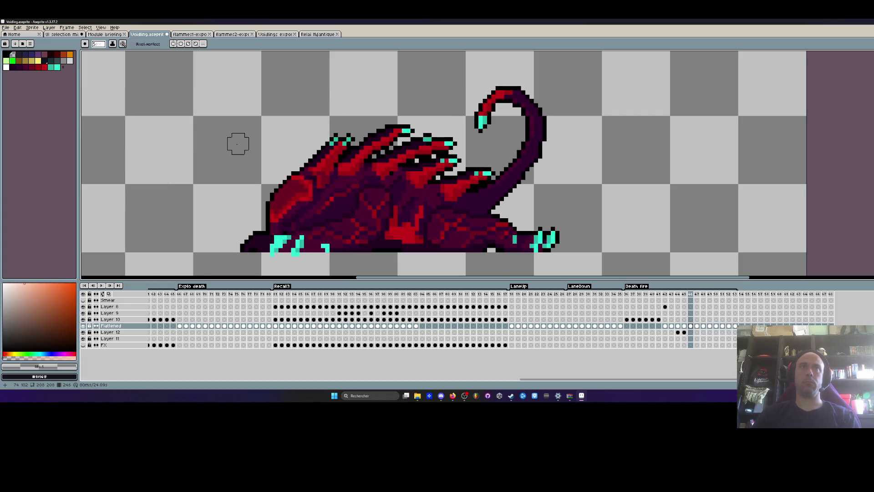
scroll(237, 144, down, 3)
Flip around the particle burst frame, then delete the Flattened layer
key(comma)
key(period)
key(period)
key(comma)
key(period)
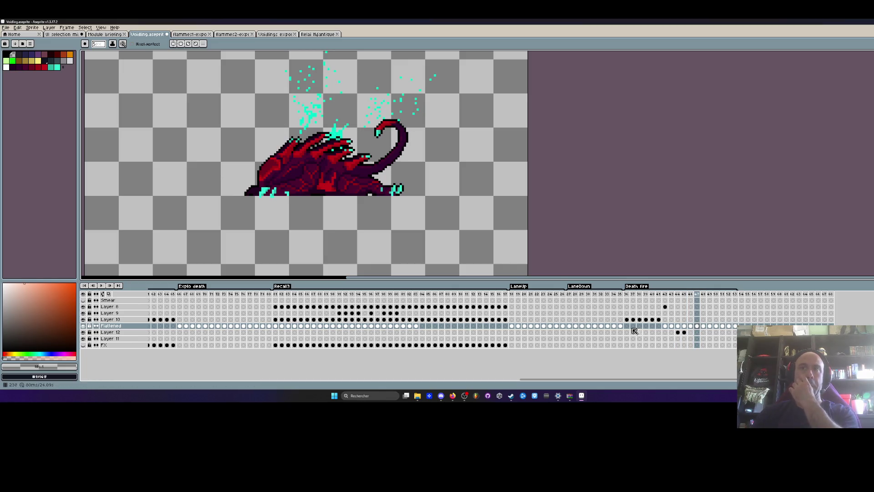
right_click(102, 325)
click(150, 364)
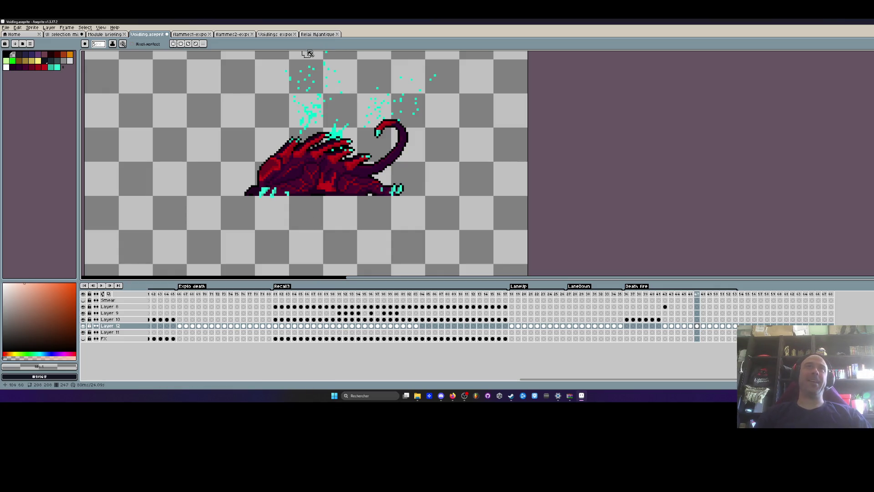
Erase the cyan particles above the tail with an enlarged eraser, then shrink the brush back
scroll(307, 55, down, 2)
scroll(319, 121, up, 2)
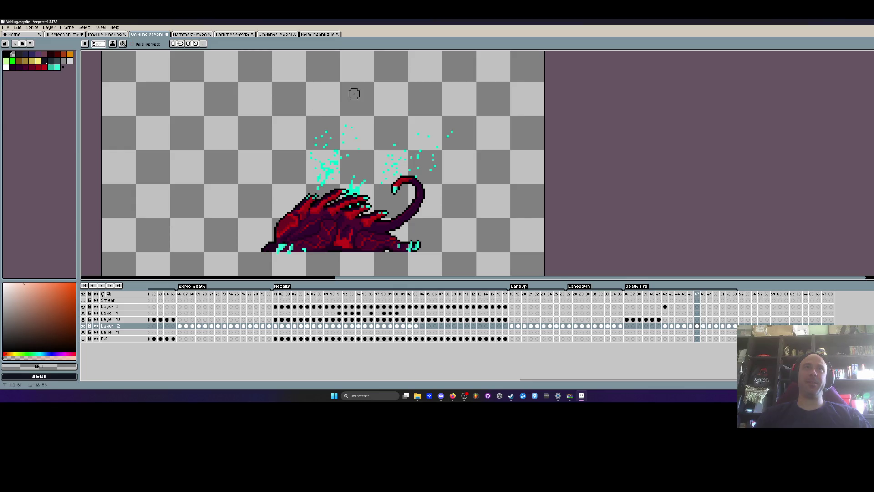
key(plus)
key(plus)
key(plus)
drag(306, 137, 357, 118)
scroll(327, 173, up, 2)
mouse_move(436, 121)
mouse_down()
mouse_move(462, 160)
mouse_move(422, 150)
mouse_move(369, 171)
mouse_up()
scroll(346, 182, up, 2)
key(minus)
key(minus)
key(minus)
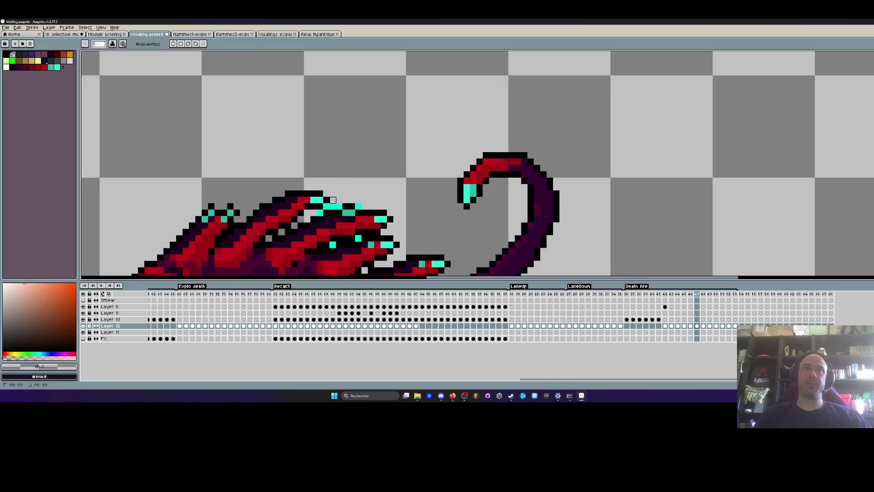
scroll(358, 206, down, 3)
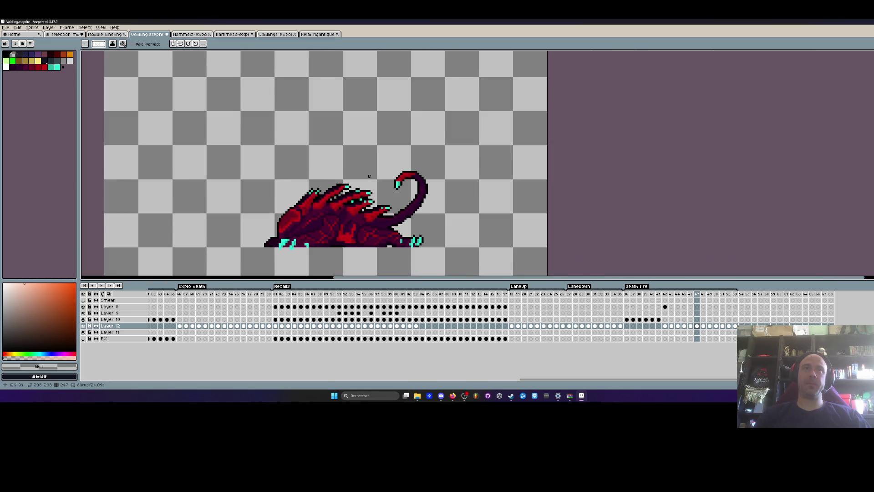
scroll(362, 196, up, 3)
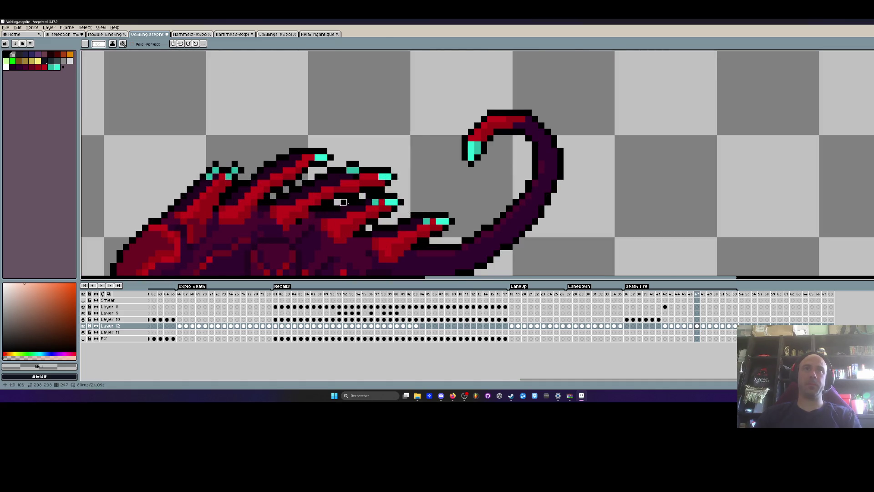
On an earlier death frame, erase the detached wing piece and stray dots
key(Left)
scroll(369, 192, down, 2)
key(Left)
key(Left)
key(Left)
key(Left)
key(Right)
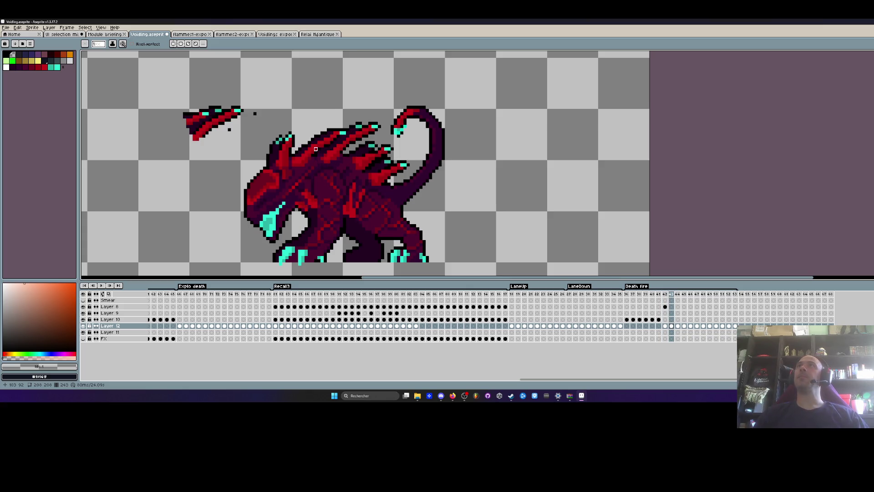
drag(246, 114, 184, 123)
scroll(205, 97, down, 1)
scroll(205, 98, down, 1)
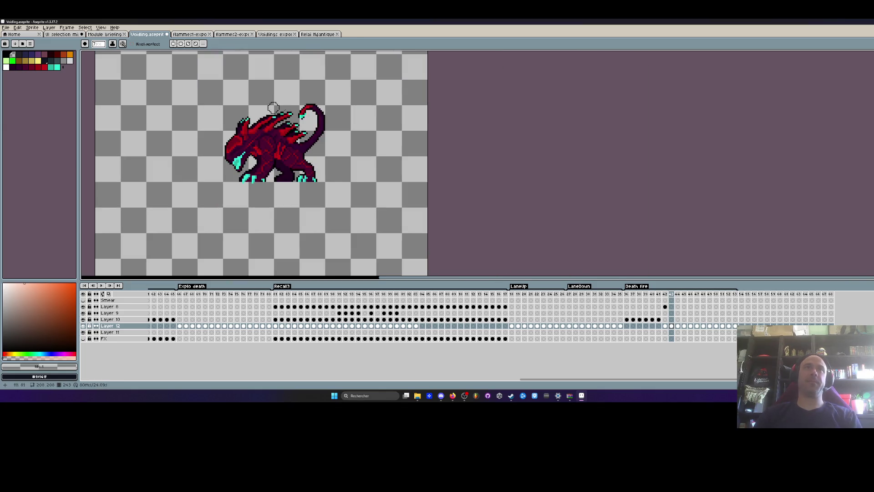
scroll(273, 94, up, 2)
Compare neighbouring frames, then marquee-select the cyan pixels at the tail tip
key(Left)
key(Left)
key(Right)
key(Right)
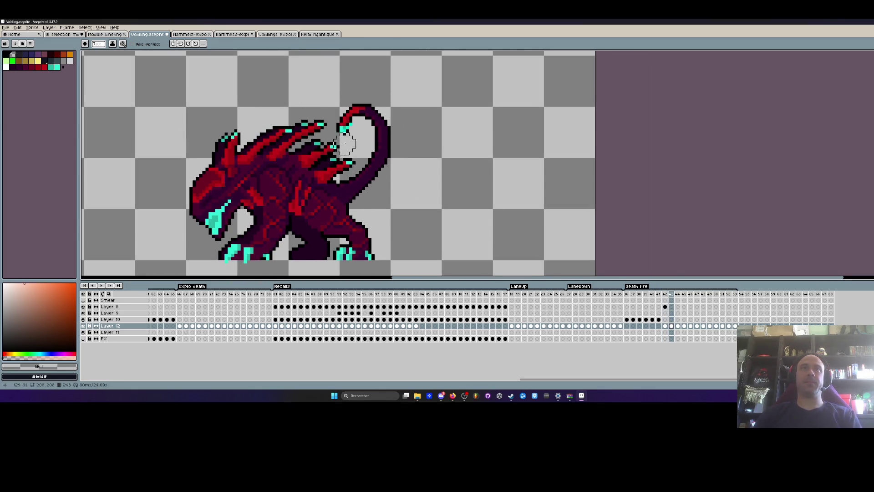
scroll(345, 143, up, 2)
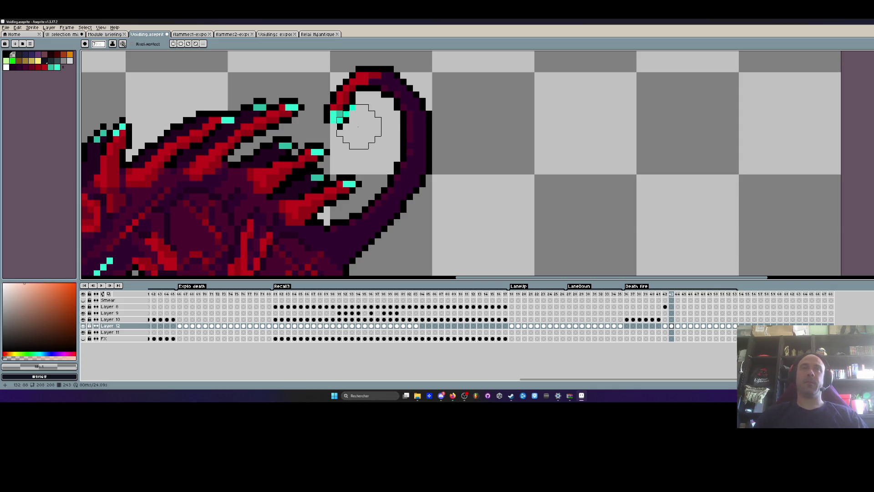
scroll(357, 126, down, 1)
scroll(358, 126, down, 1)
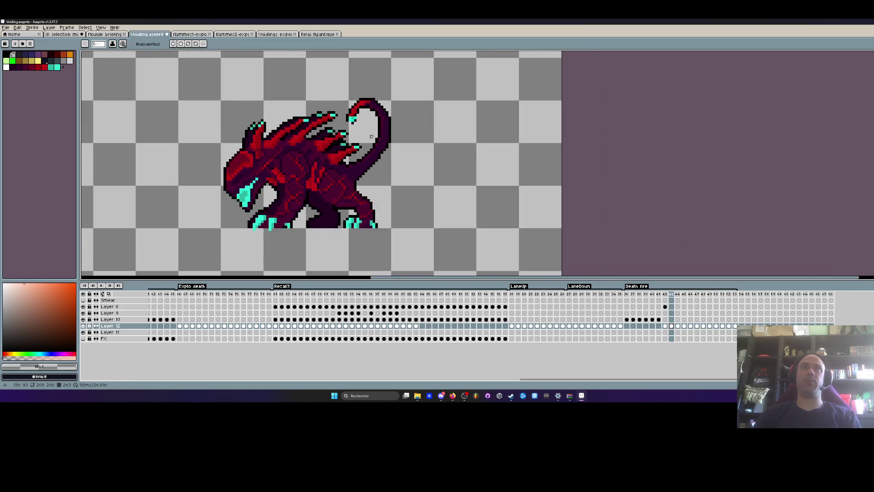
key(Left)
scroll(358, 127, up, 2)
key(Left)
key(Right)
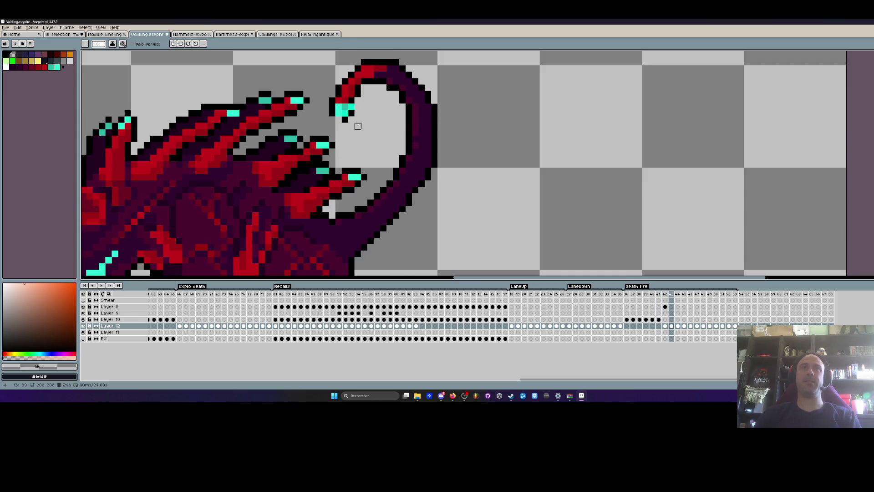
key(m)
scroll(357, 126, up, 1)
drag(318, 78, 363, 123)
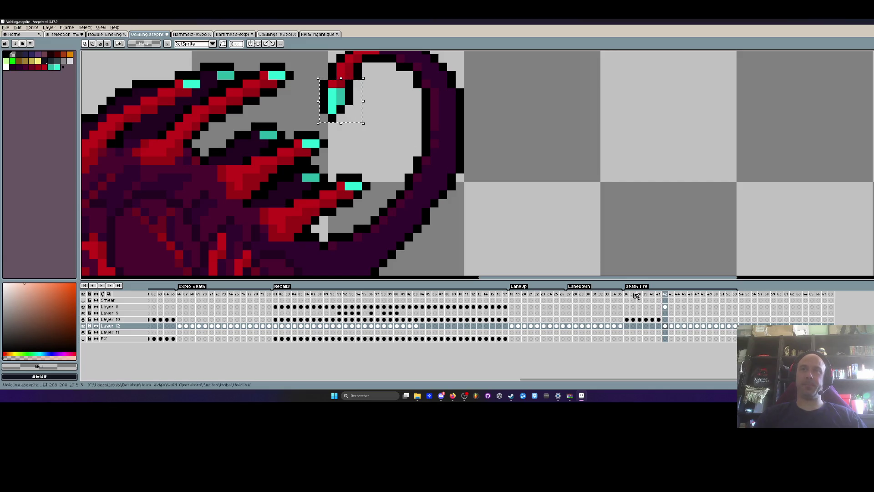
Step through the following death frames to compare the tail poses
key(Right)
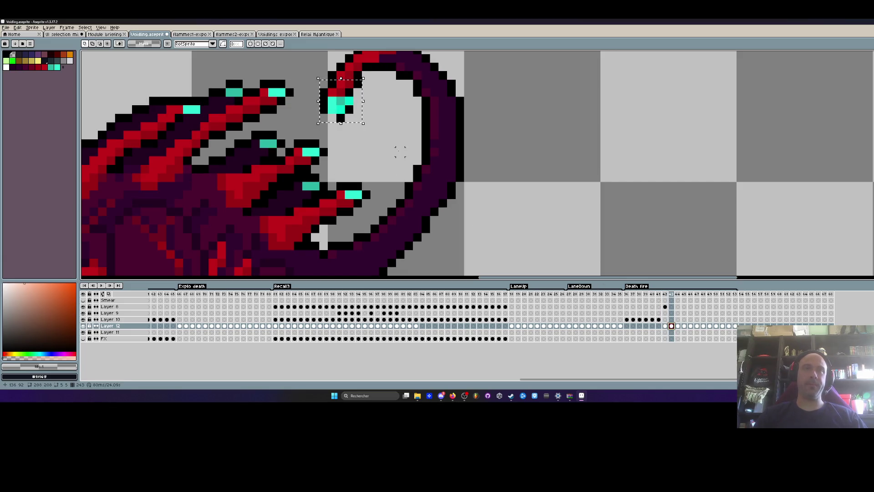
scroll(372, 129, down, 3)
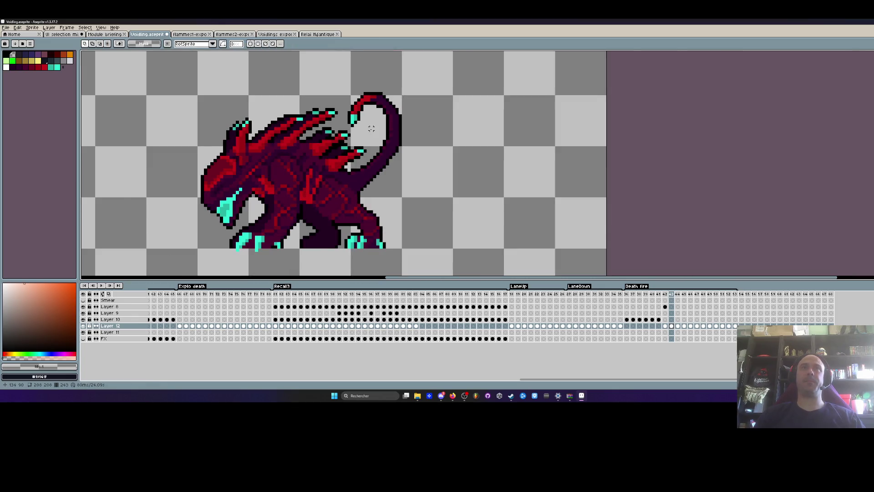
key(Right)
key(Left)
key(Right)
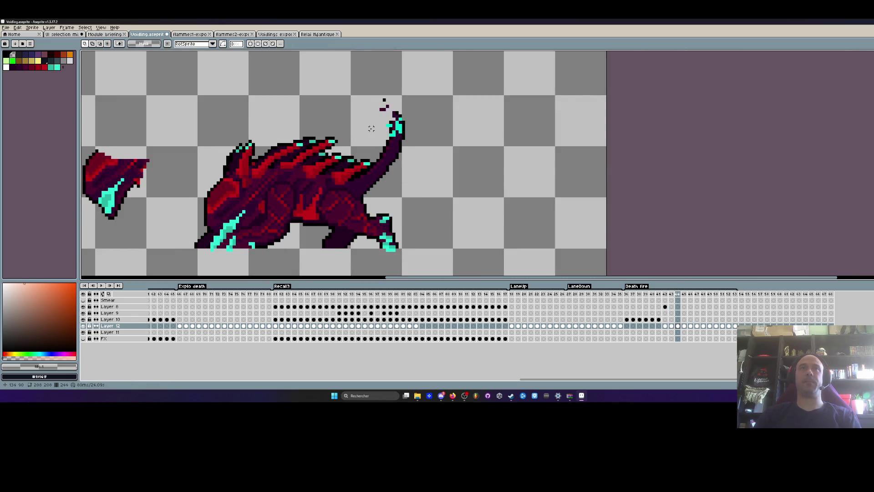
Lasso the curled tail and place it slightly right on the next death frame
key(Left)
drag(383, 84, 342, 121)
click(367, 77)
key(q)
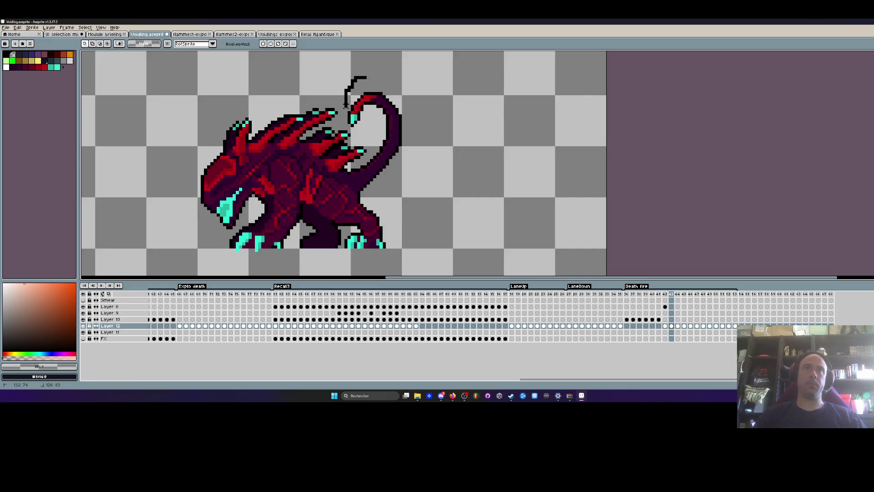
drag(368, 138, 367, 74)
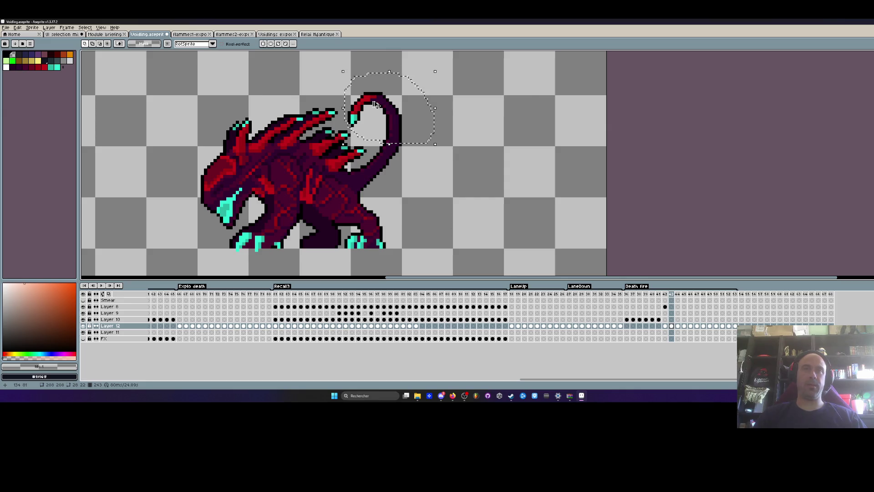
click(678, 327)
scroll(394, 124, up, 1)
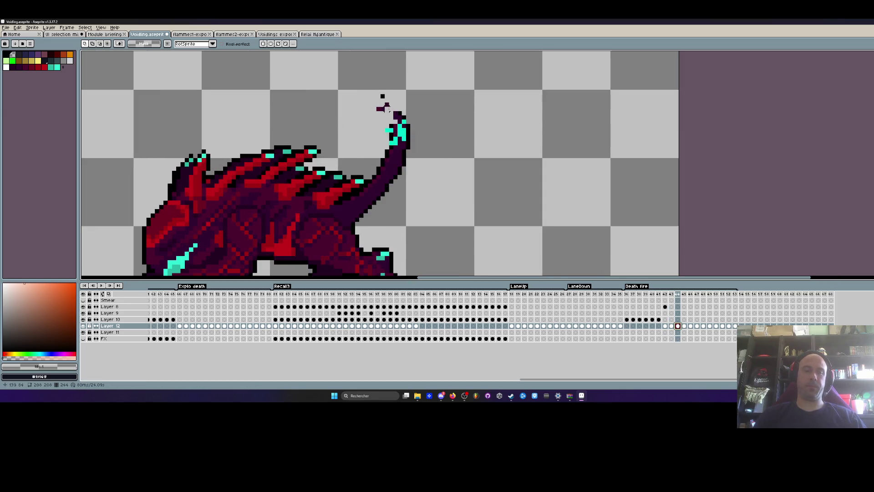
drag(395, 124, 398, 125)
key(ctrl+d)
On the following frame, try rotating the tail tip, cancel it, and return to the Pencil
scroll(410, 118, down, 1)
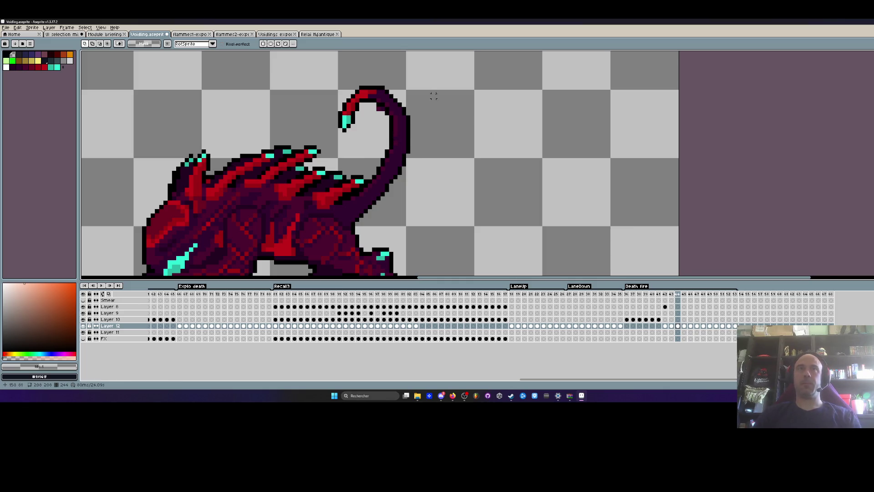
key(Right)
scroll(385, 133, up, 2)
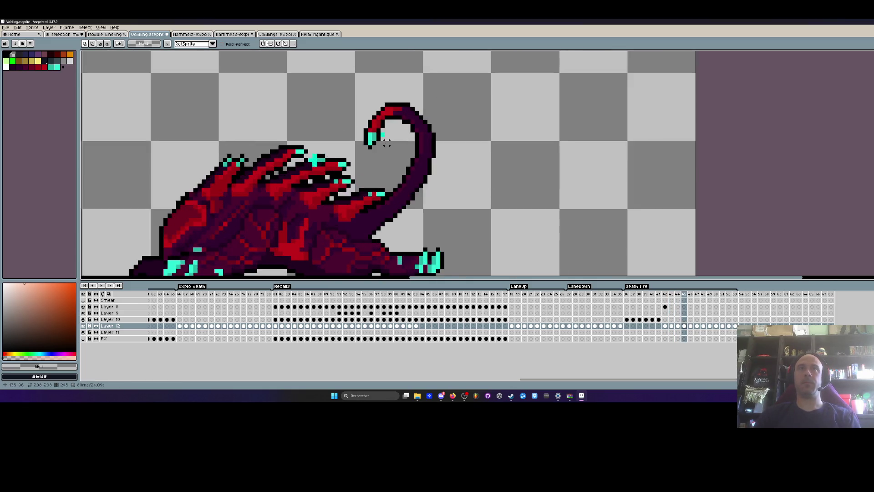
drag(393, 139, 398, 131)
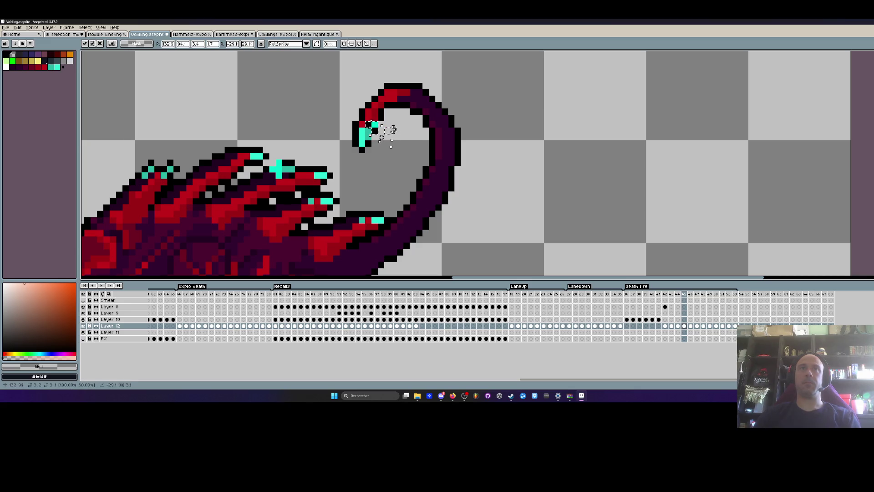
key(Escape)
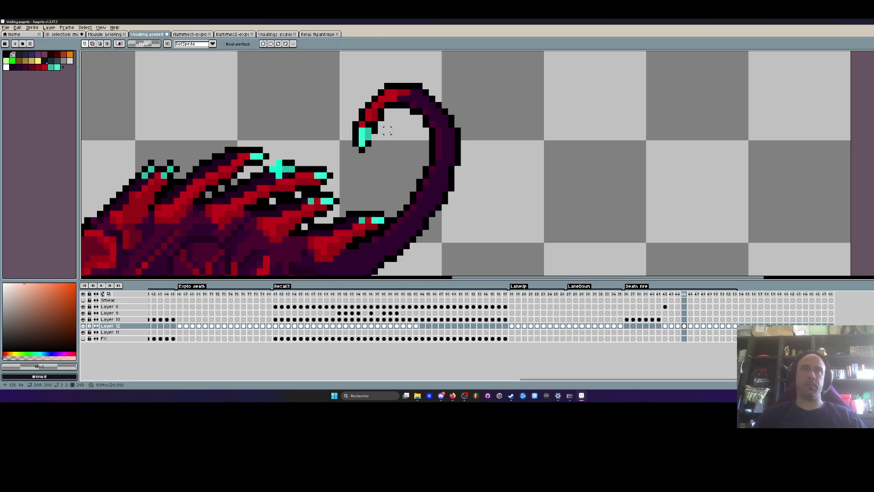
key(b)
scroll(396, 135, down, 3)
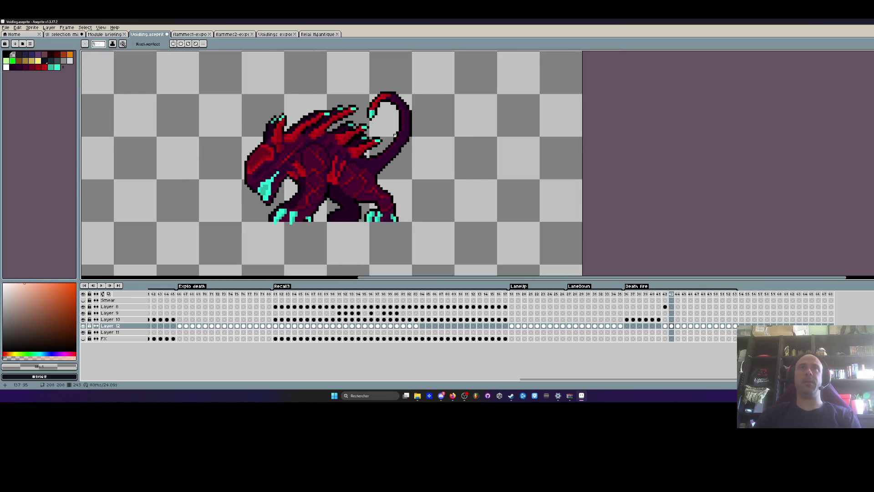
Pick black from the tail outline and paint black pixels beside the cyan tail tip
scroll(389, 136, up, 2)
scroll(389, 135, up, 2)
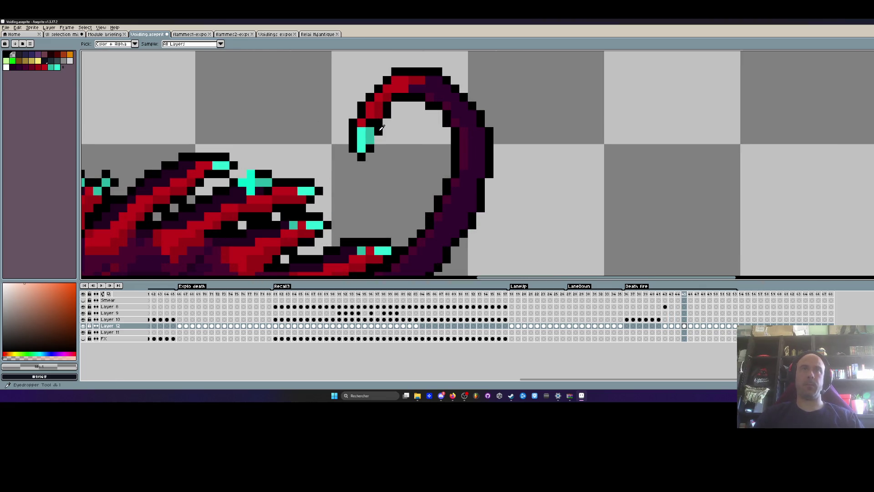
alt+click(381, 140)
drag(381, 139, 386, 139)
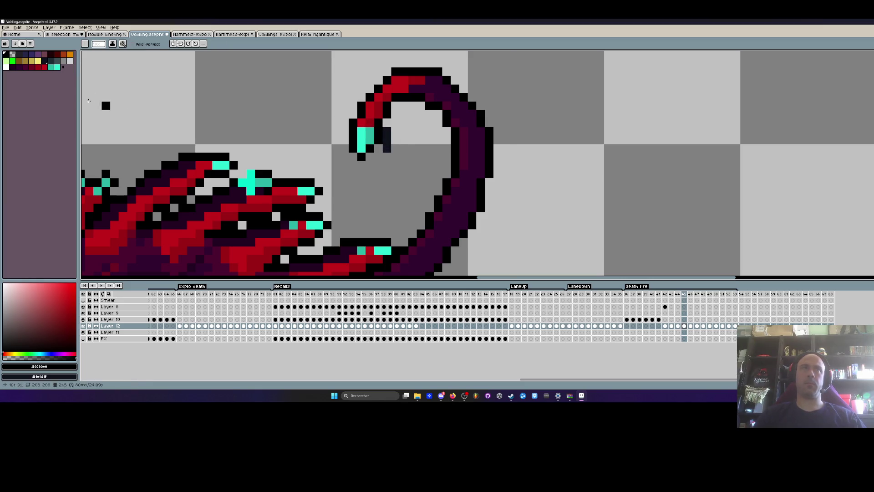
scroll(428, 164, down, 3)
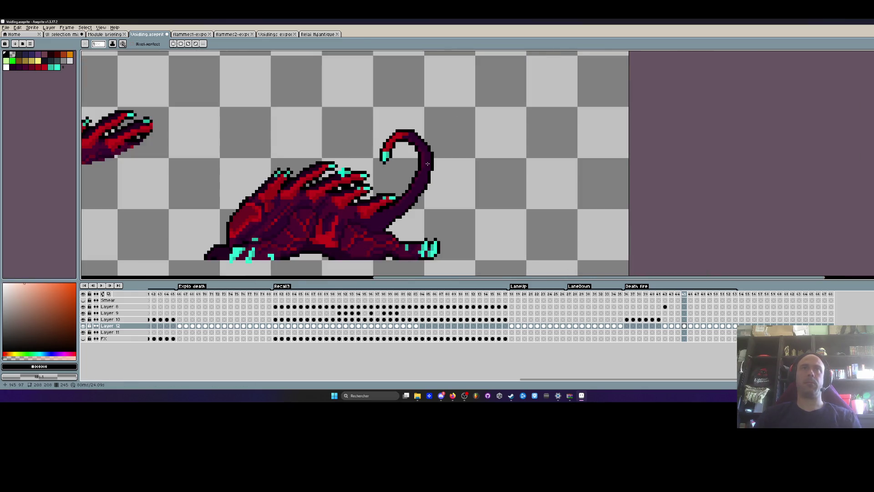
scroll(340, 169, up, 1)
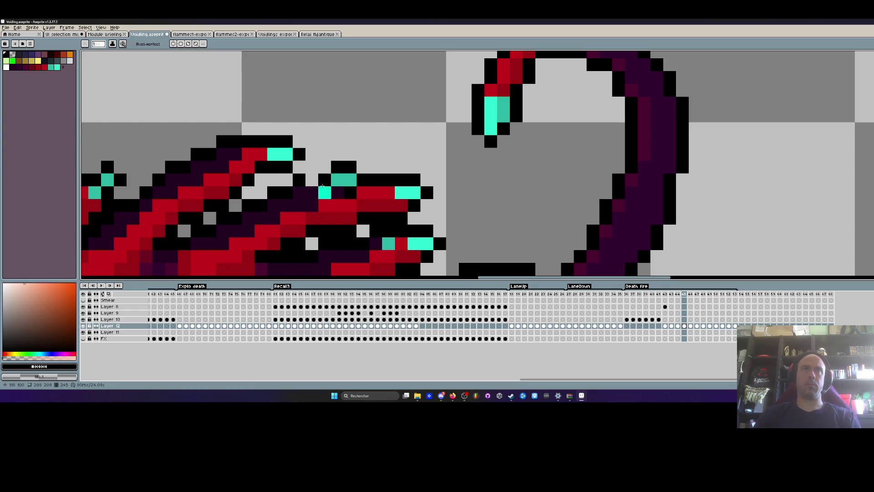
scroll(322, 185, down, 2)
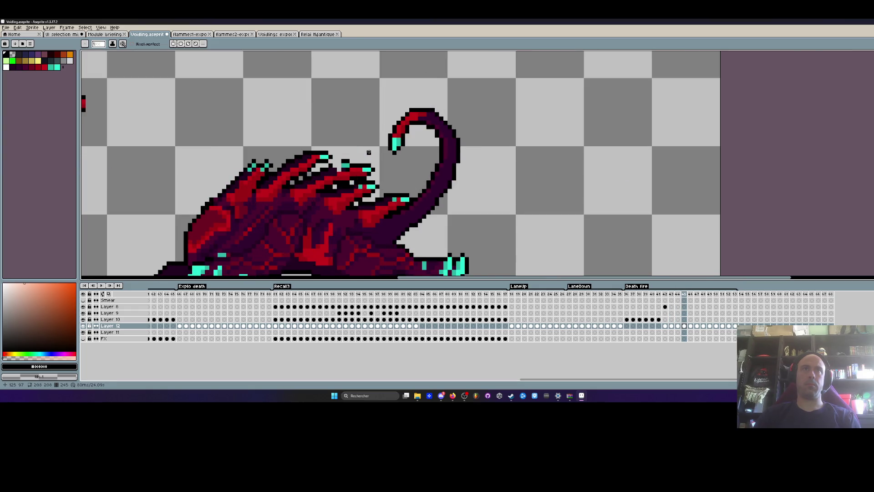
scroll(337, 168, up, 2)
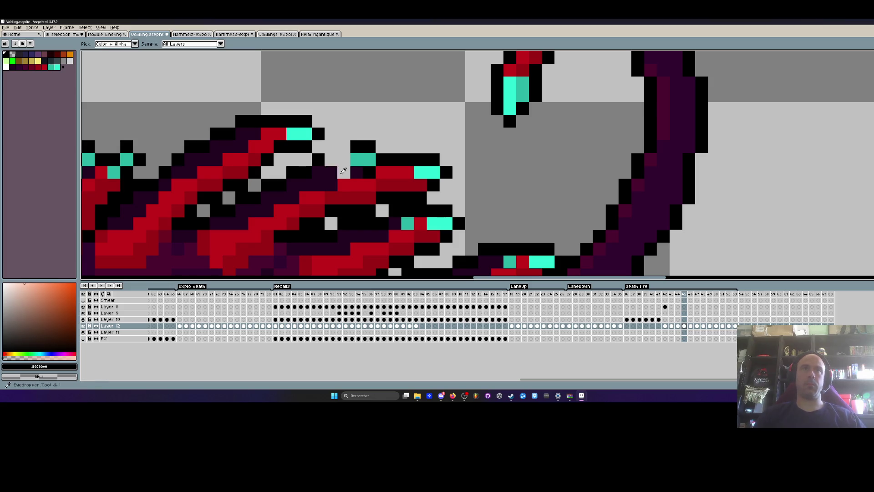
Sample the dark purple, then settle on black #000000 from the creature's outline
alt+click(337, 169)
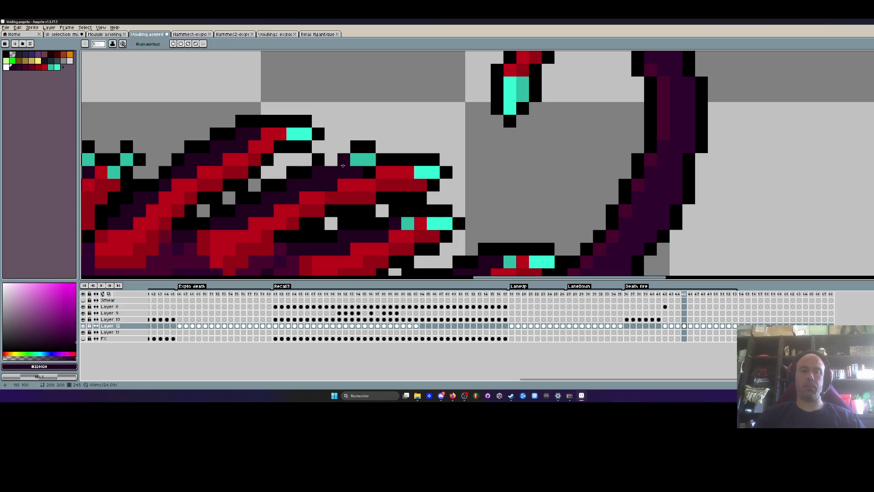
alt+click(356, 149)
scroll(341, 155, down, 1)
scroll(341, 154, down, 2)
Flip back and forth between neighbouring death frames, ending one frame earlier
key(Right)
key(Left)
key(Right)
key(Left)
key(Right)
key(Left)
scroll(348, 159, up, 2)
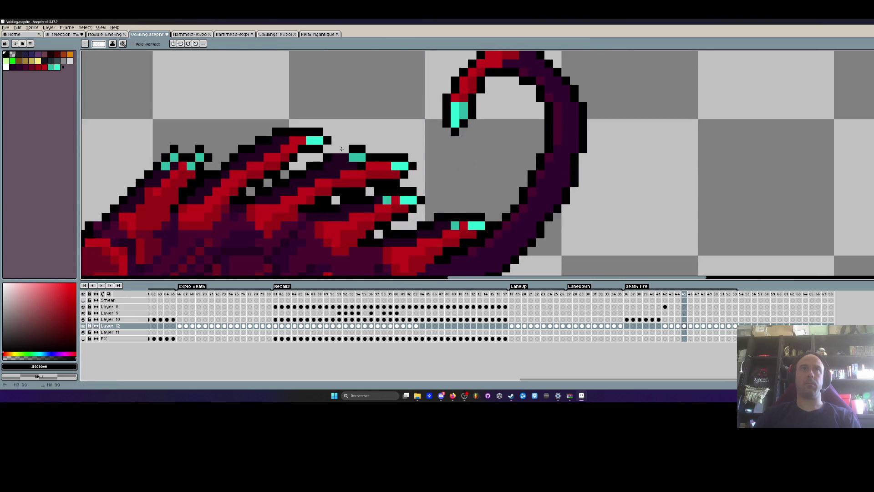
scroll(341, 156, down, 2)
key(Right)
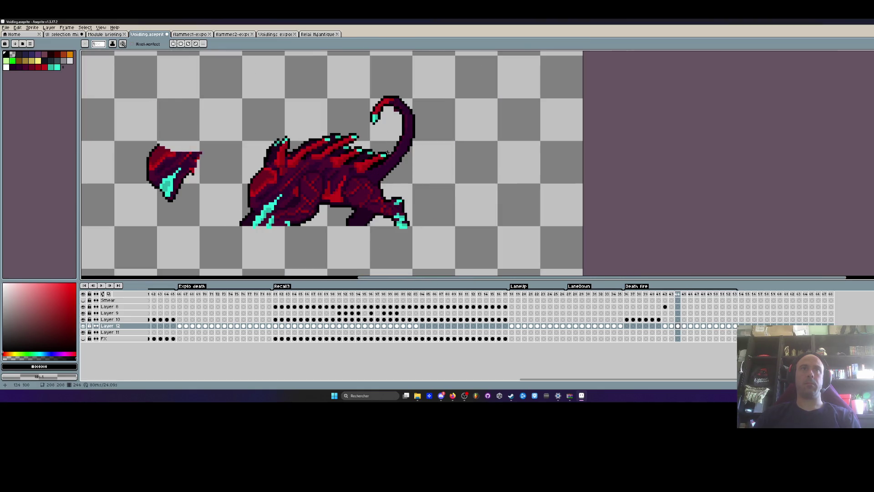
Compare neighbouring frames and settle on the cyan burst frame
key(Left)
key(Left)
key(Right)
key(Right)
key(Left)
key(Right)
key(Right)
key(Right)
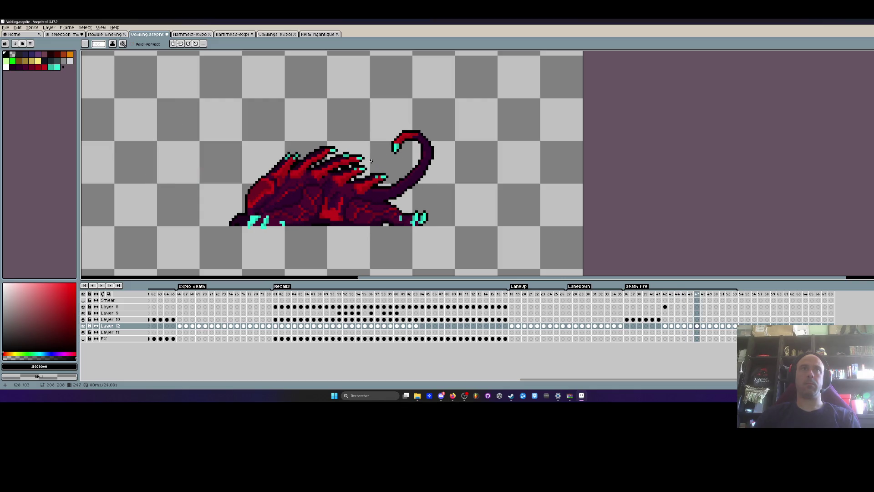
key(Left)
key(Right)
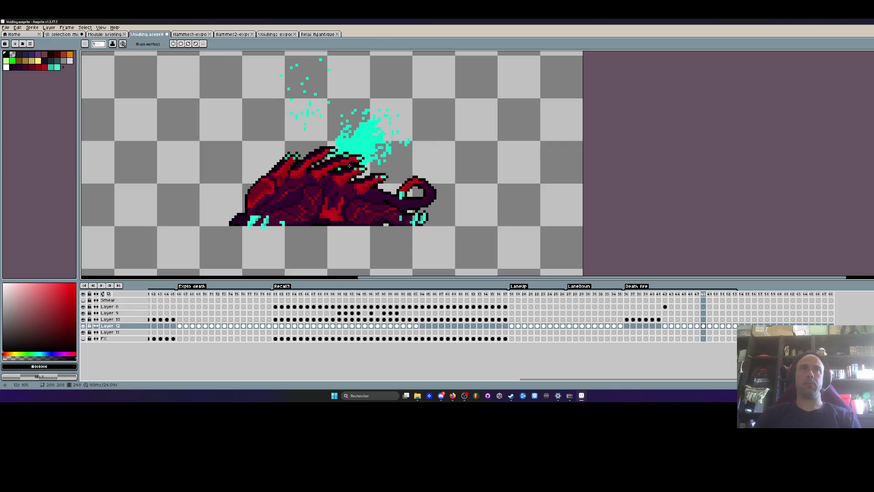
scroll(371, 161, up, 2)
key(Left)
key(Right)
key(Left)
key(Right)
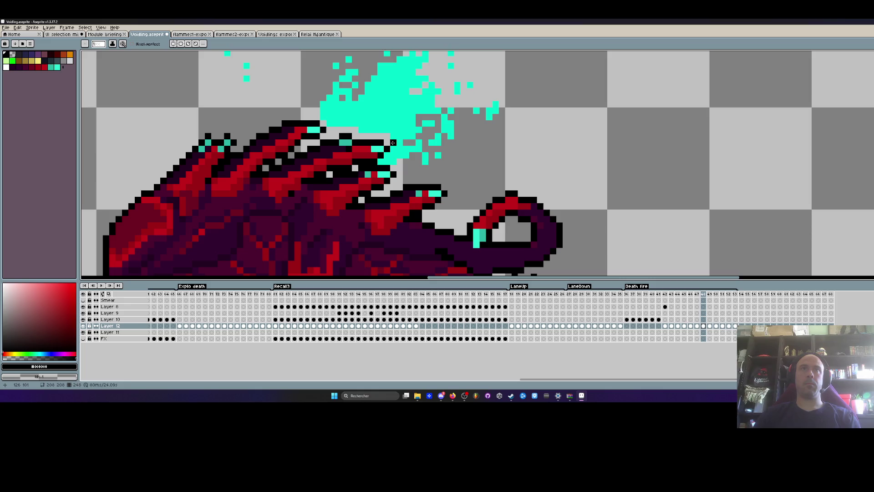
key(Left)
key(Right)
scroll(401, 163, down, 3)
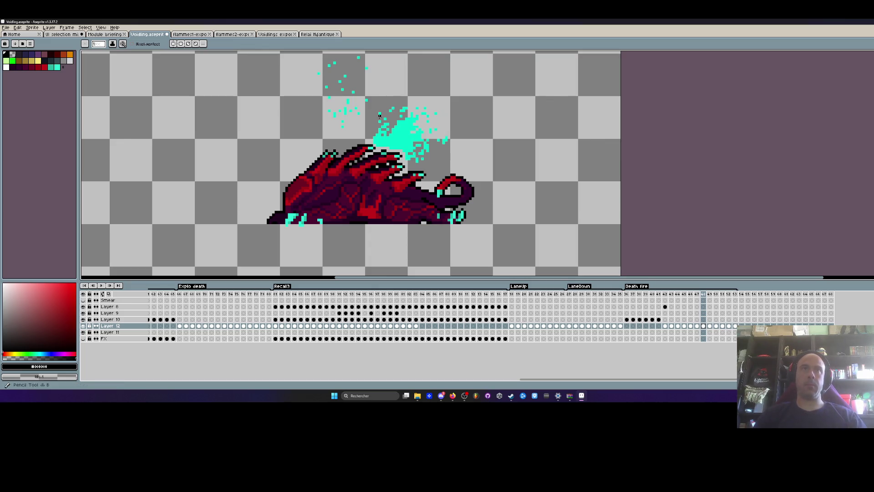
Erase the stray cyan pixel above the burst and trim the splash's top edge, then minimize Aseprite
mouse_move(353, 106)
mouse_down()
mouse_move(350, 128)
mouse_move(328, 86)
mouse_up()
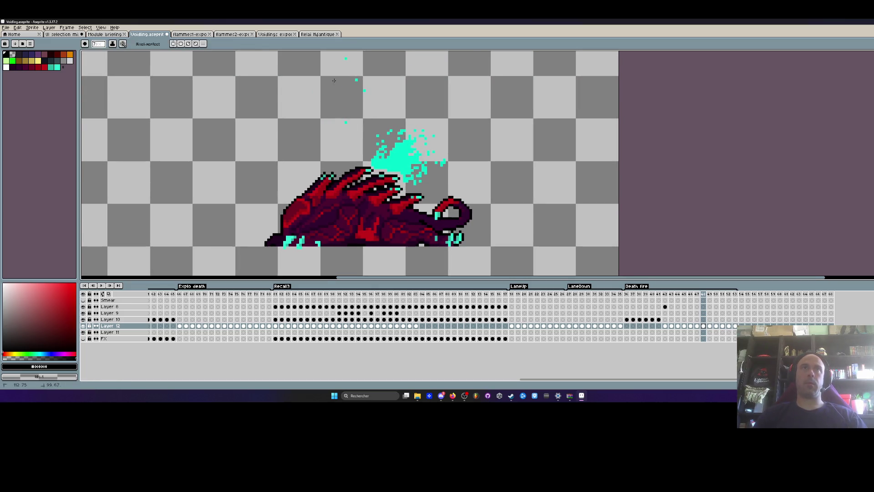
click(355, 82)
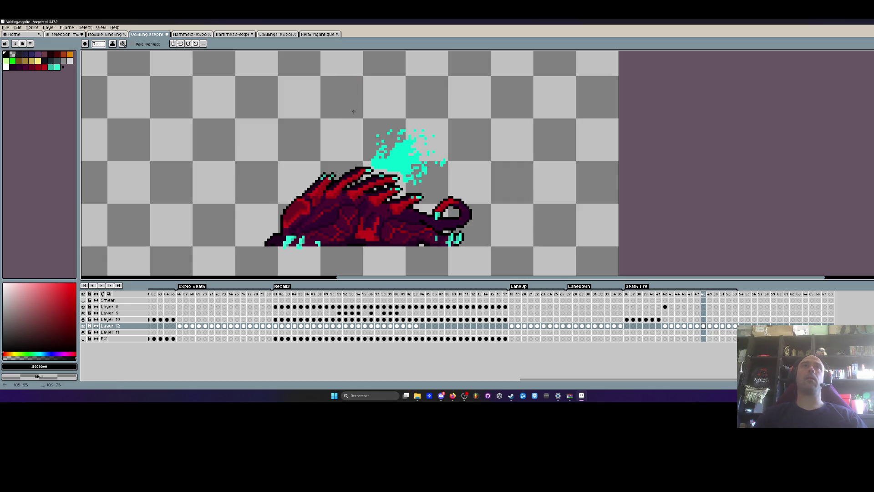
drag(382, 147, 409, 138)
scroll(409, 134, down, 1)
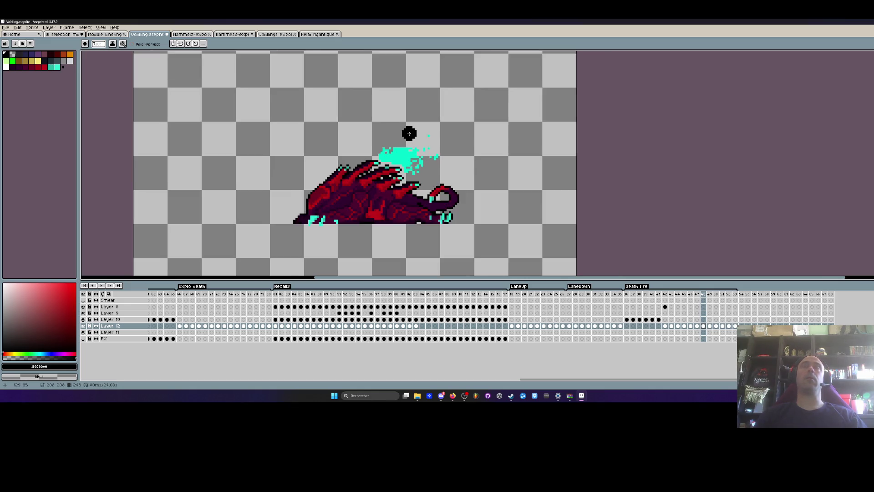
scroll(408, 119, up, 2)
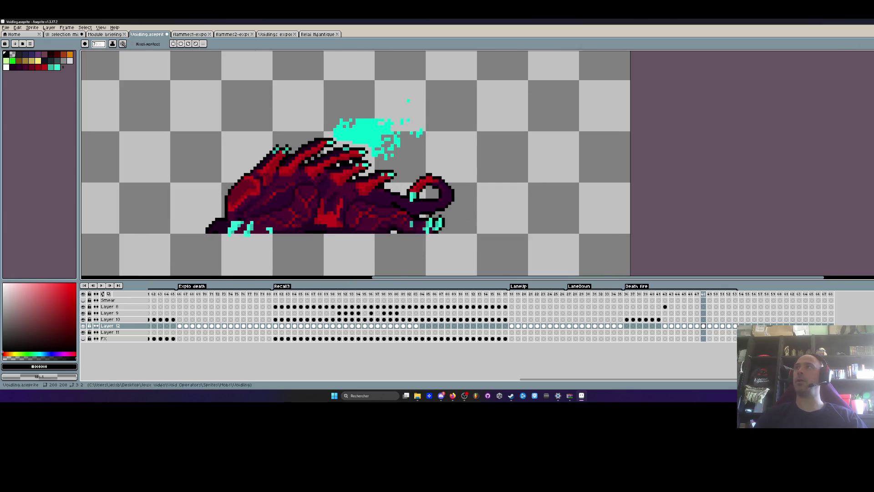
click(869, 41)
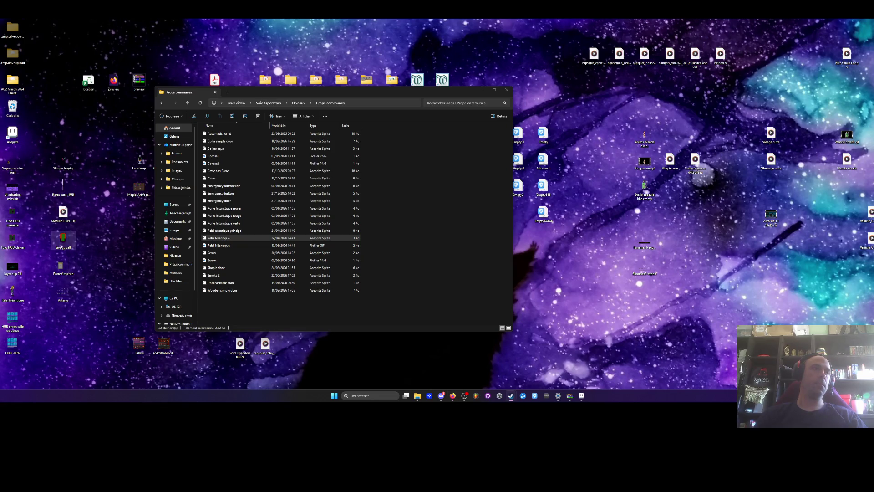
Rearrange the Props communes file window so it is visible beside Aseprite
mouse_move(266, 91)
mouse_down()
mouse_move(365, 119)
mouse_move(440, 199)
mouse_up()
key(alt+Tab)
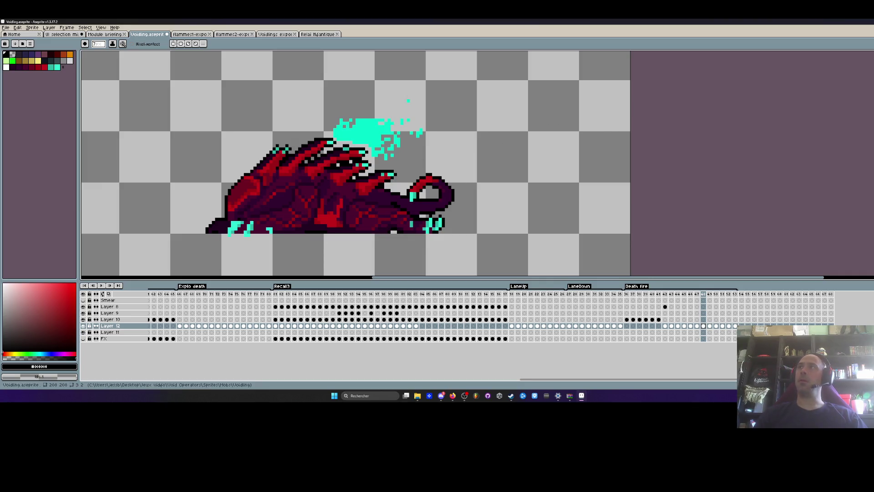
click(847, 21)
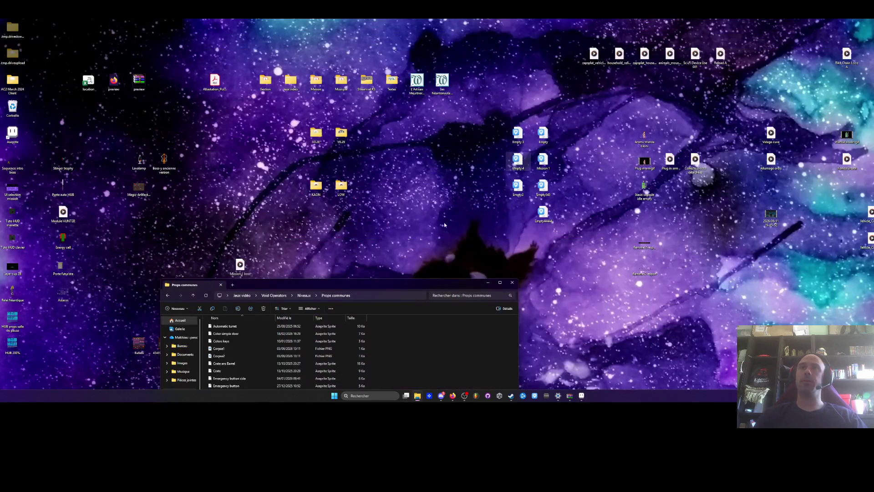
mouse_move(405, 283)
mouse_down()
mouse_move(707, 93)
mouse_move(435, 84)
mouse_move(423, 74)
mouse_up()
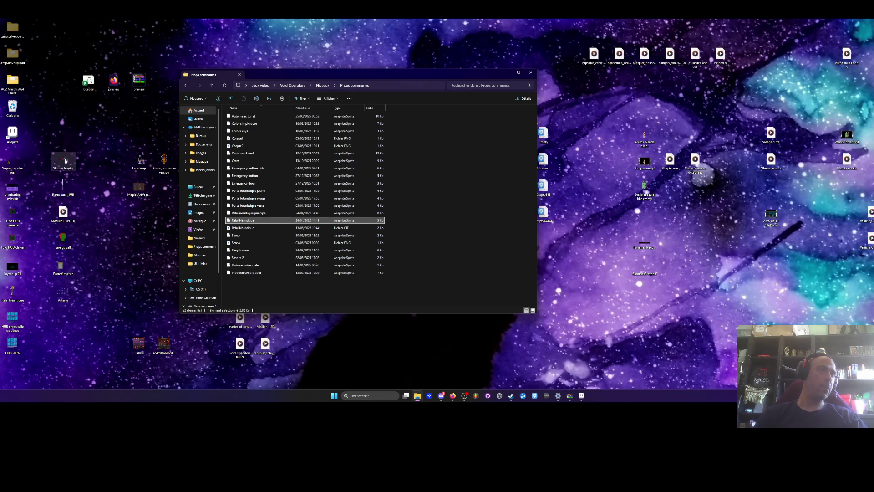
click(95, 163)
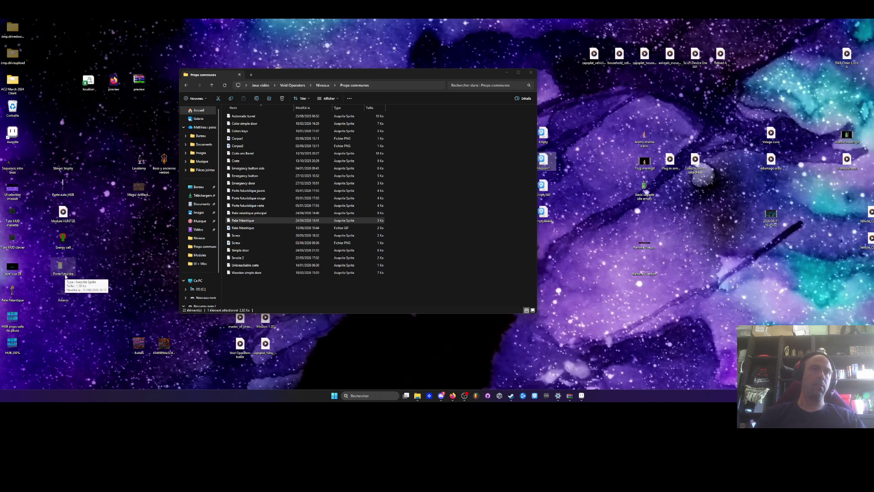
drag(364, 74, 290, 67)
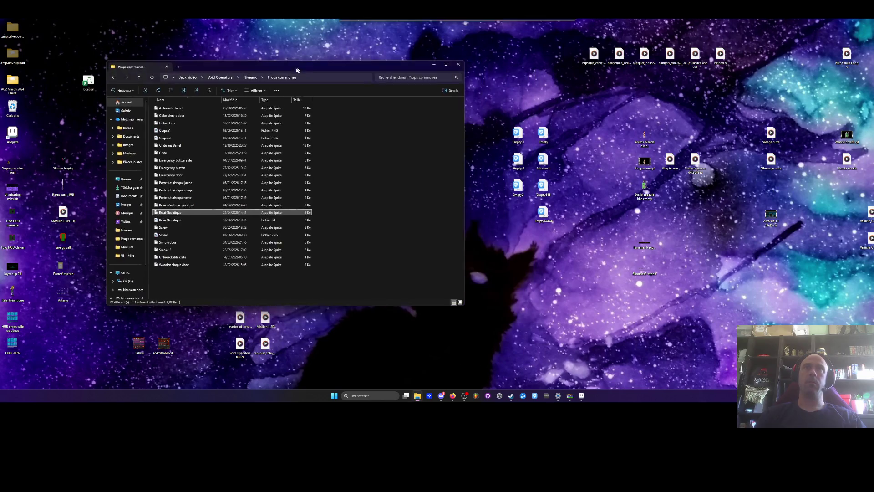
mouse_move(367, 67)
mouse_down()
mouse_move(208, 337)
mouse_move(529, 120)
mouse_move(550, 86)
mouse_move(570, 85)
mouse_up()
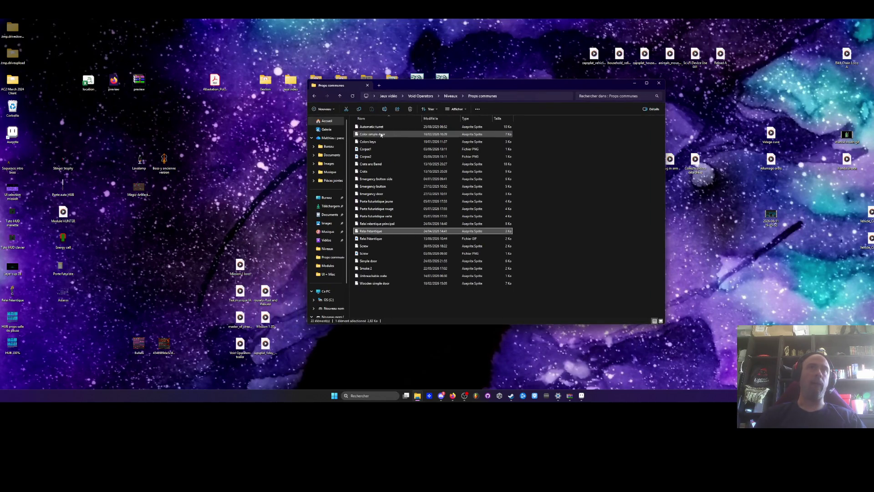
Browse Niveaux > HUB > Props, preview MurchambreHUB.png, and drag it into a maximized Aseprite
click(314, 96)
double_click(364, 127)
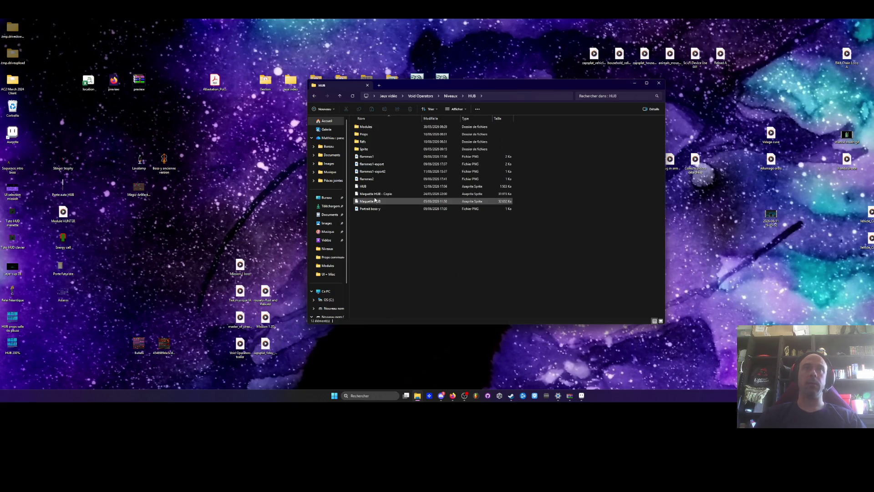
double_click(364, 134)
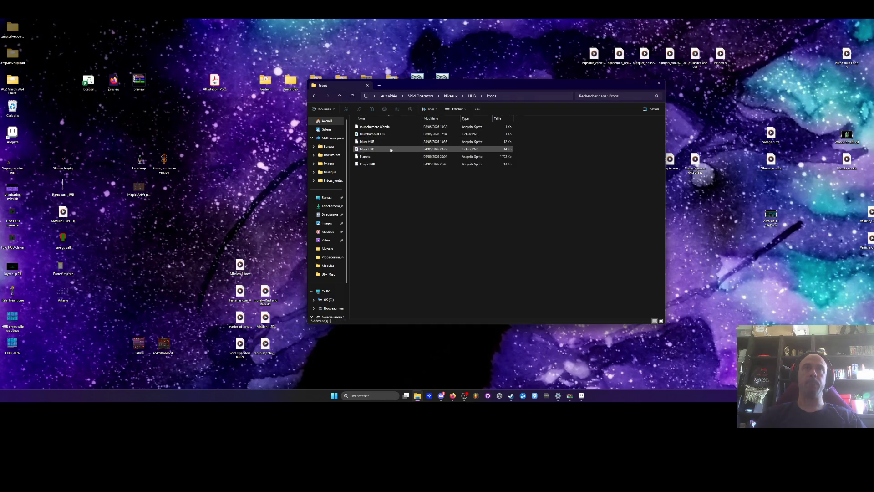
double_click(367, 135)
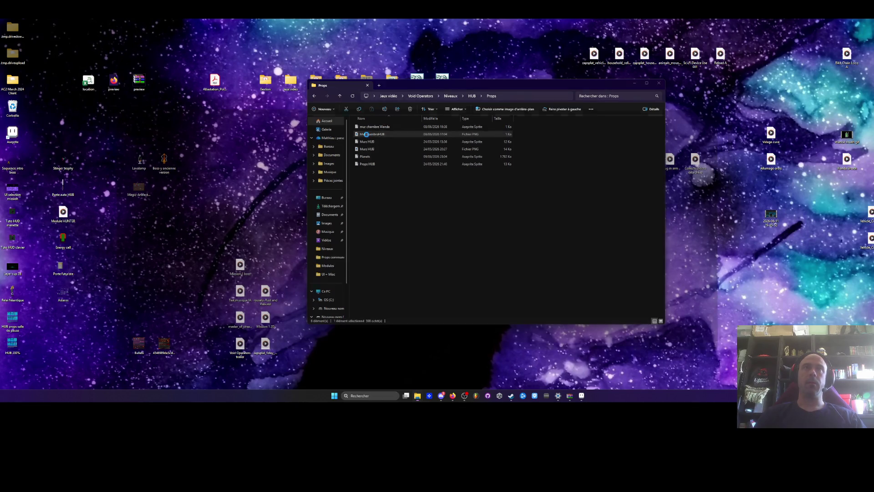
click(755, 103)
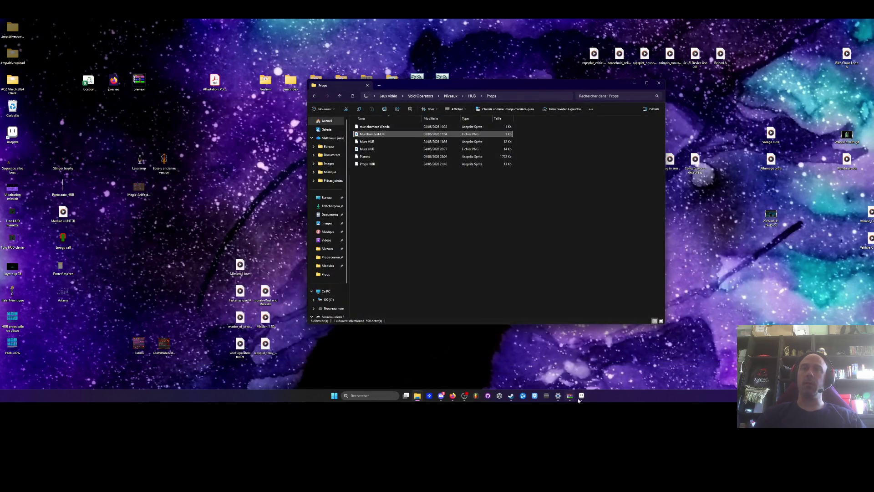
click(581, 395)
mouse_move(547, 33)
mouse_down()
mouse_move(523, 92)
mouse_move(500, 220)
mouse_up()
drag(372, 134, 456, 220)
double_click(450, 213)
Zoom on the MurchambreHUB wall canvas and hide its single layer with the eye icon
scroll(564, 184, up, 2)
scroll(564, 183, down, 1)
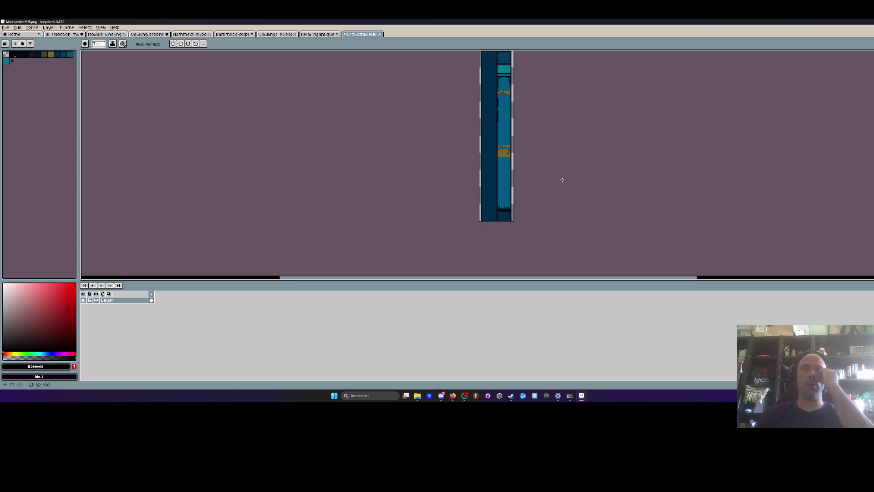
scroll(546, 173, up, 2)
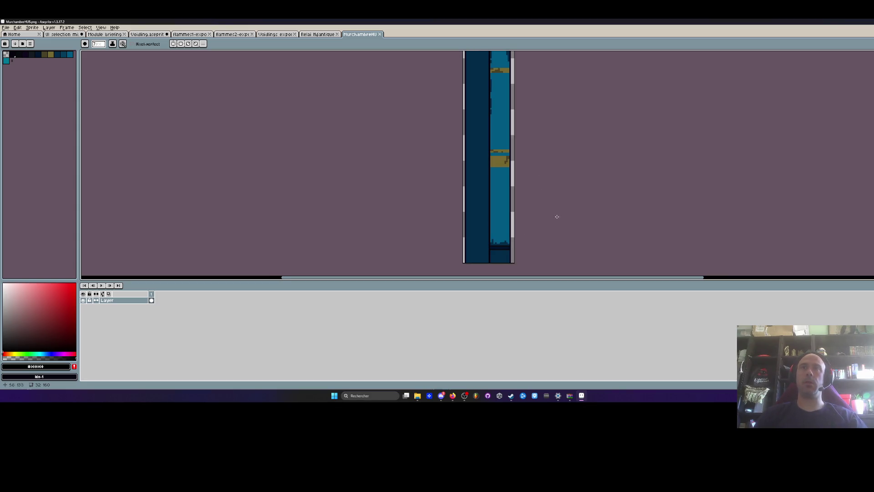
scroll(531, 135, up, 1)
scroll(528, 141, down, 3)
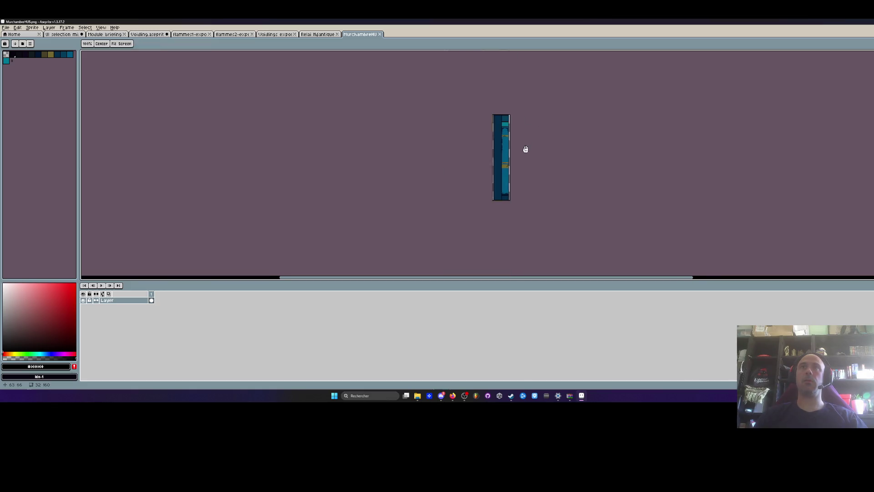
scroll(519, 132, up, 2)
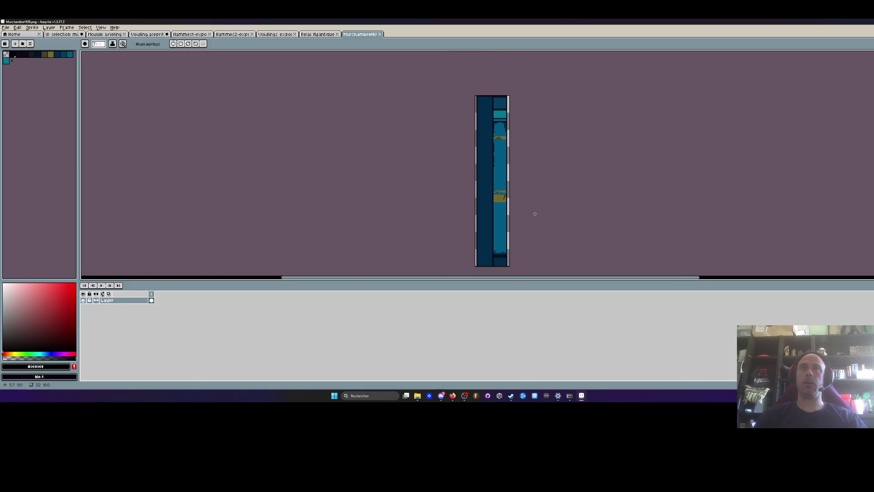
scroll(545, 215, down, 1)
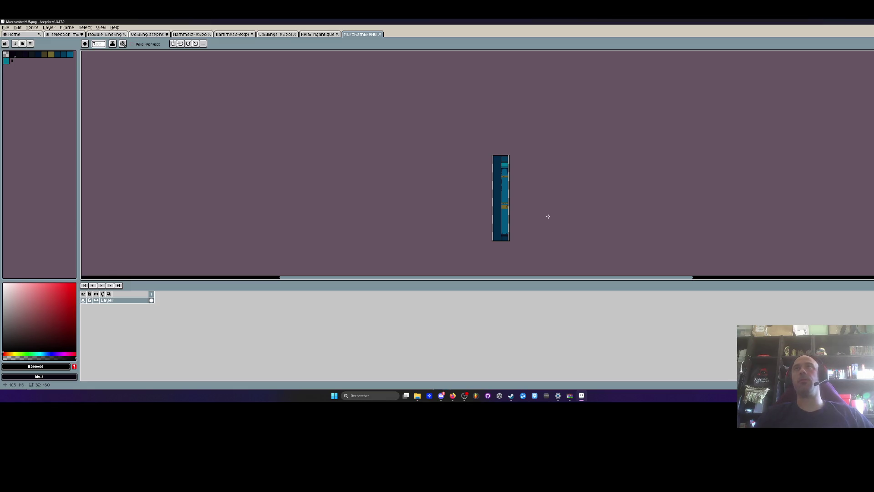
scroll(548, 216, up, 1)
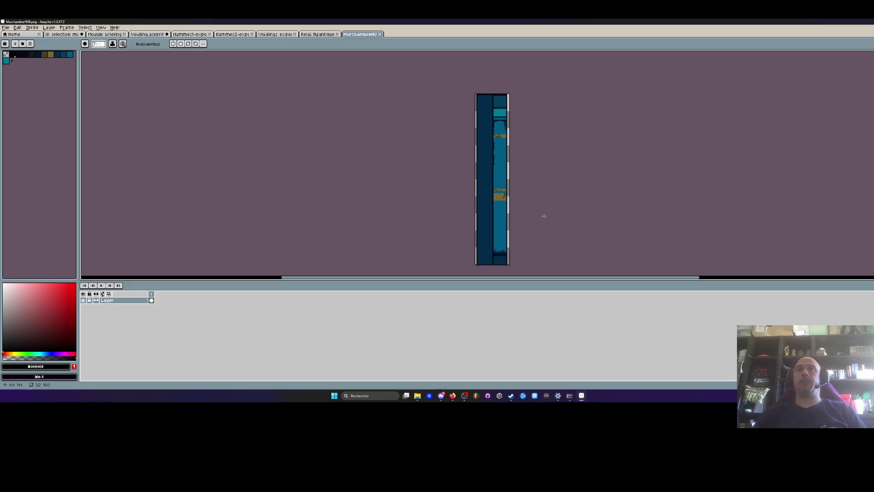
click(84, 301)
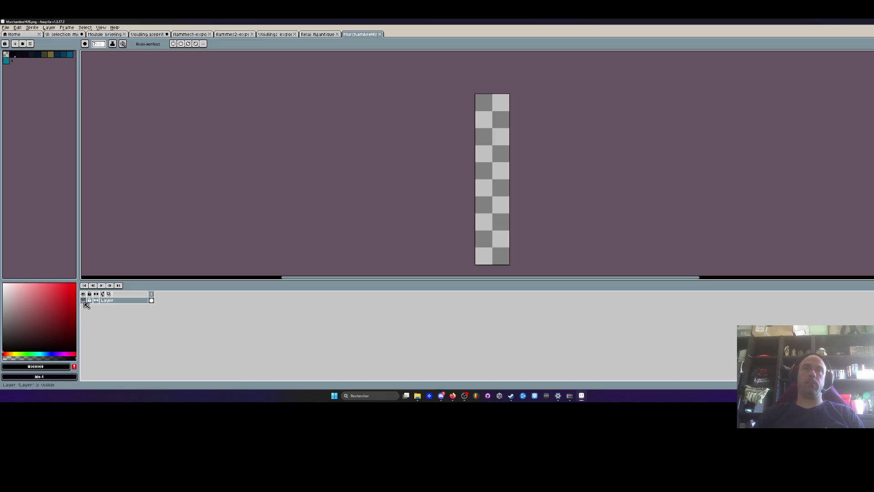
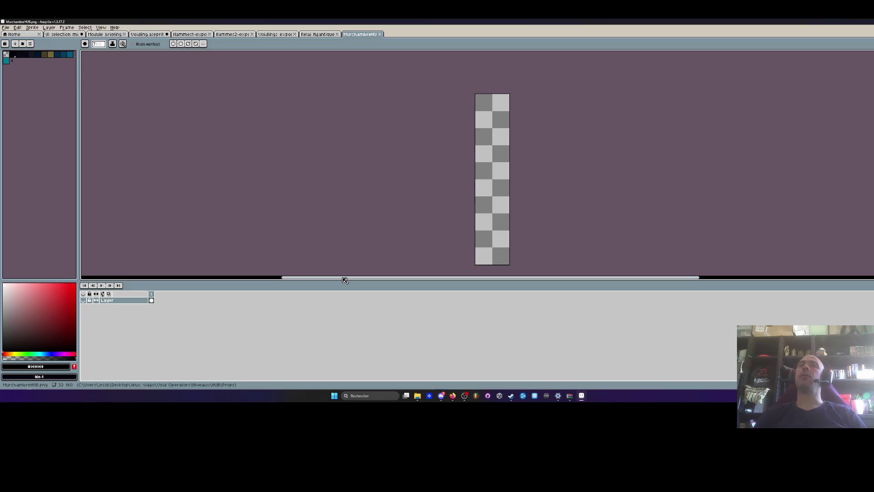
Reveal the hidden MurchambreHU layer's blue artwork, then switch to the Voidlings export sprite
click(83, 300)
scroll(486, 169, up, 1)
scroll(487, 170, down, 1)
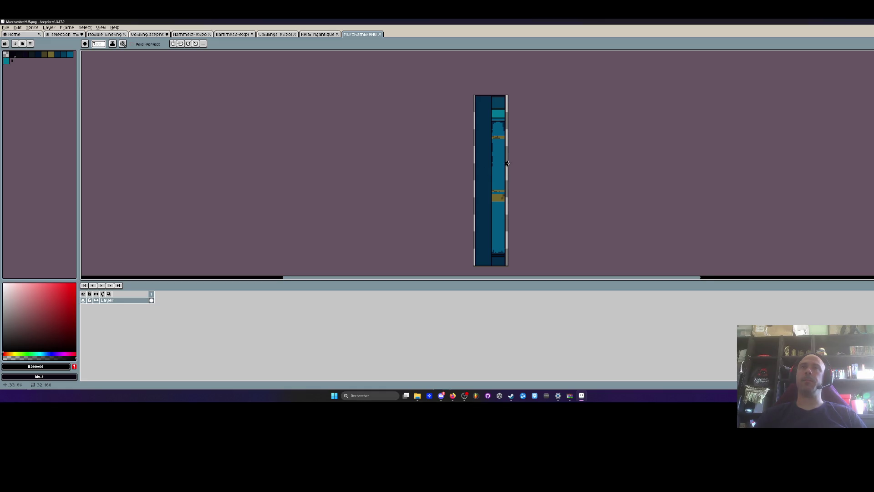
scroll(507, 164, up, 1)
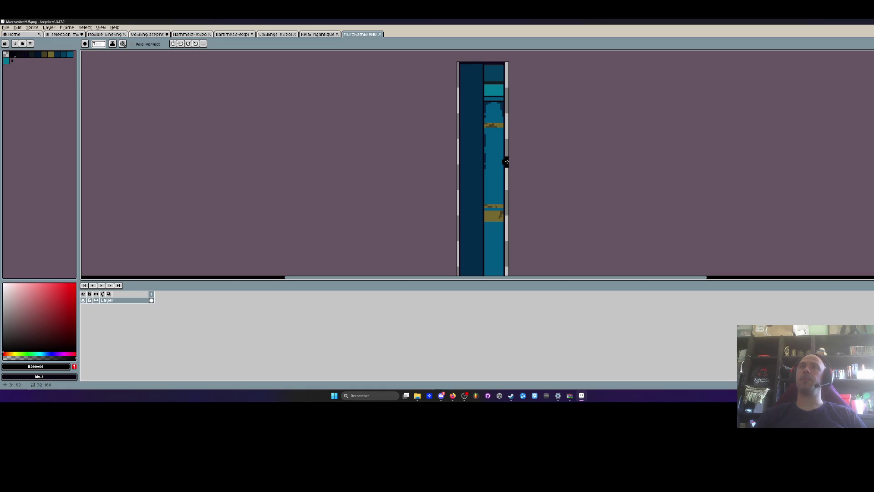
scroll(507, 162, down, 1)
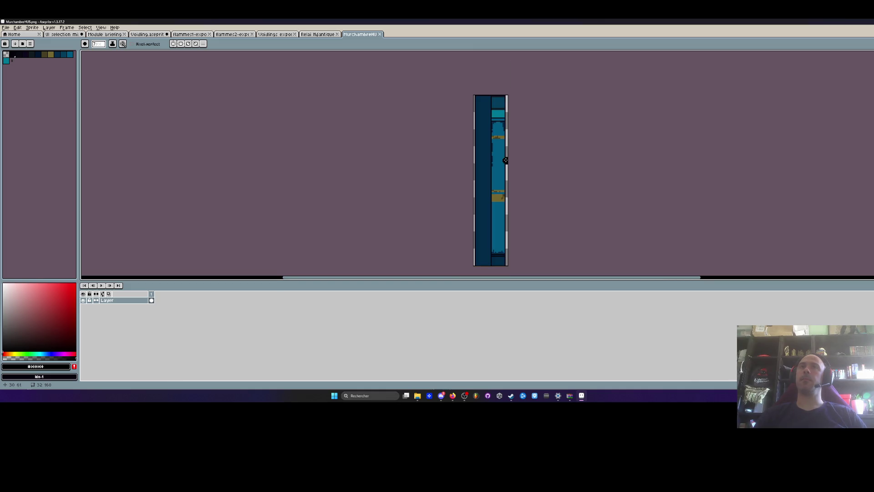
key(ctrl+shift+Tab)
click(272, 35)
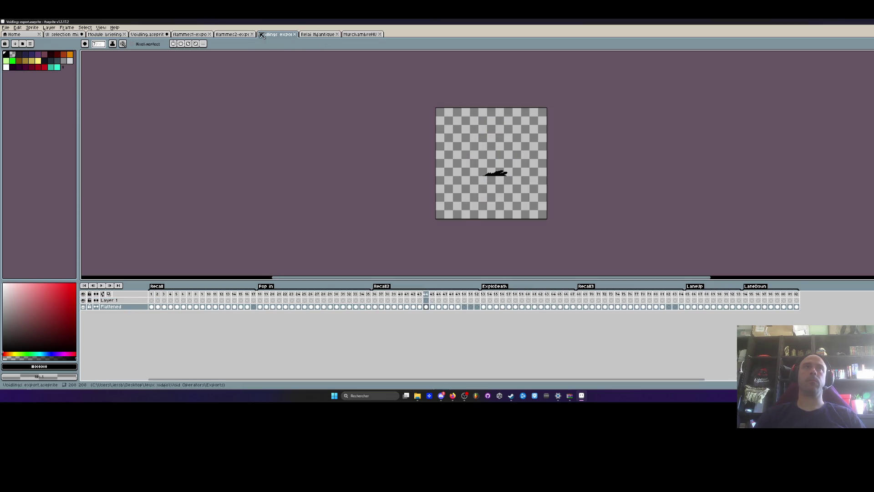
Back in the Voidling sprite, erase the stray cyan pixels above the creature in frame 48
key(ctrl+shift+Tab)
key(ctrl+shift+Tab)
key(ctrl+shift+Tab)
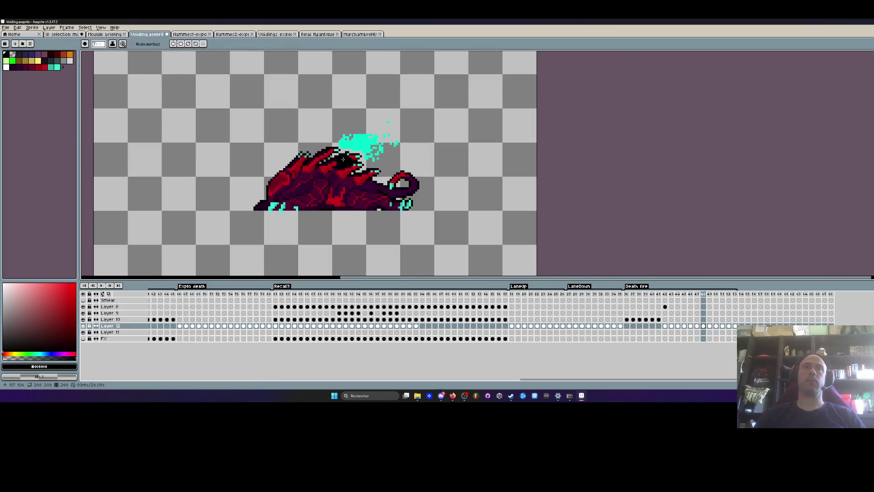
scroll(343, 159, up, 2)
scroll(355, 129, up, 2)
mouse_move(313, 147)
mouse_down()
mouse_move(366, 180)
mouse_move(437, 168)
mouse_move(432, 219)
mouse_move(480, 140)
mouse_up()
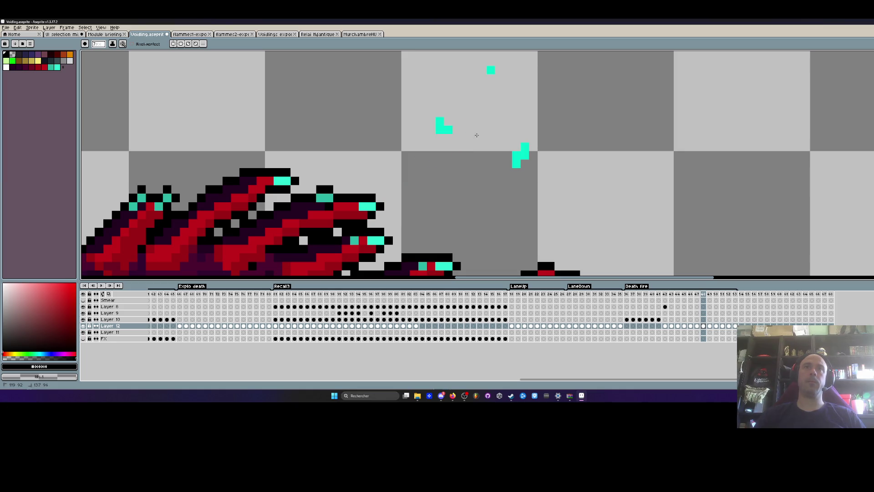
click(520, 155)
scroll(523, 145, down, 4)
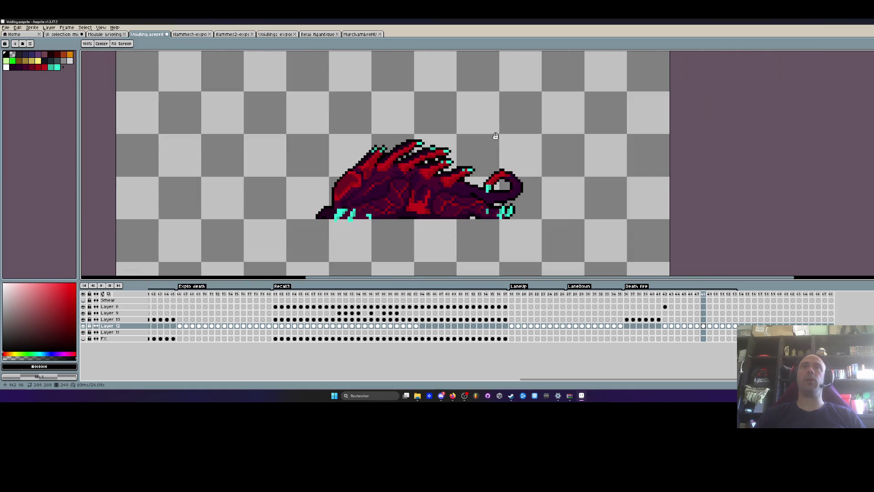
On frame 49, erase the left cyan flame blob and the flame's upper tip
key(Right)
key(Left)
key(Right)
scroll(354, 147, up, 3)
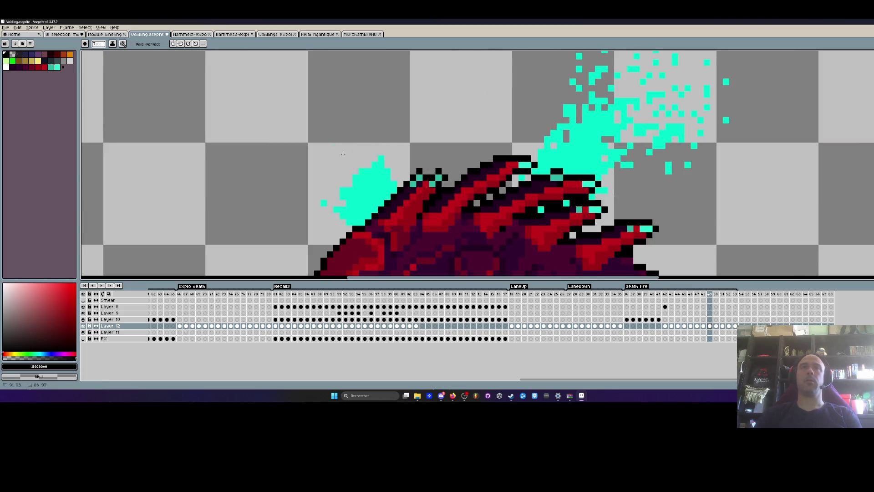
mouse_move(342, 195)
mouse_down()
mouse_move(361, 200)
mouse_move(362, 187)
mouse_up()
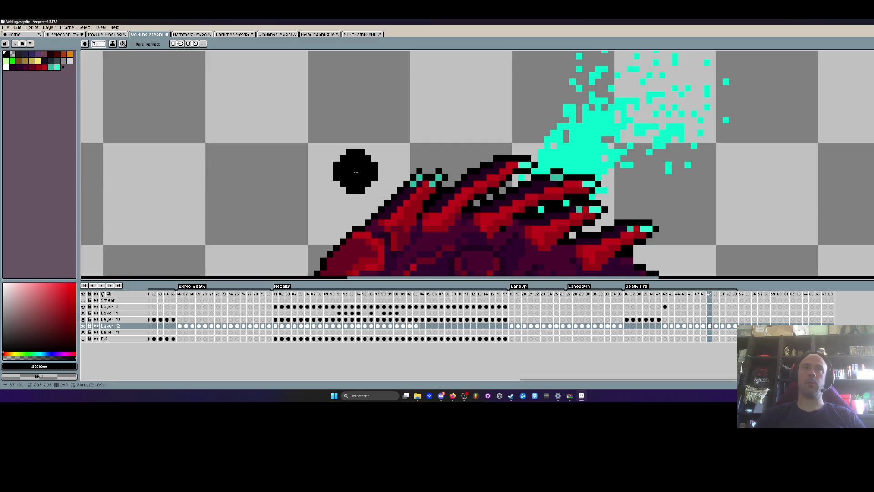
drag(416, 138, 302, 147)
scroll(469, 85, down, 2)
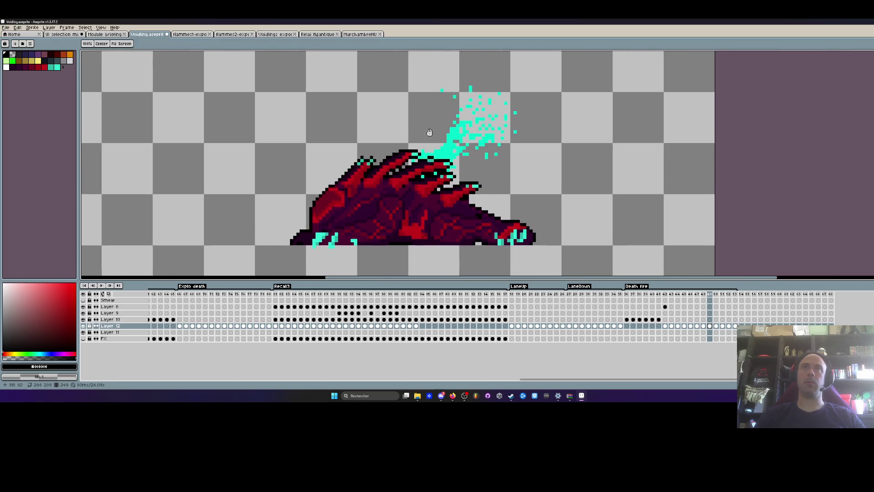
drag(486, 142, 448, 151)
scroll(445, 152, up, 1)
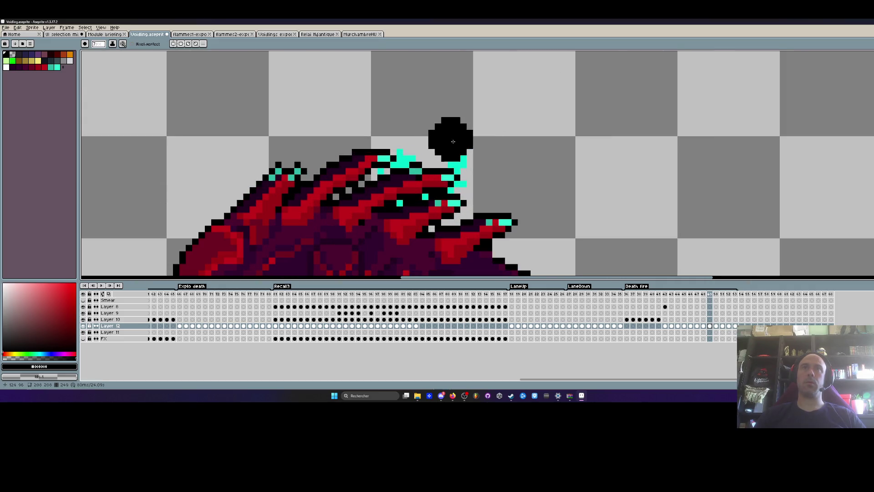
Shrink the eraser to 1 pixel, play the animation, and compare frames 49 and 50
key(minus)
key(minus)
key(minus)
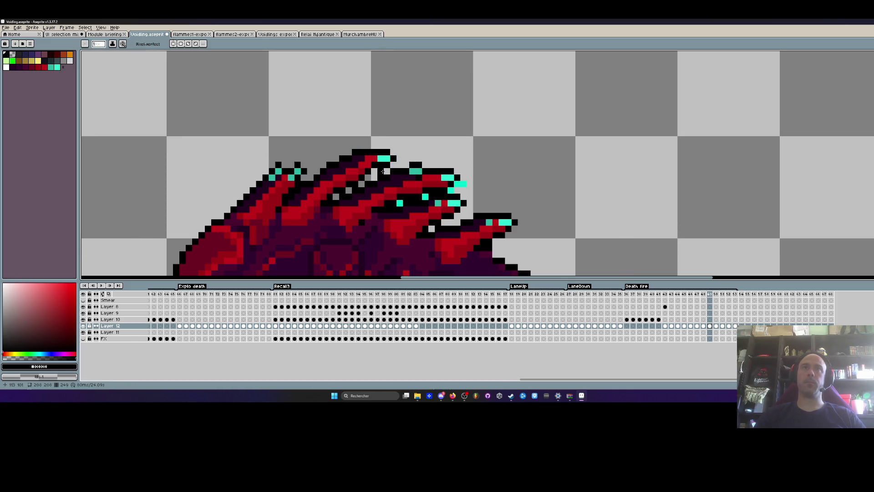
scroll(496, 178, down, 3)
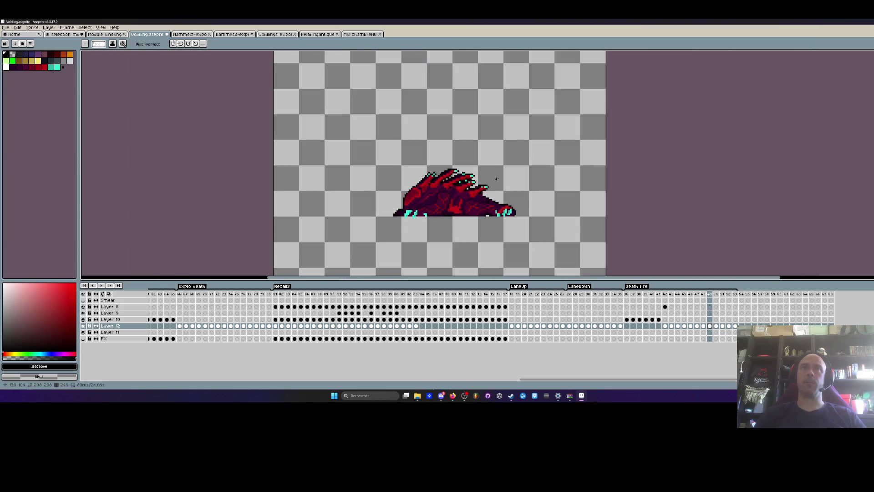
key(Return)
key(Return)
key(period)
scroll(492, 192, up, 3)
key(comma)
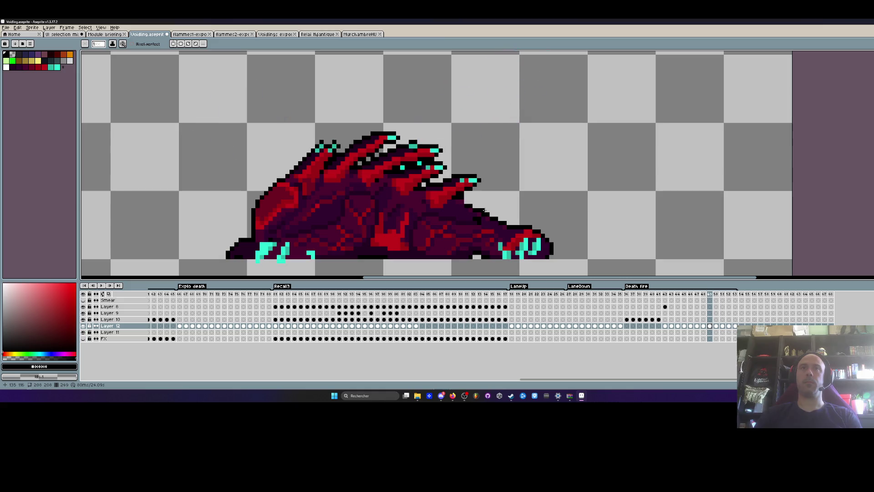
key(period)
key(comma)
key(comma)
key(period)
key(comma)
key(period)
key(period)
key(period)
key(comma)
Marquee-select a small patch beside the creature's back on frame 50
scroll(474, 201, up, 3)
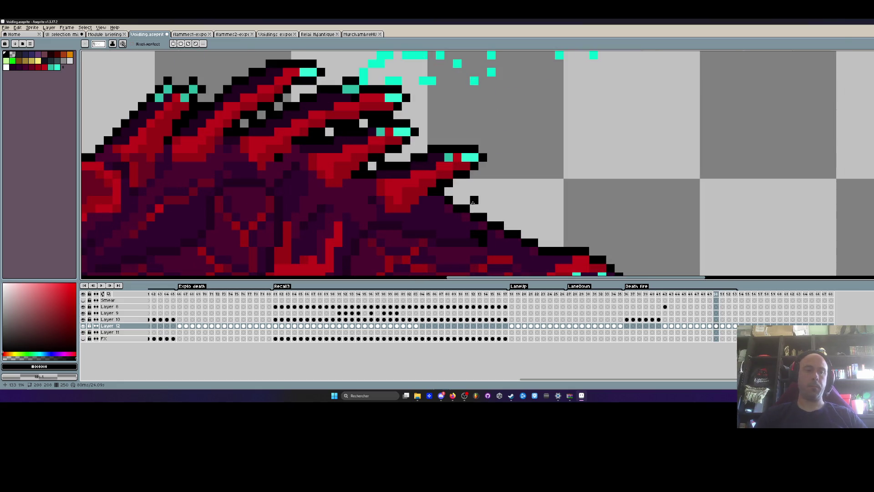
key(m)
mouse_move(434, 177)
mouse_down()
mouse_move(455, 204)
mouse_move(488, 222)
mouse_up()
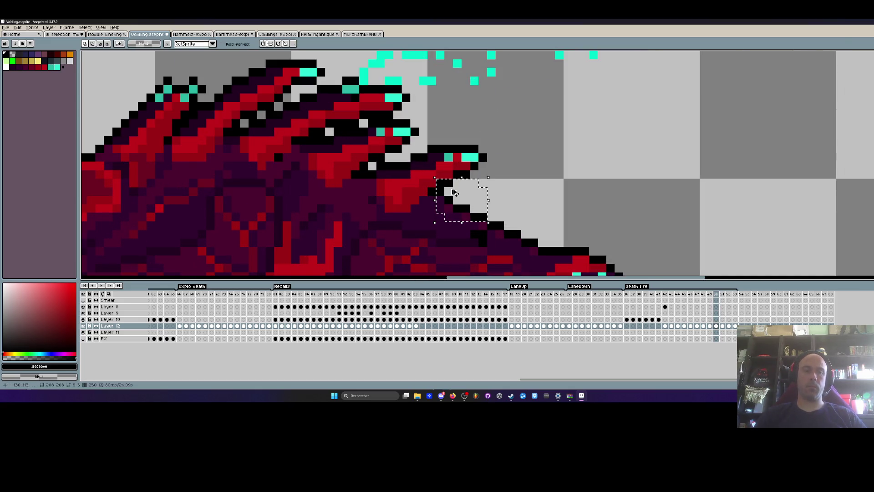
Clear the rectangular selection on frame 49 and return to the Pencil
key(comma)
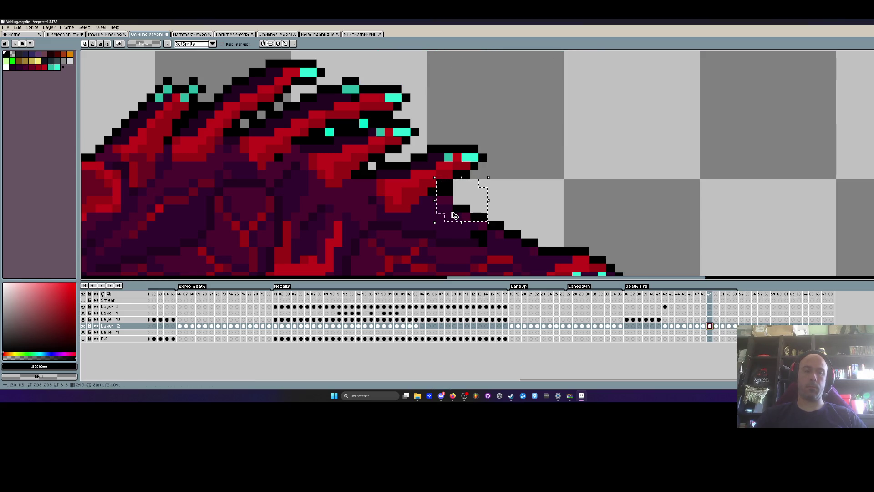
click(456, 211)
scroll(457, 210, down, 2)
key(b)
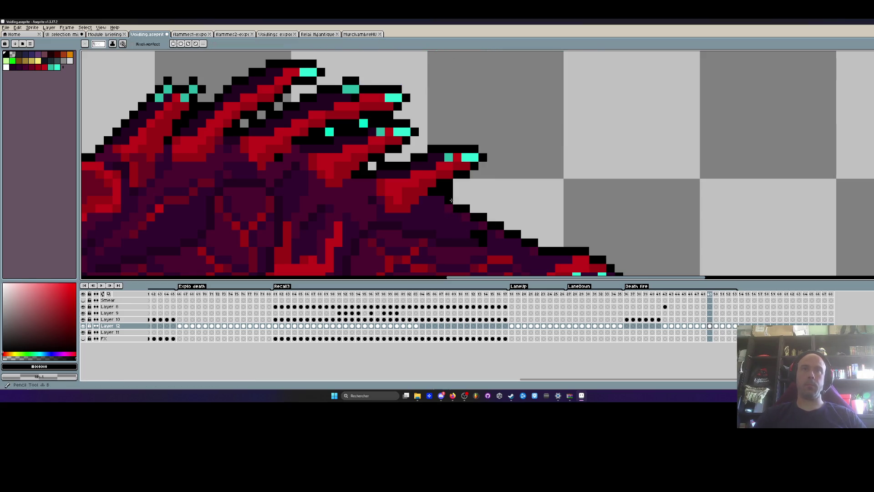
Compare frames 49 and 50, then sample teal #2ab6a3 from the creature's claw
key(period)
scroll(539, 186, down, 1)
key(comma)
key(comma)
key(comma)
key(period)
key(period)
key(period)
key(comma)
key(comma)
key(period)
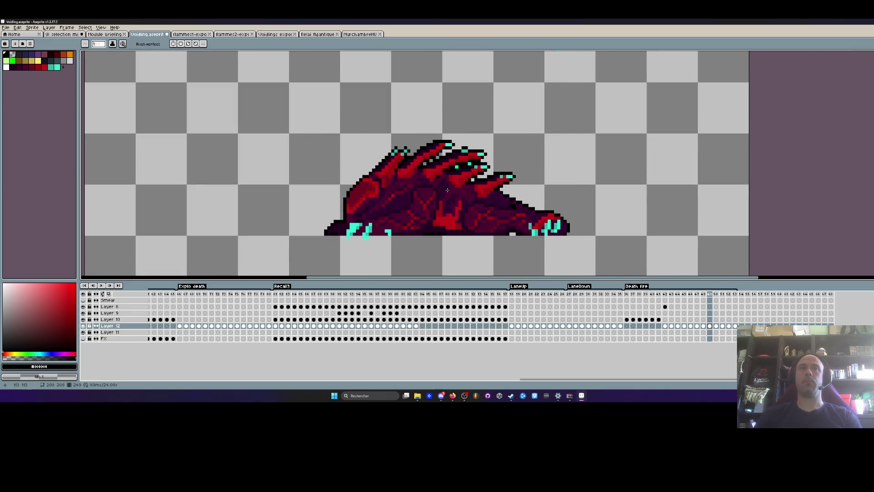
key(period)
scroll(360, 225, up, 3)
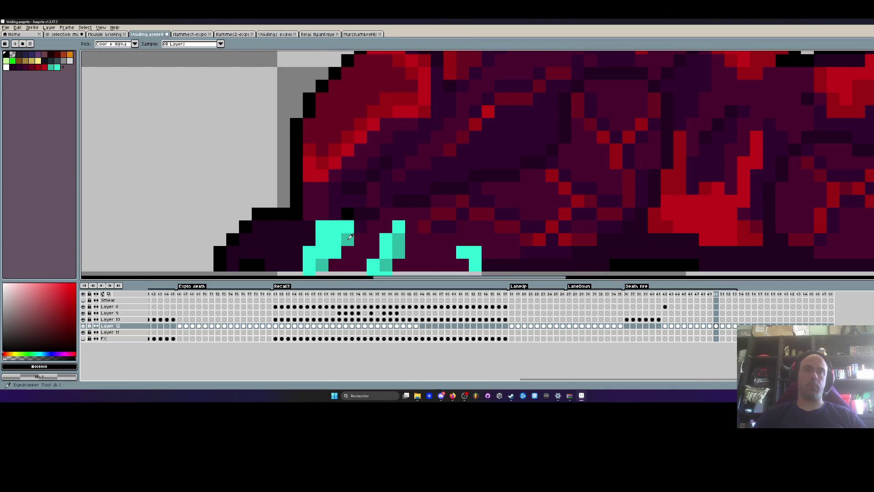
alt+click(351, 234)
Step forward to frame 52 and back to check the neighbouring frames
key(period)
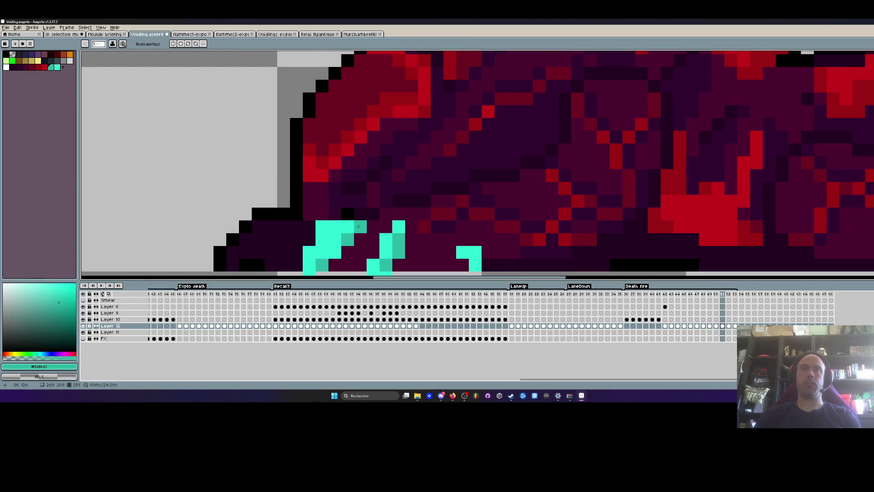
key(period)
key(period)
key(period)
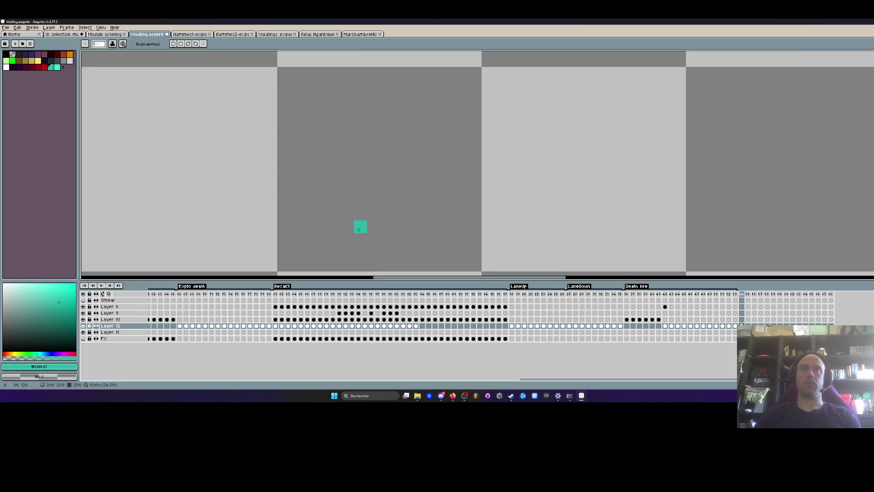
scroll(425, 202, down, 5)
key(comma)
key(comma)
key(comma)
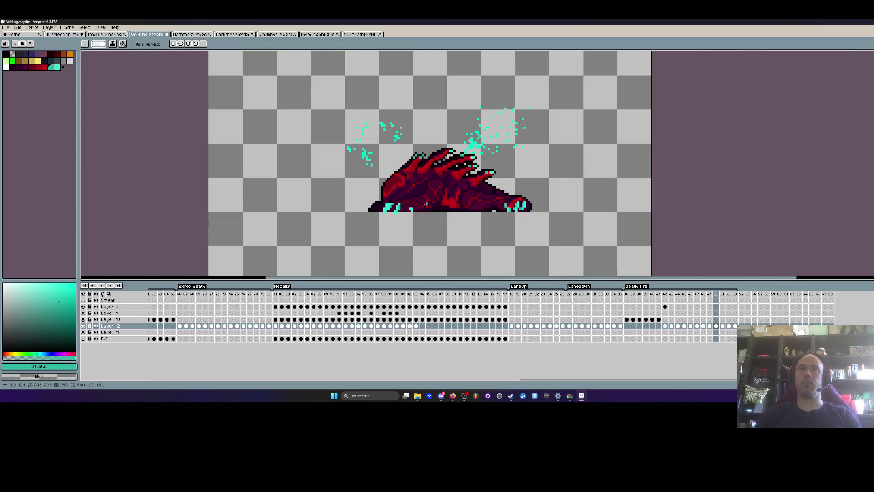
Erase the stray cyan particles above the head, on the right, top right and left
key(period)
key(period)
scroll(398, 148, up, 3)
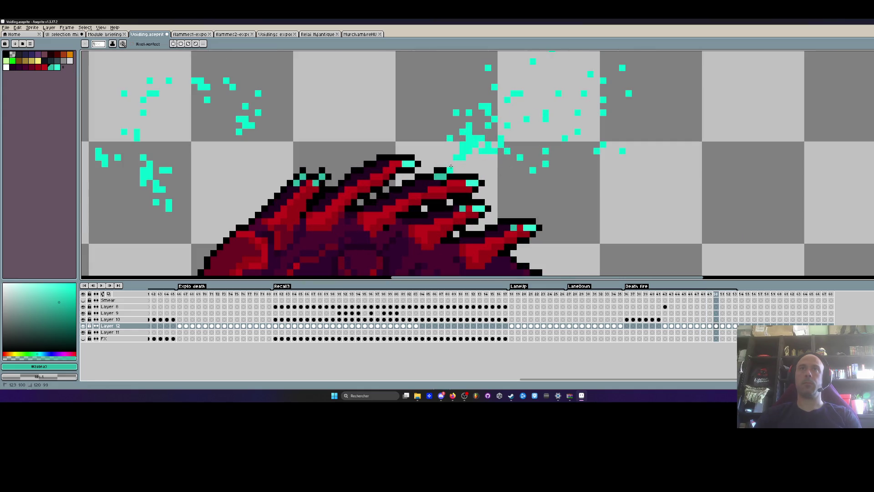
key(e)
drag(465, 137, 459, 128)
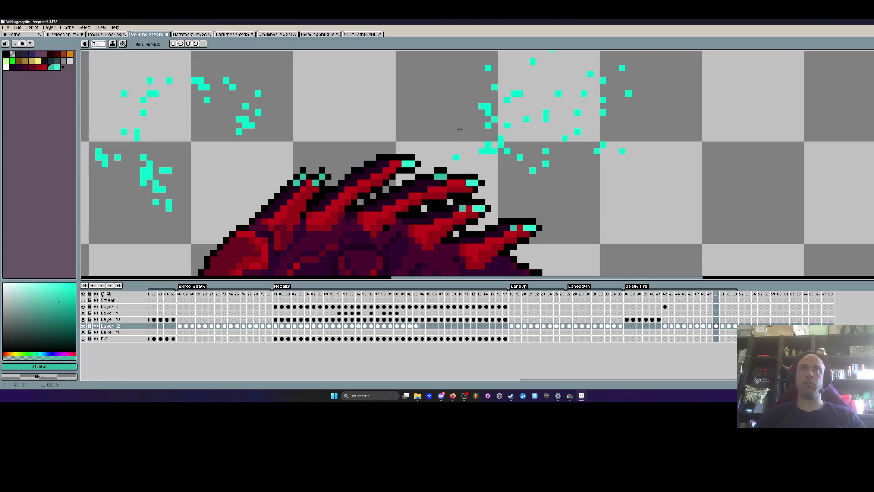
drag(545, 164, 603, 147)
scroll(538, 105, down, 1)
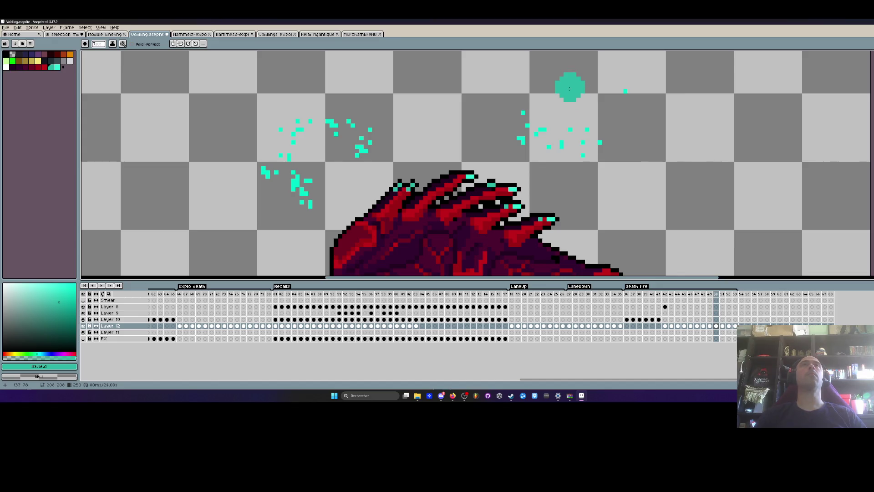
drag(569, 88, 611, 95)
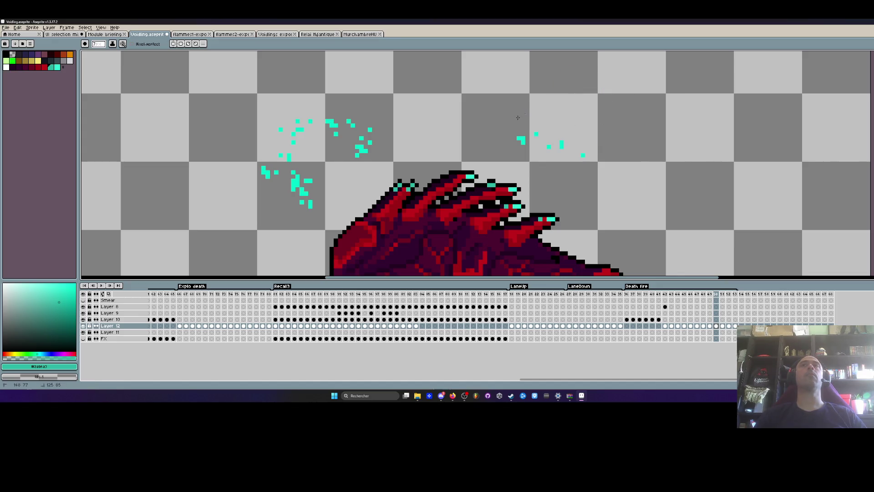
drag(373, 137, 310, 145)
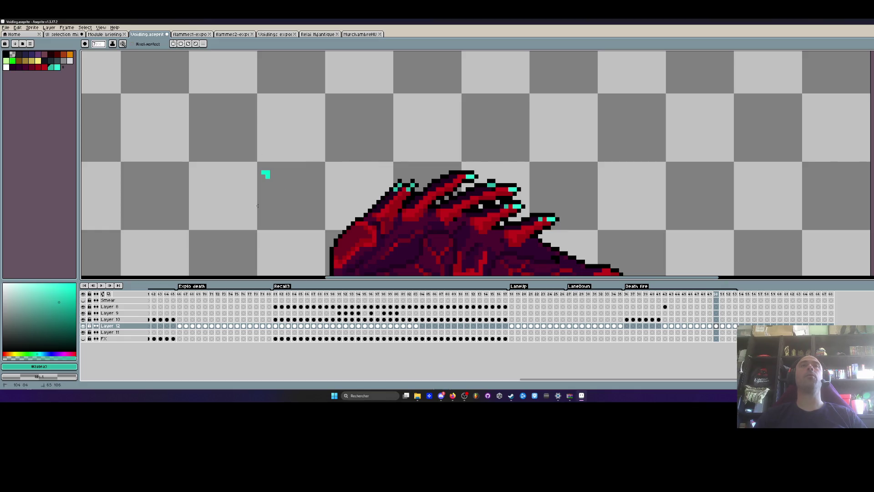
scroll(304, 128, down, 1)
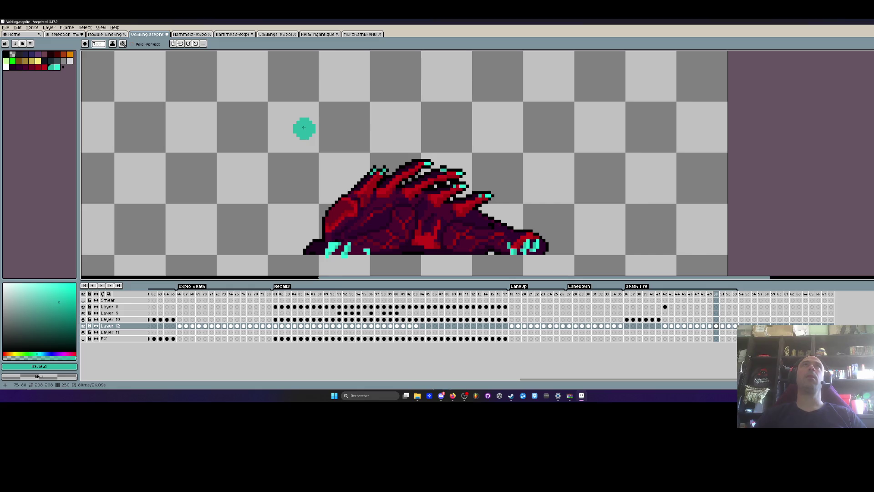
scroll(303, 128, down, 2)
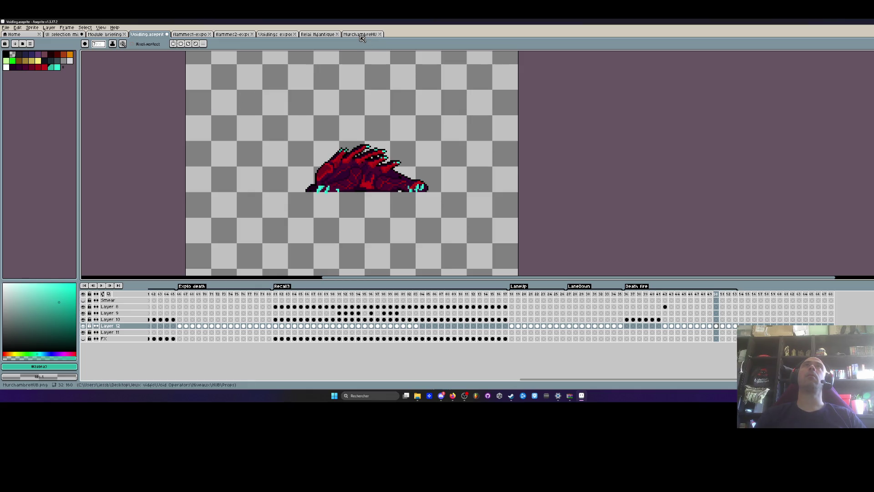
scroll(366, 111, down, 1)
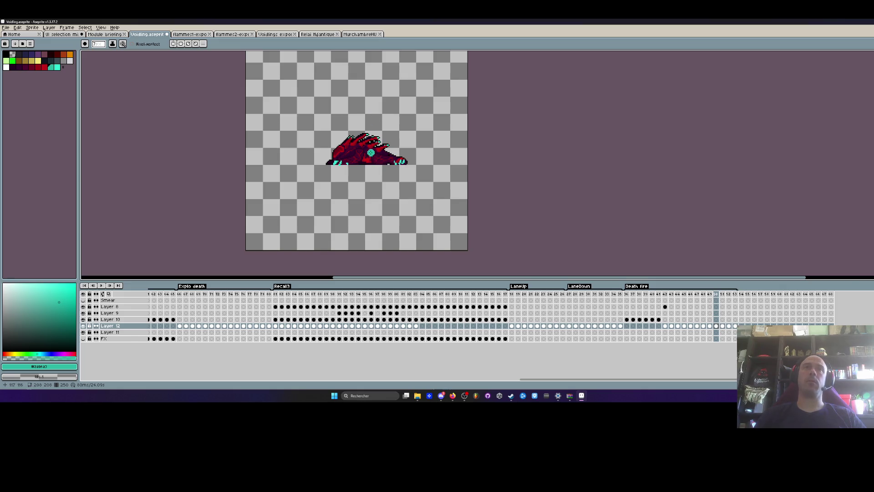
scroll(372, 153, up, 2)
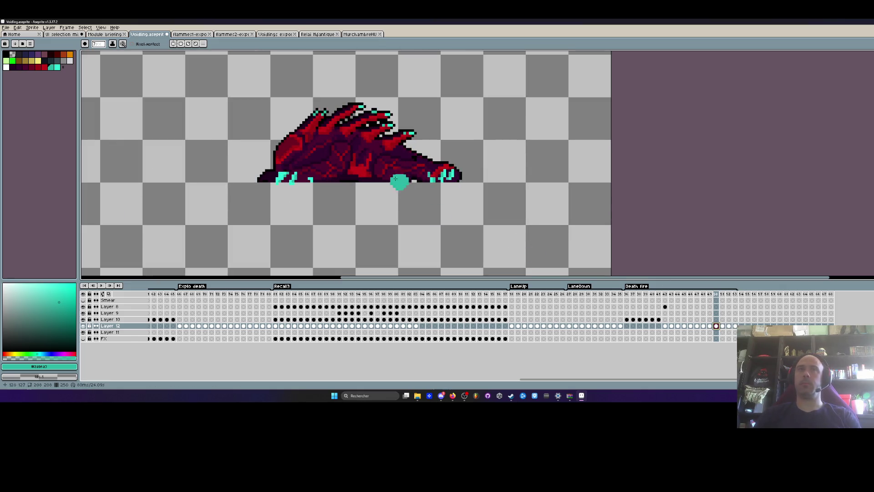
Step between frames 50 and 51 to inspect the remaining particles
key(Right)
scroll(297, 105, up, 1)
scroll(297, 106, up, 1)
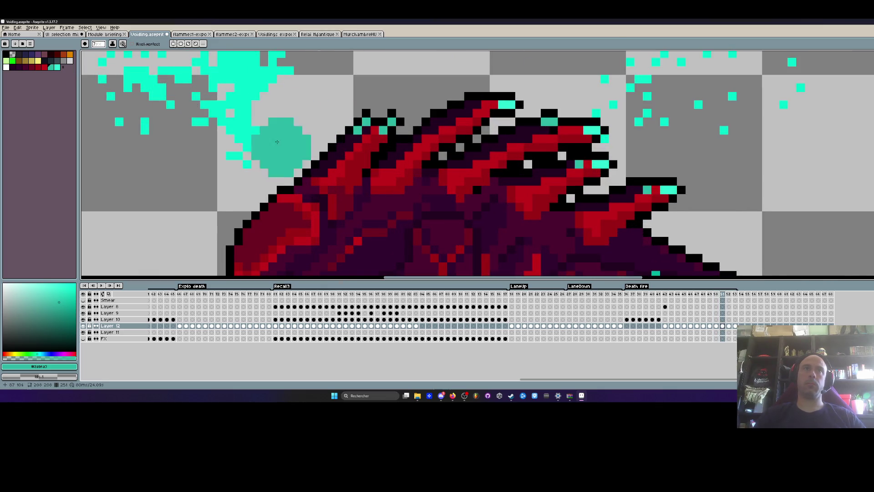
scroll(249, 154, down, 2)
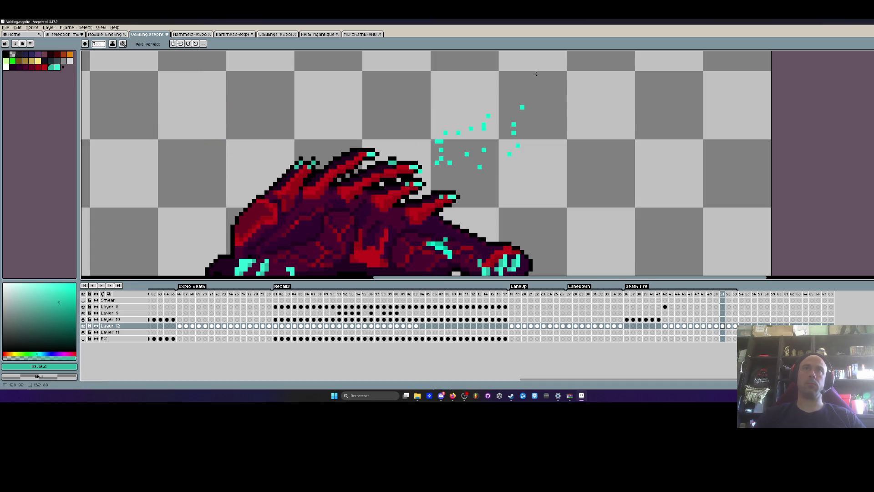
scroll(473, 129, down, 4)
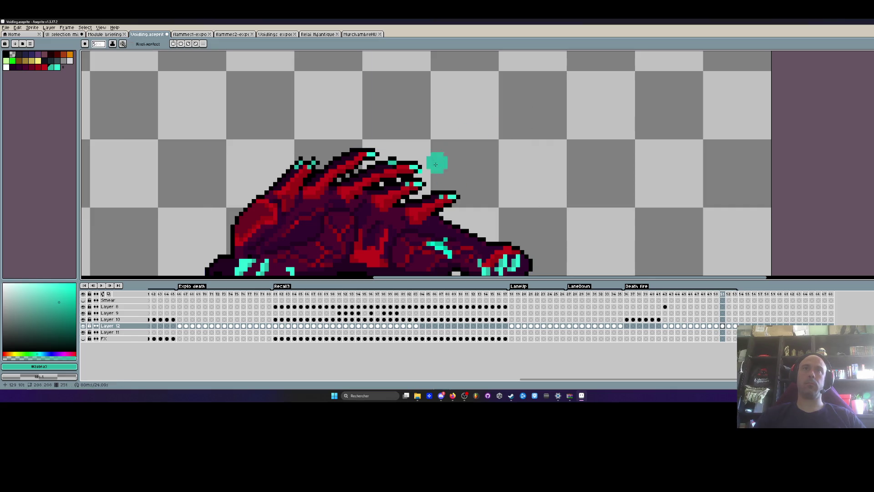
scroll(485, 163, down, 3)
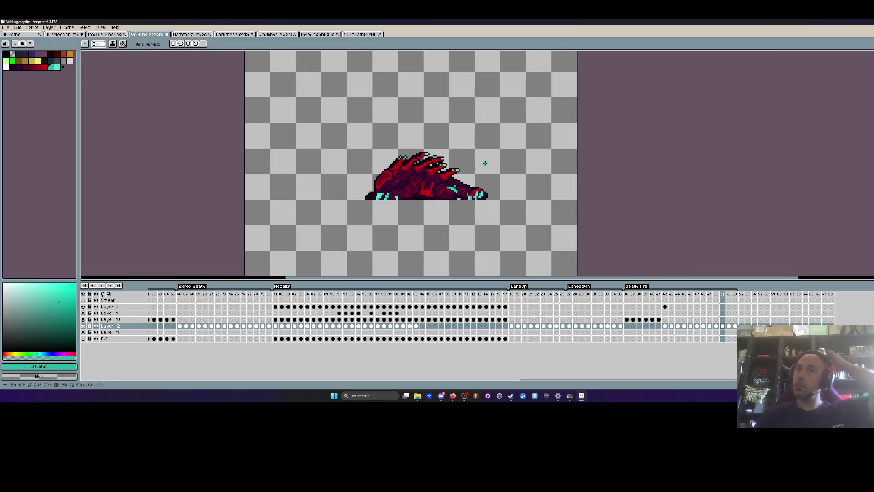
scroll(485, 163, up, 2)
key(Left)
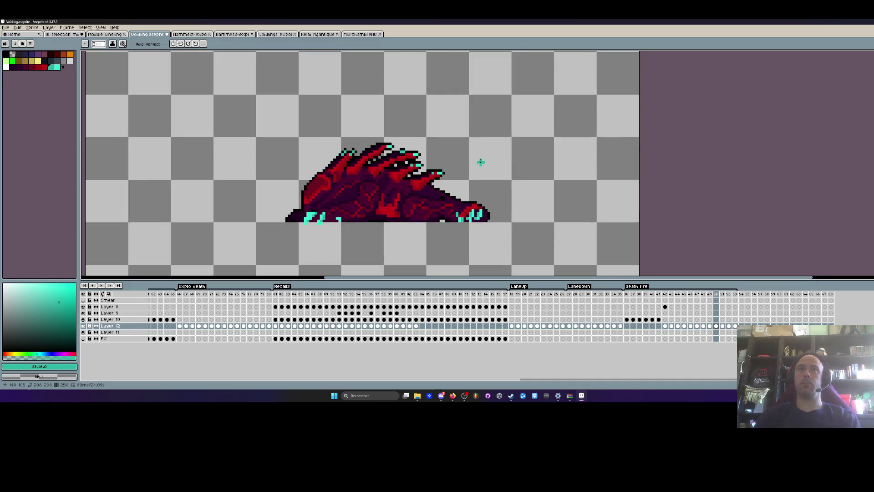
key(Right)
scroll(456, 180, up, 1)
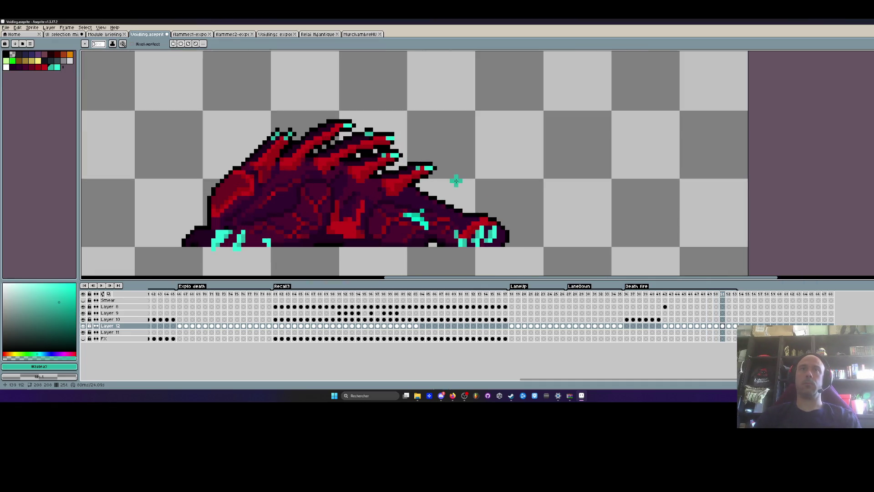
key(Left)
scroll(451, 194, up, 2)
Pick the dark crimson body colour on frame 50 and play the death animation
alt+click(405, 208)
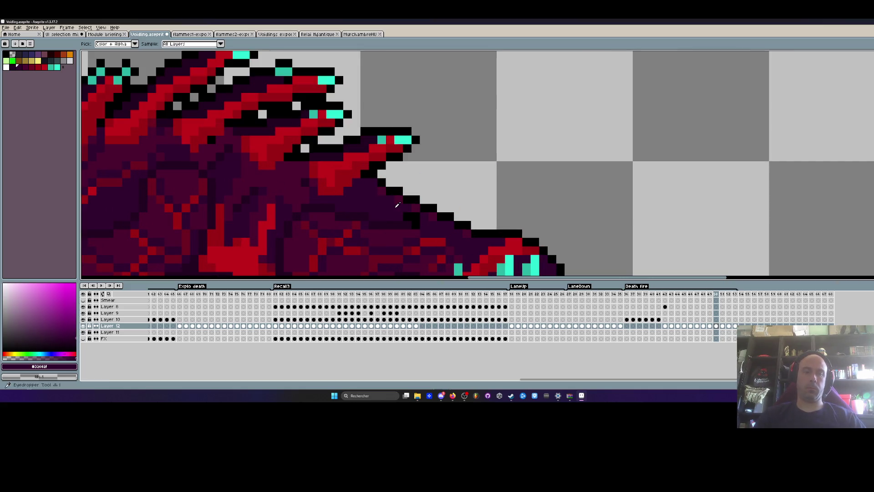
scroll(414, 219, down, 3)
key(Return)
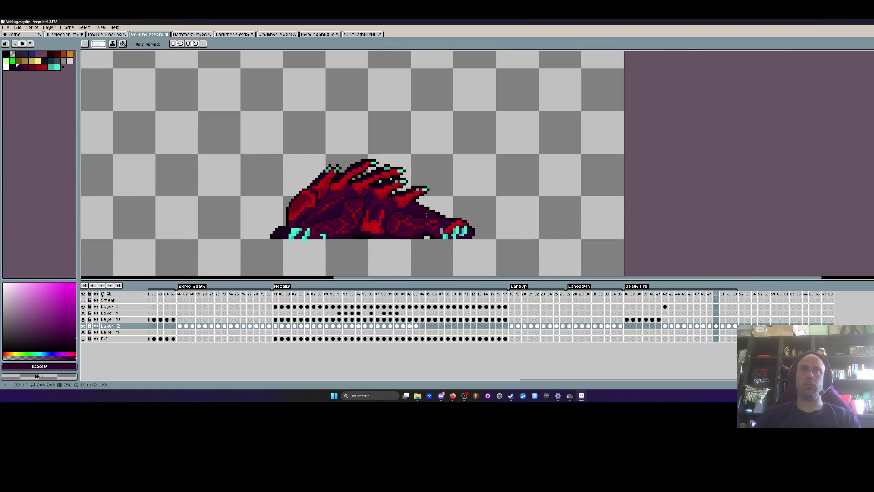
scroll(425, 213, up, 1)
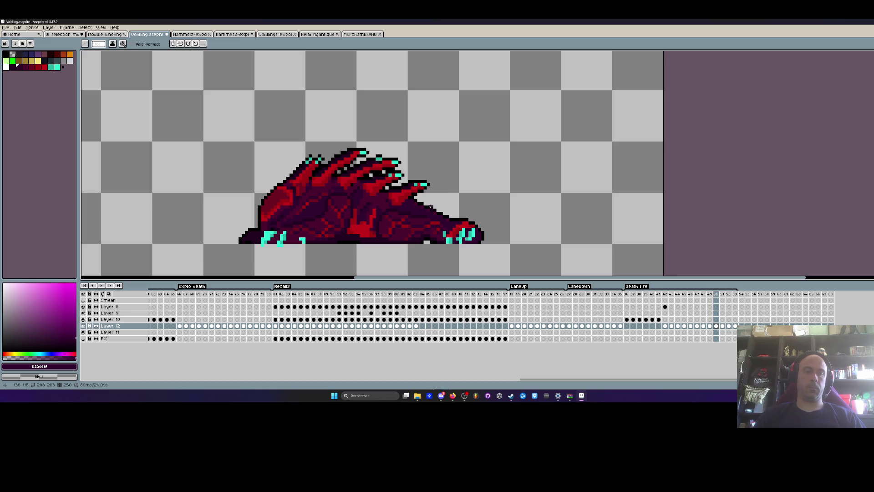
Lasso the creature's head area, advance to frame 53, then drop the selection for the Pencil
key(q)
mouse_move(426, 144)
mouse_down()
mouse_move(464, 264)
mouse_move(424, 145)
mouse_up()
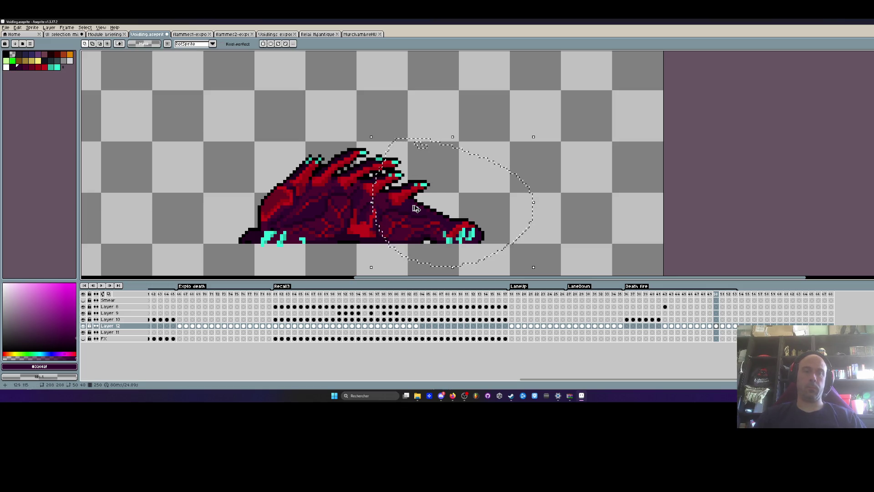
key(Right)
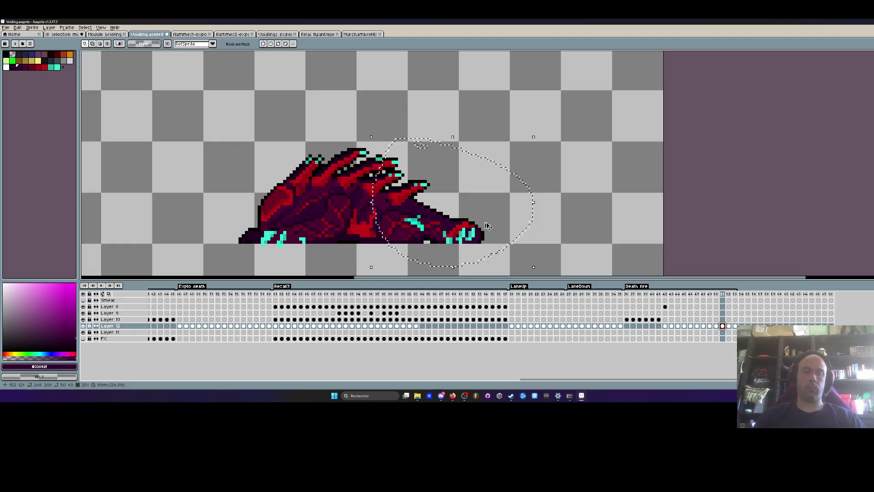
key(Right)
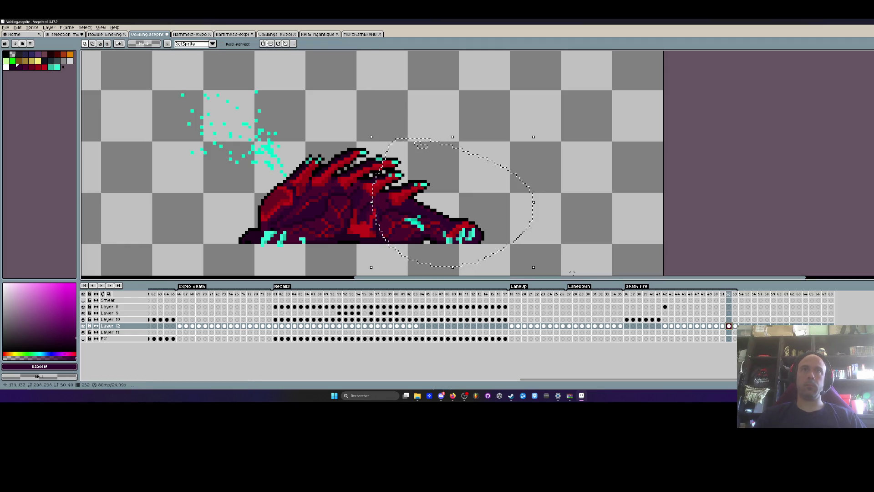
key(Right)
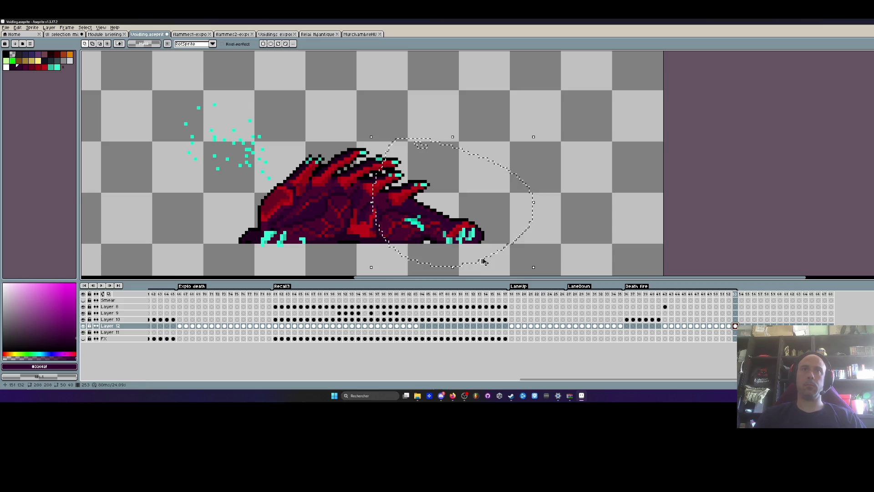
key(ctrl+d)
key(b)
scroll(291, 164, up, 1)
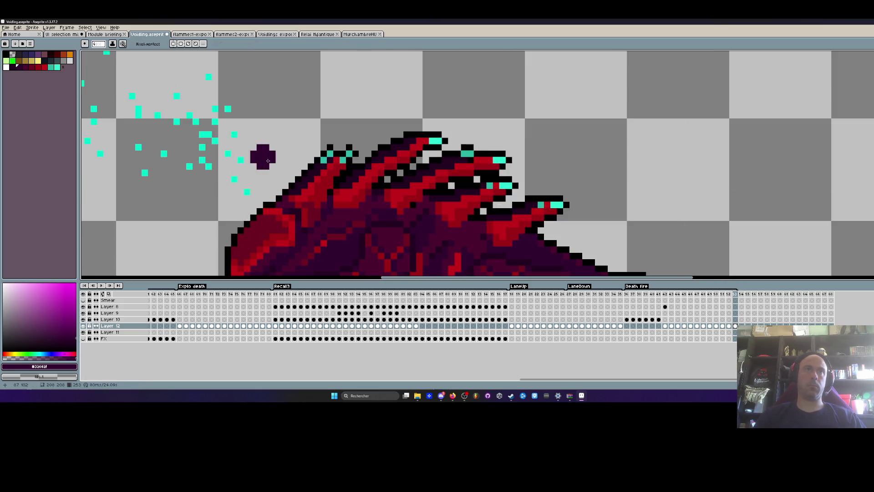
scroll(173, 185, down, 2)
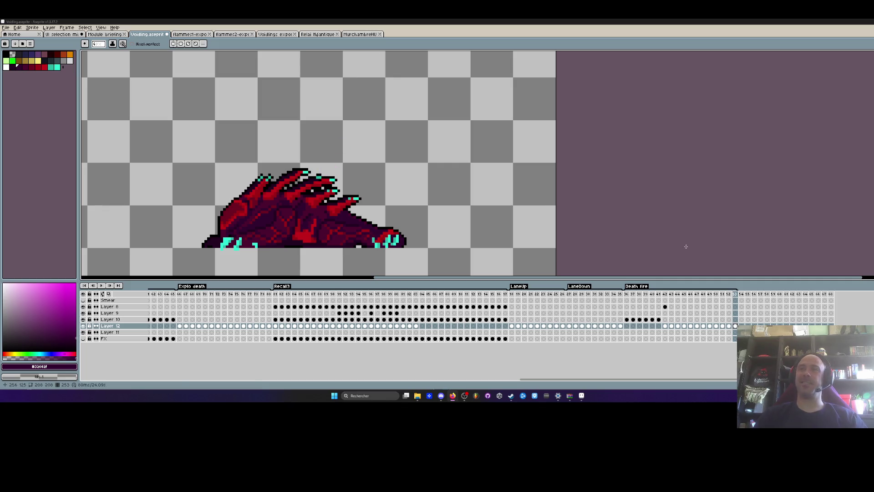
Clean the leftover cyan particles out of frame 52
click(729, 326)
scroll(219, 168, up, 3)
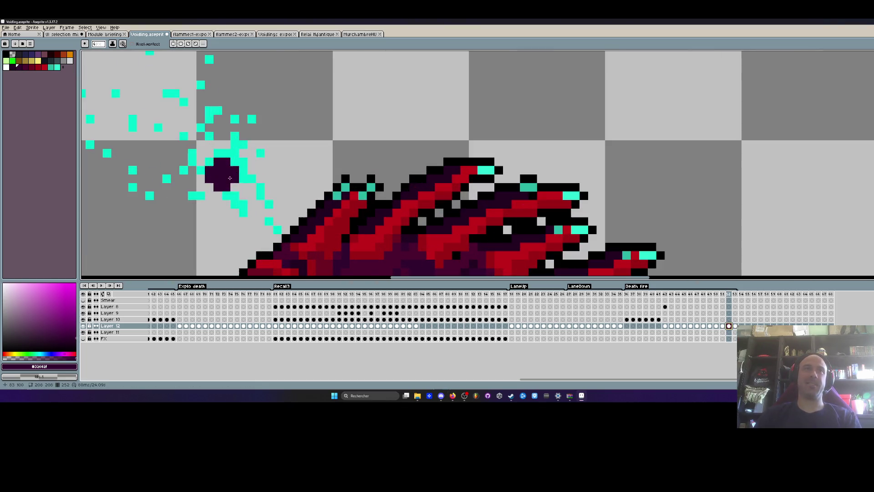
scroll(209, 194, down, 3)
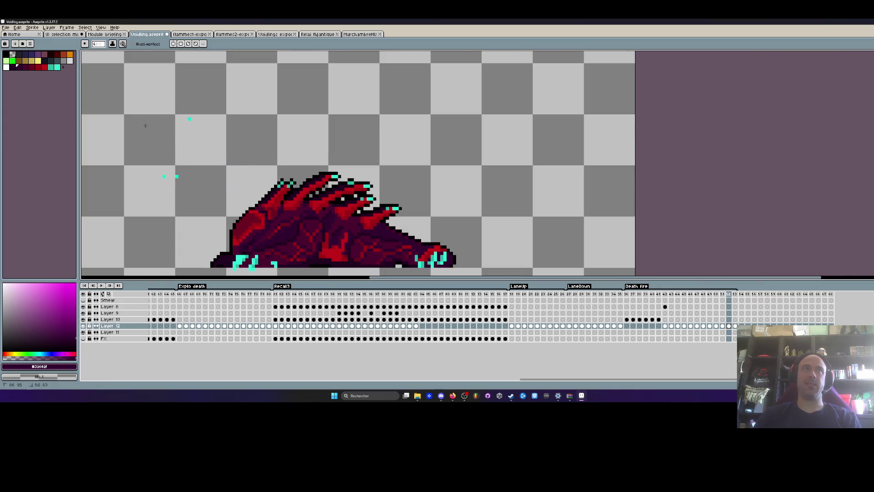
scroll(201, 157, down, 1)
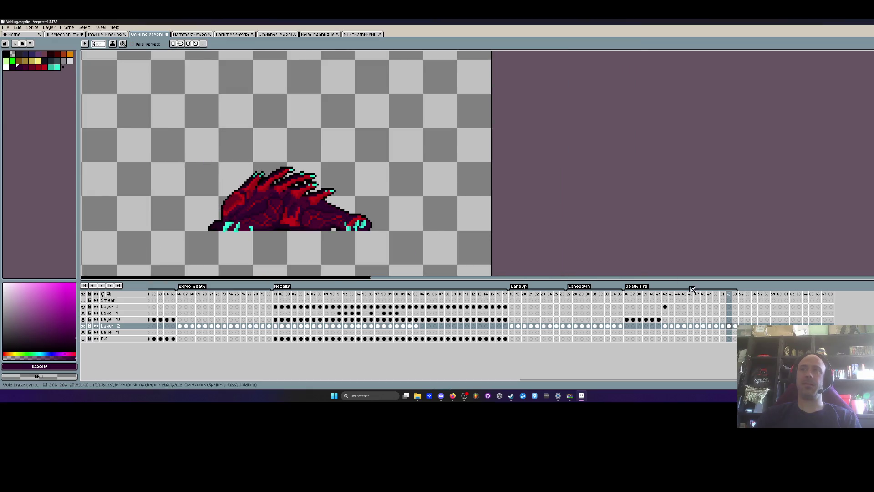
Move to frame 53 and play the Death fire animation
click(736, 294)
click(625, 302)
key(Return)
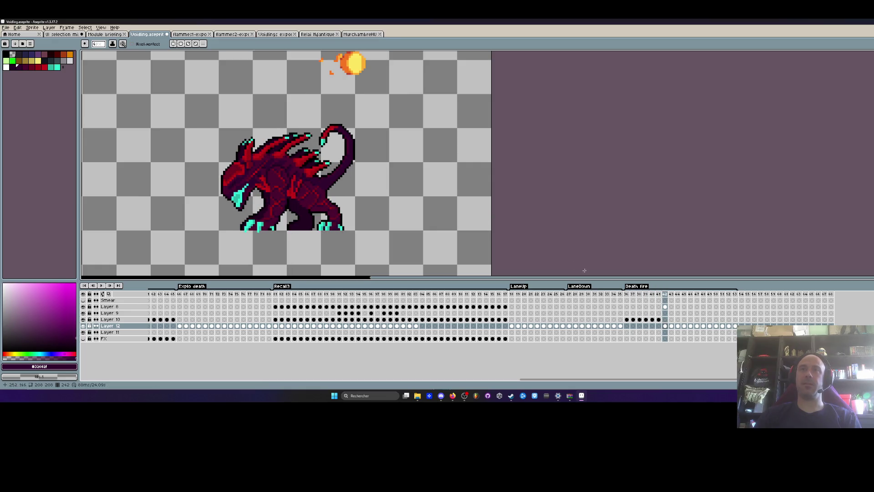
scroll(381, 165, down, 2)
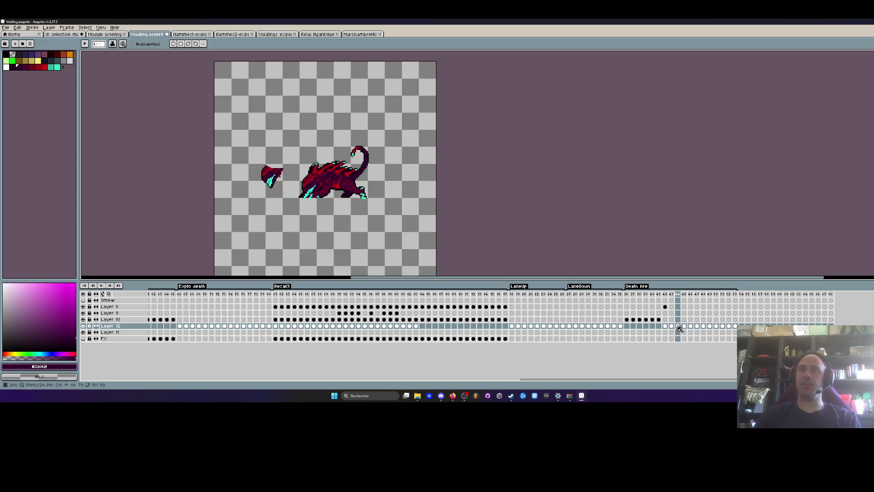
Marquee and delete the detached wing piece floating beside the creature in frame 44
scroll(361, 157, up, 2)
key(m)
drag(227, 159, 289, 232)
key(Delete)
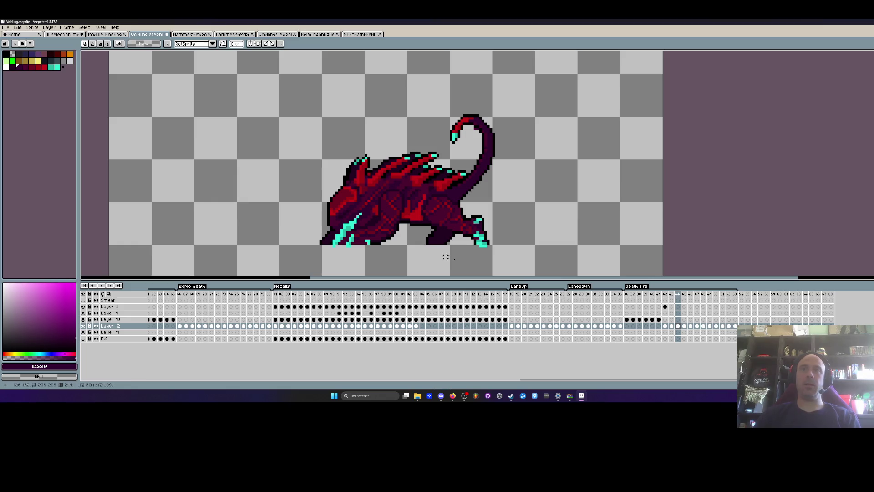
key(Left)
key(Left)
key(Left)
key(Left)
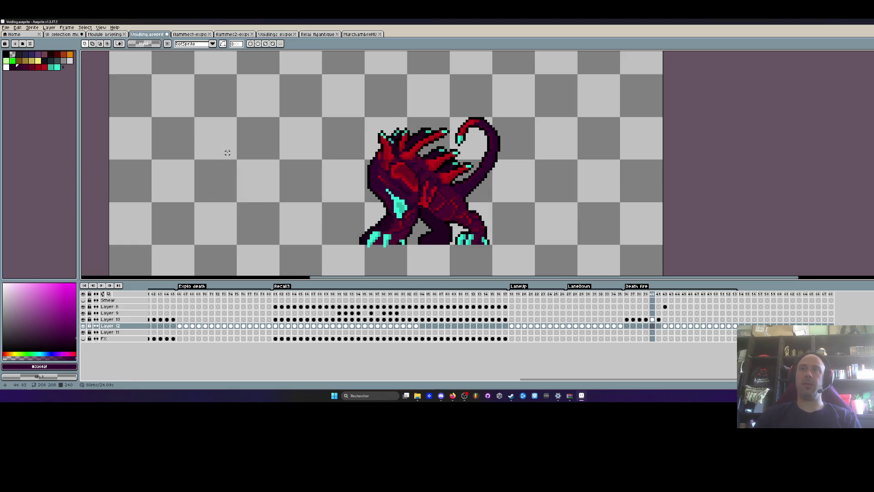
key(Right)
key(Right)
key(Right)
Clear a wing piece in frame 45, undo that clear, and replay Death fire
drag(157, 105, 279, 189)
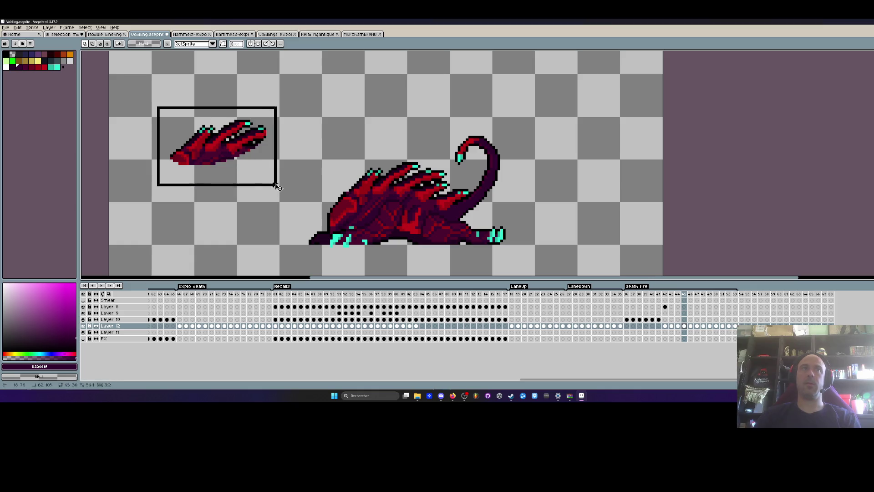
key(Delete)
key(Right)
key(Right)
key(Right)
key(Right)
key(Right)
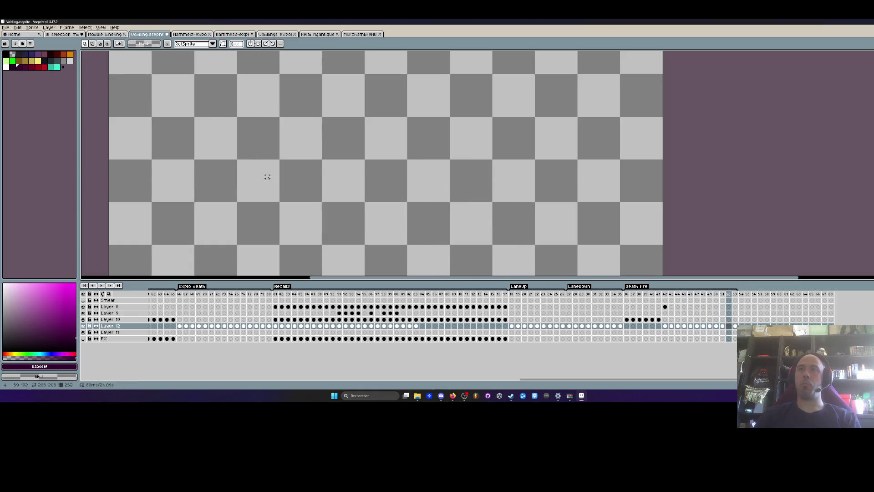
key(ctrl+z)
key(Return)
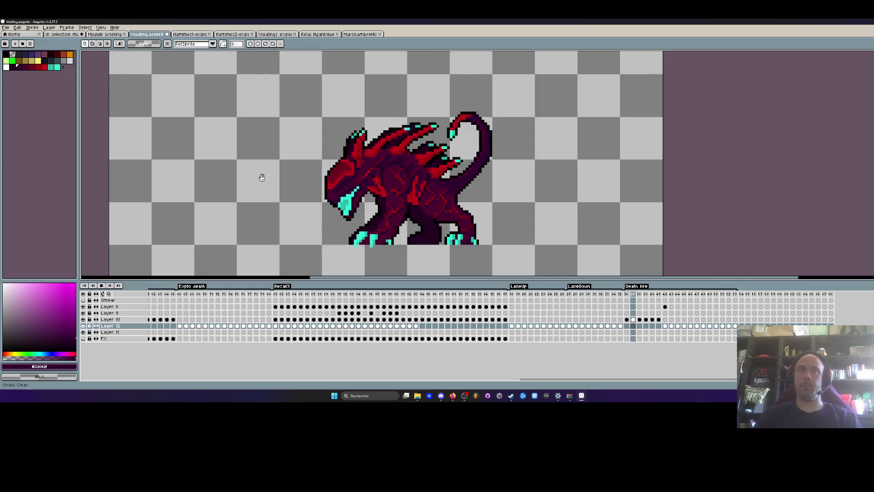
scroll(259, 146, down, 2)
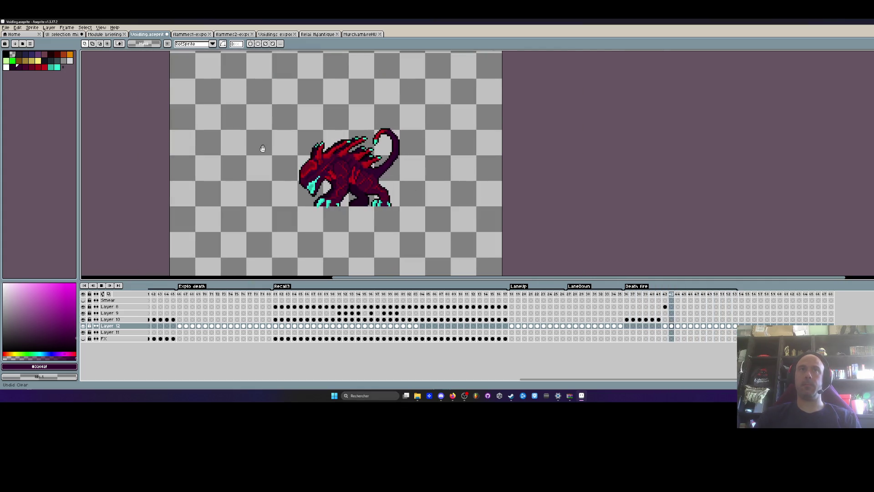